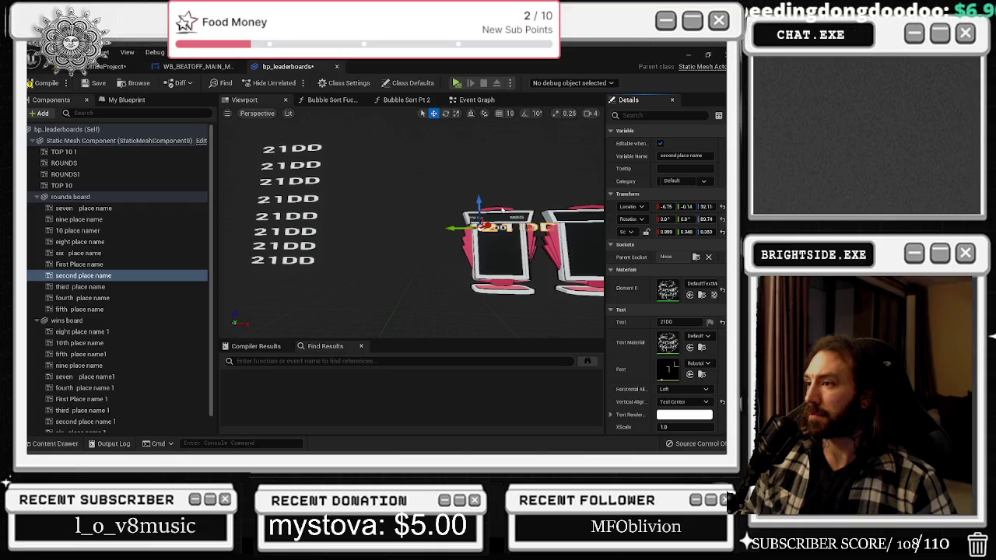
Select the First Place name text, collapse the property sections and show its location, rotation and scale
click(498, 227)
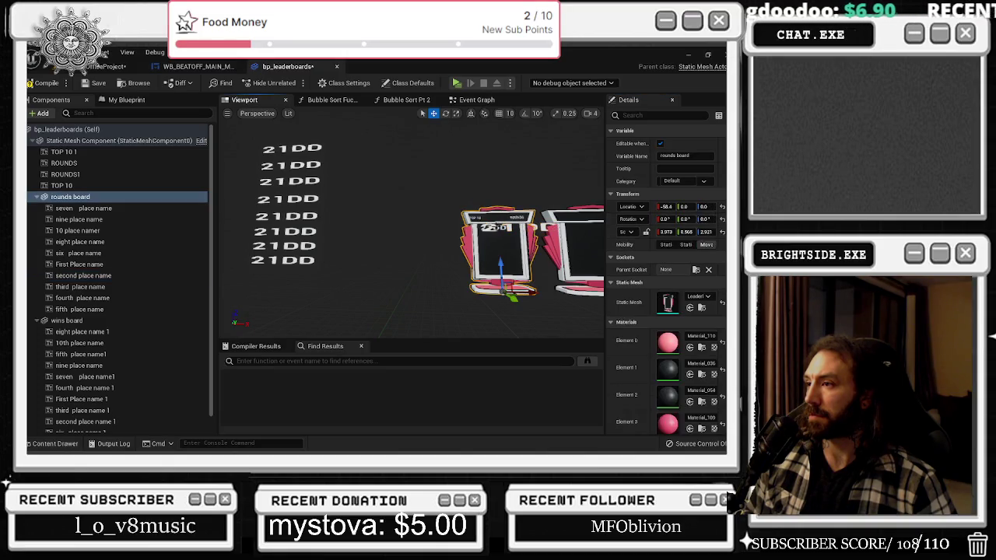
right_click(643, 200)
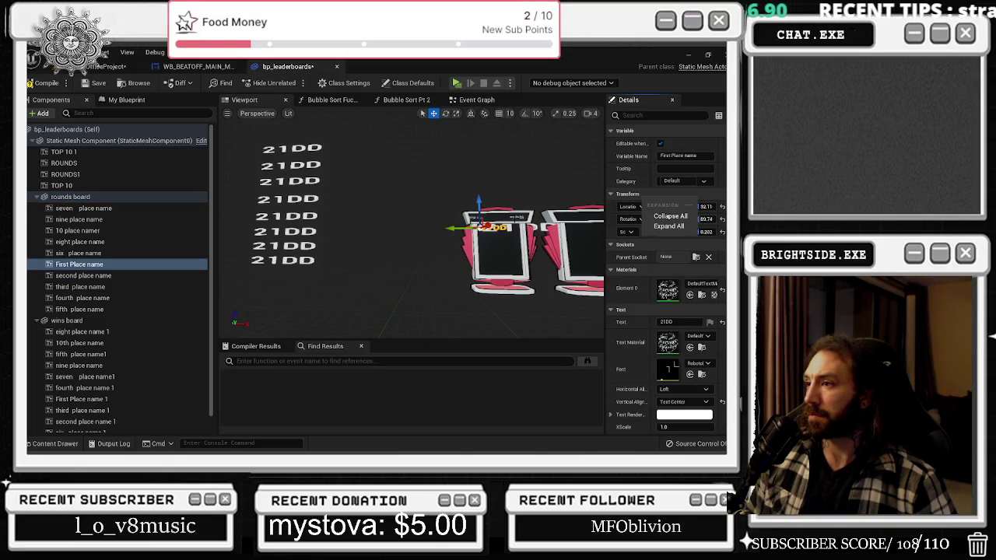
right_click(640, 194)
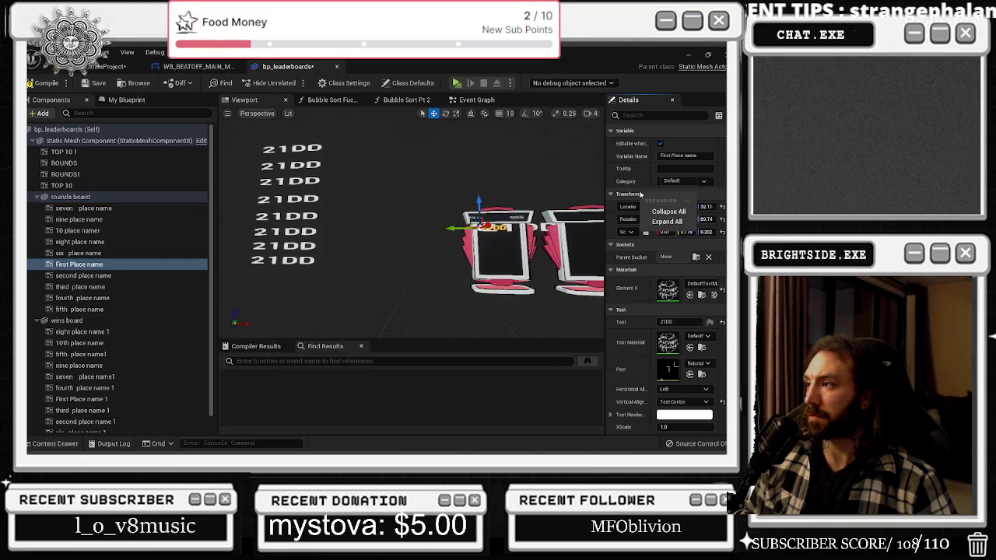
click(668, 211)
key(f)
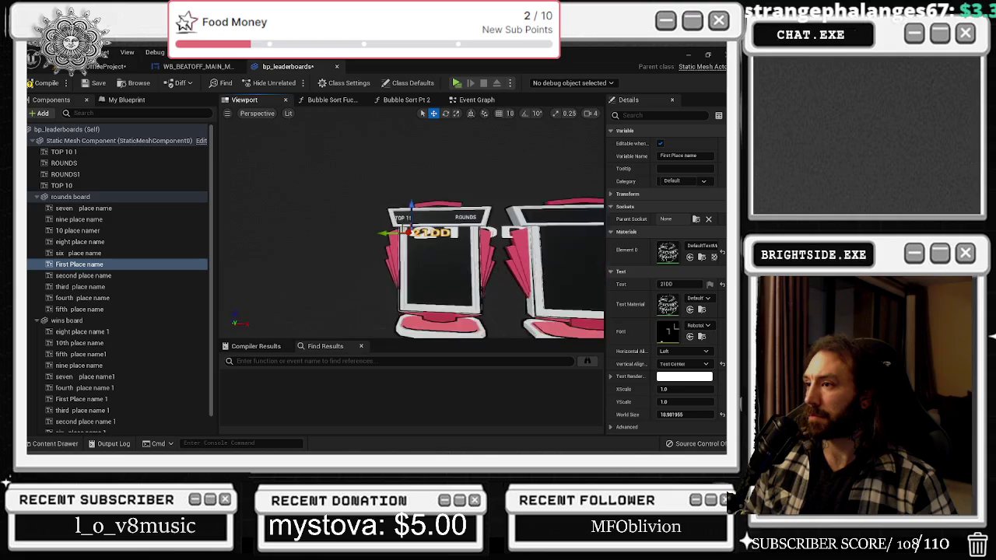
click(628, 196)
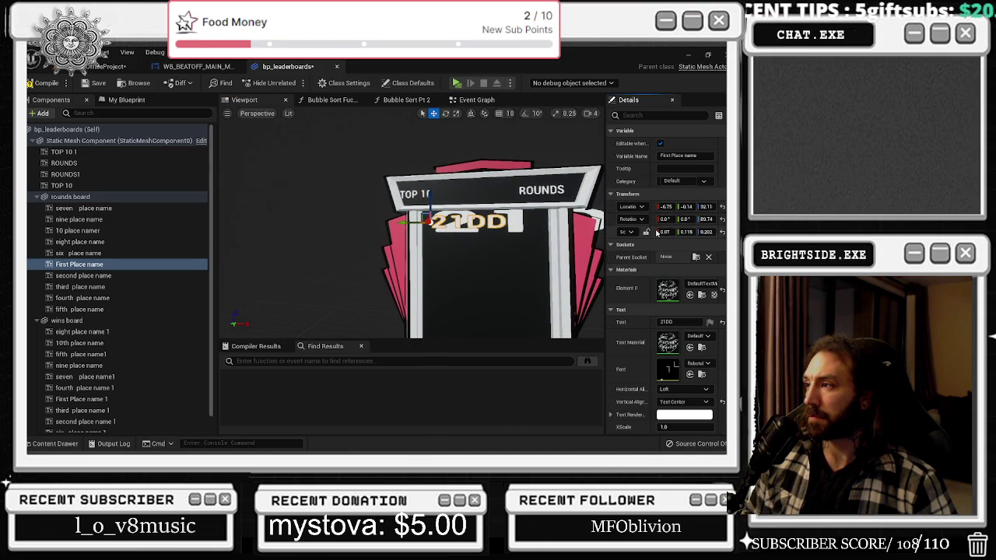
Give the second and third place-name texts the small scale and drag the third toward the board
key(Down)
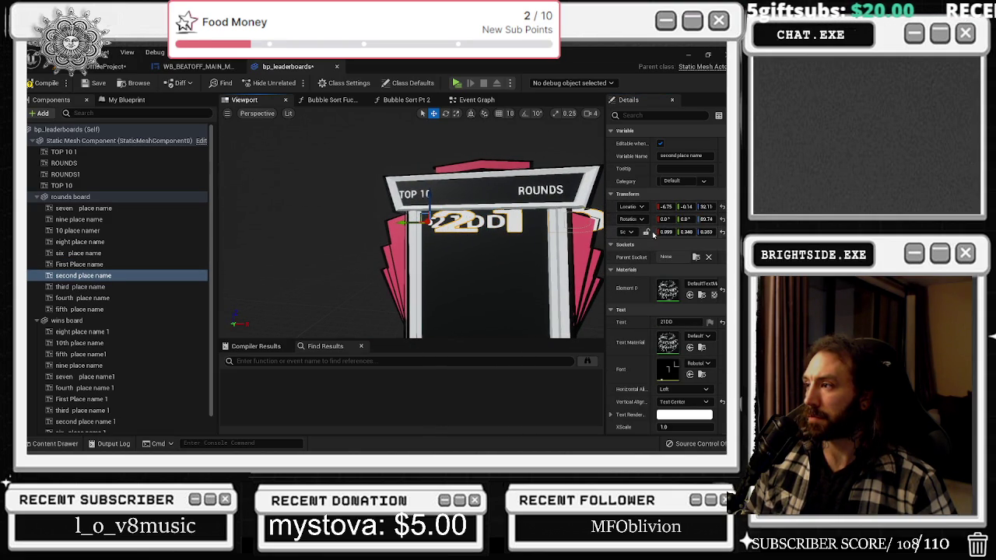
drag(653, 233, 623, 233)
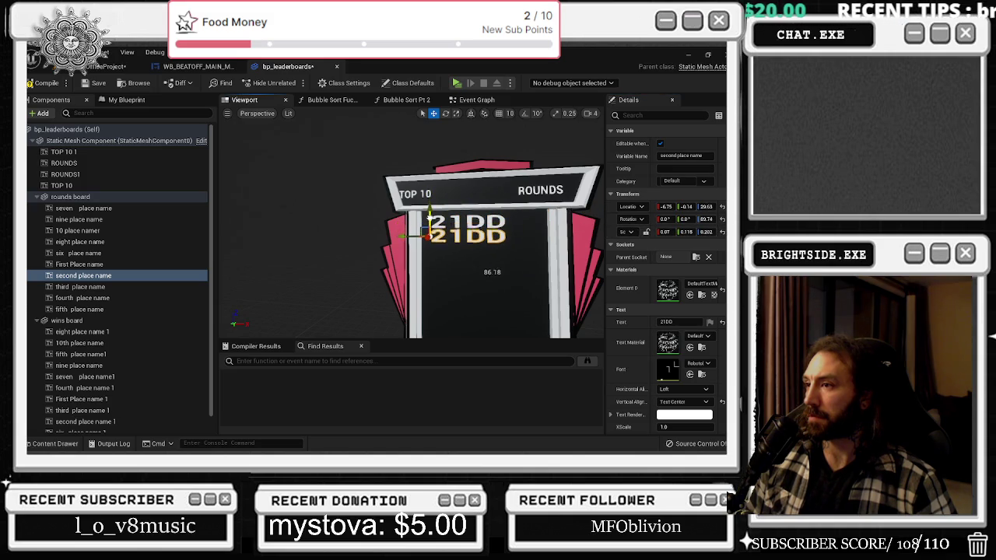
scroll(412, 226, down, 5)
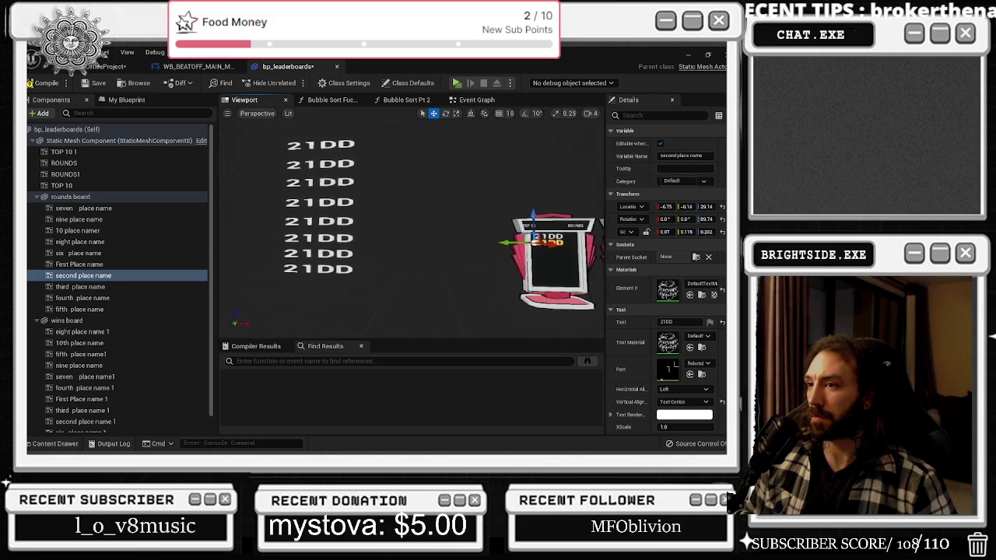
drag(327, 162, 313, 162)
click(321, 149)
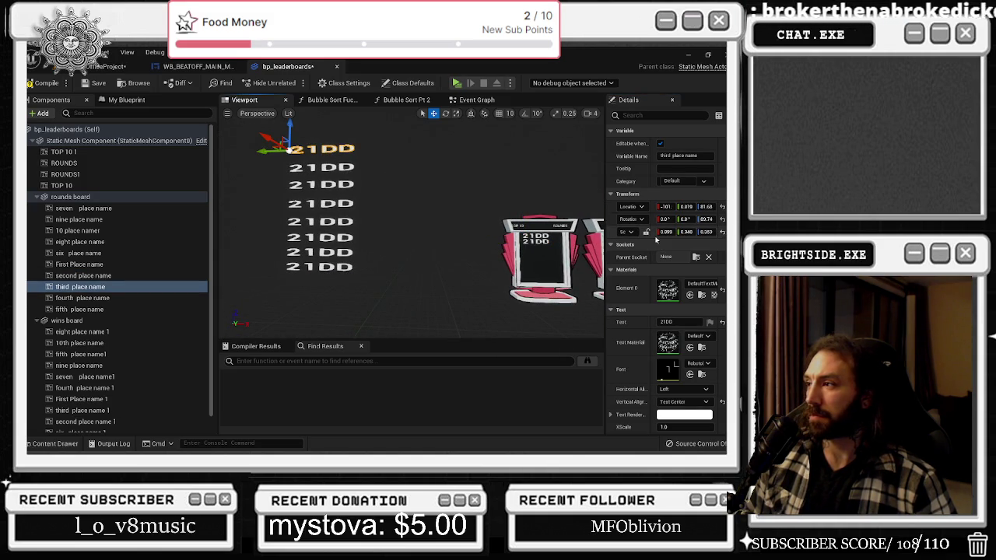
drag(656, 235, 655, 236)
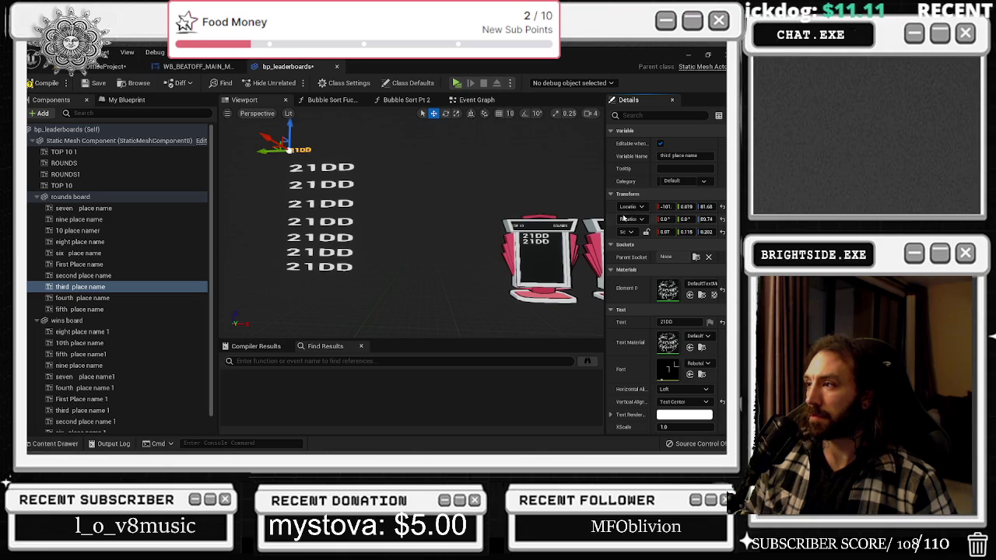
mouse_move(264, 151)
mouse_down()
mouse_move(527, 178)
mouse_move(498, 183)
mouse_up()
Paste the First Place text's location onto the third place-name text to place it on the board
click(545, 257)
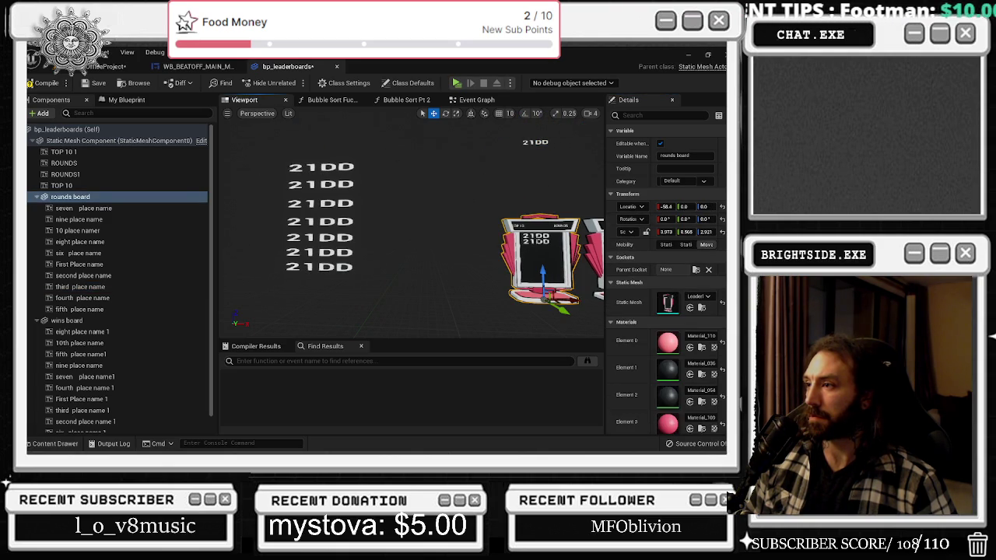
click(536, 237)
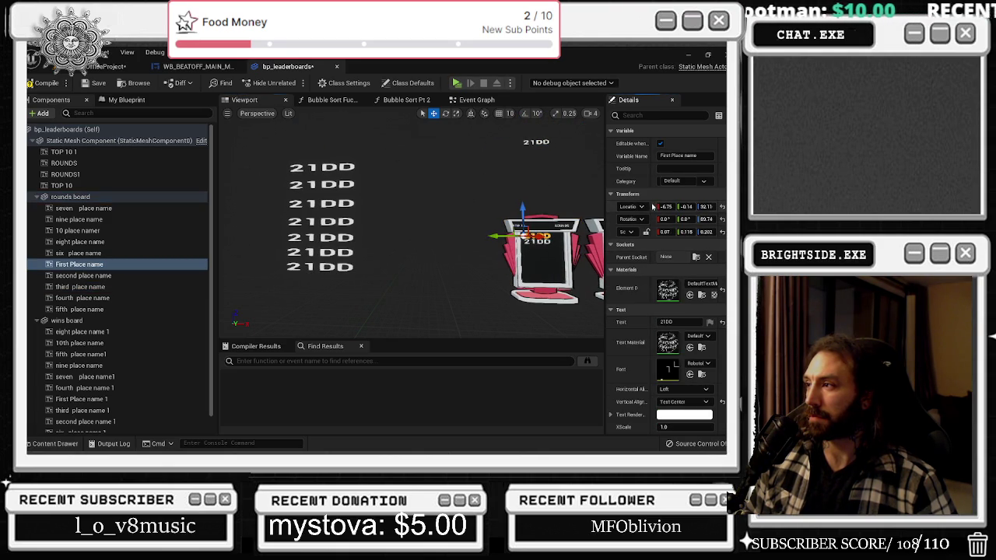
click(536, 142)
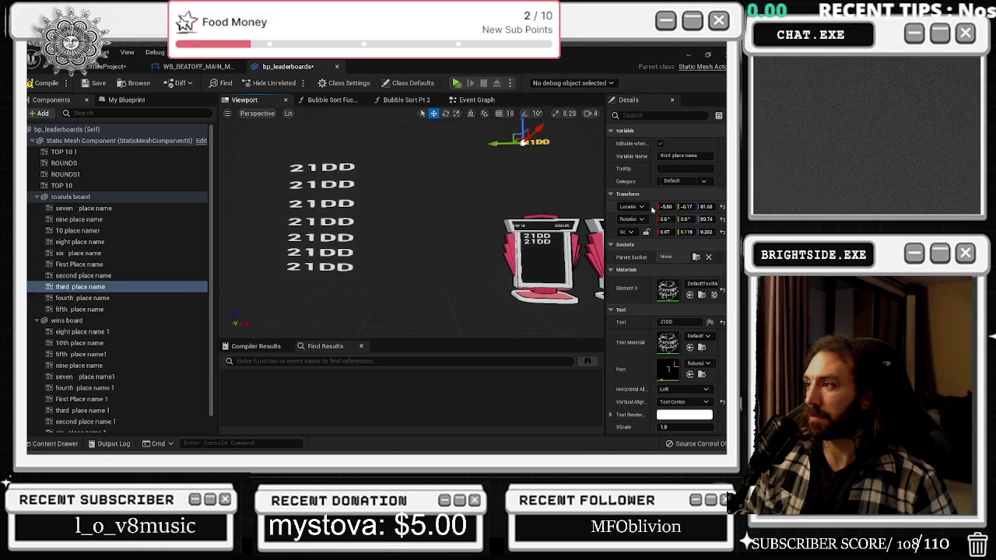
key(ctrl+v)
mouse_move(519, 213)
mouse_down()
mouse_move(507, 206)
mouse_move(514, 216)
mouse_up()
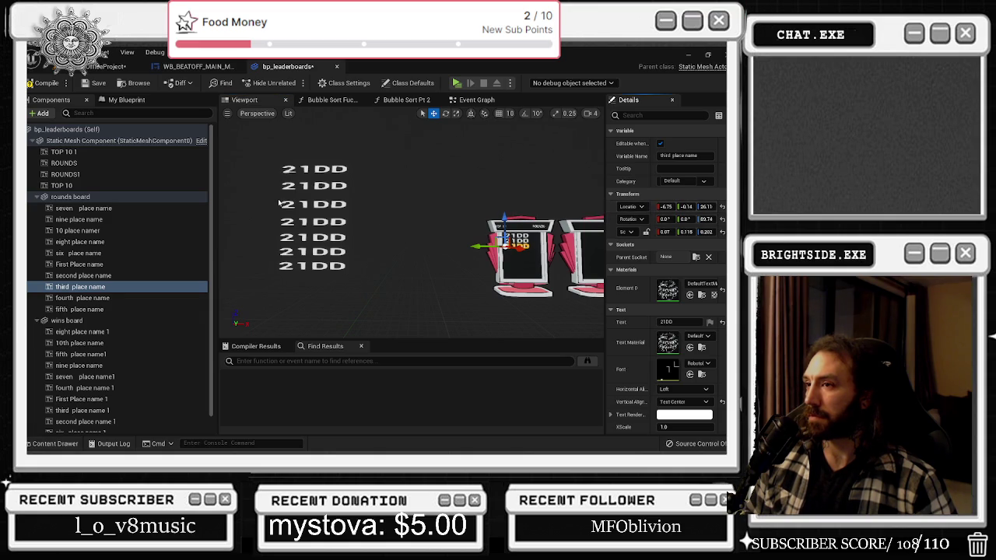
Paste the board location onto the fourth place-name text, then undo the last location paste
key(Down)
shift+click(660, 206)
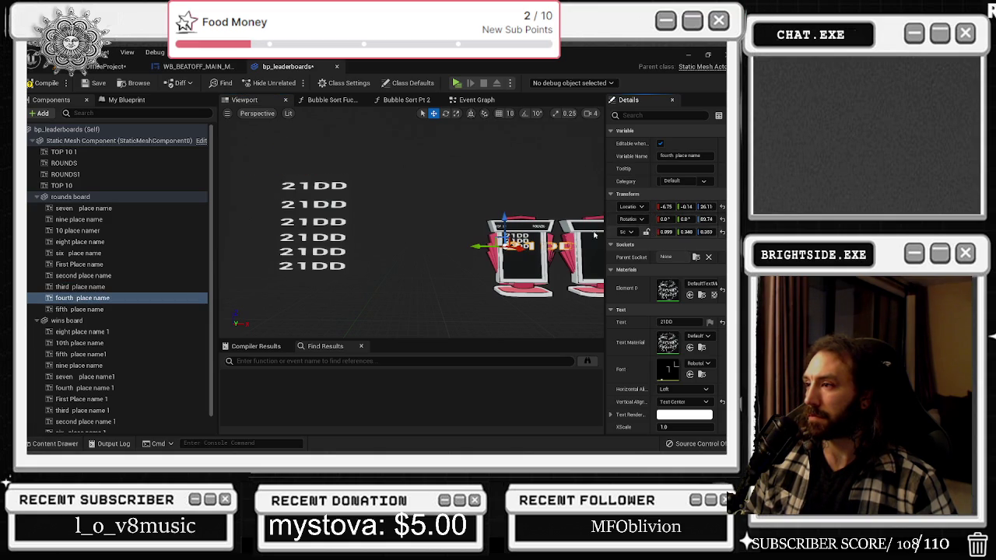
click(515, 236)
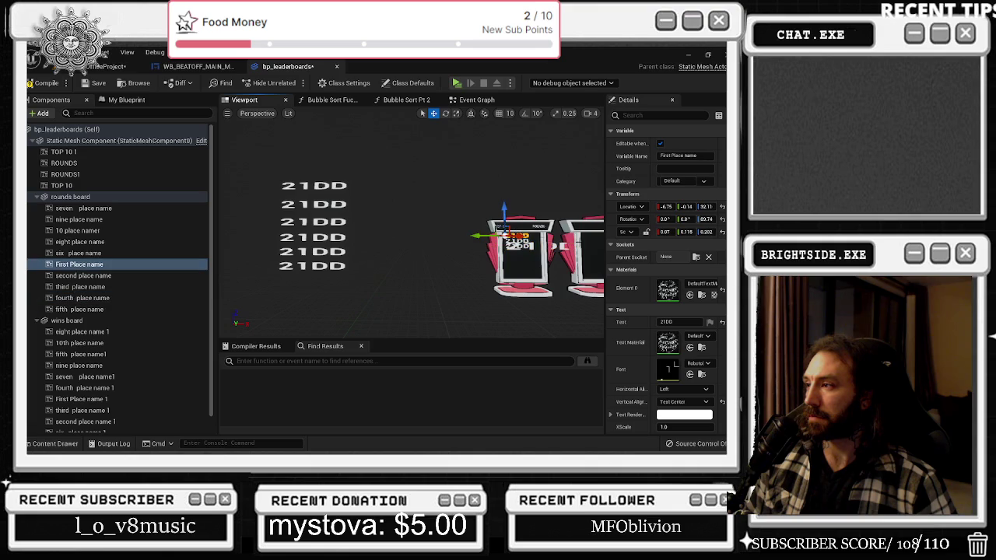
click(517, 246)
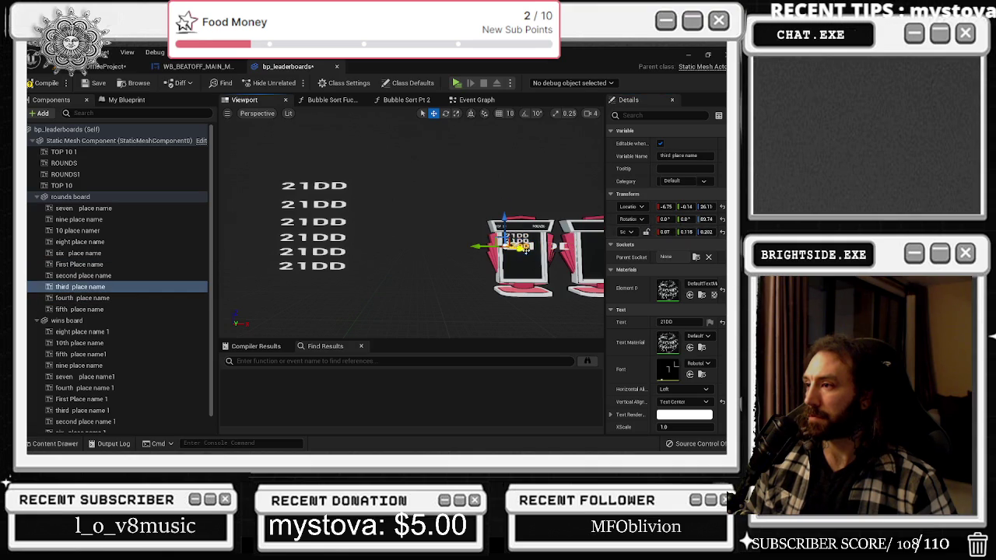
click(654, 238)
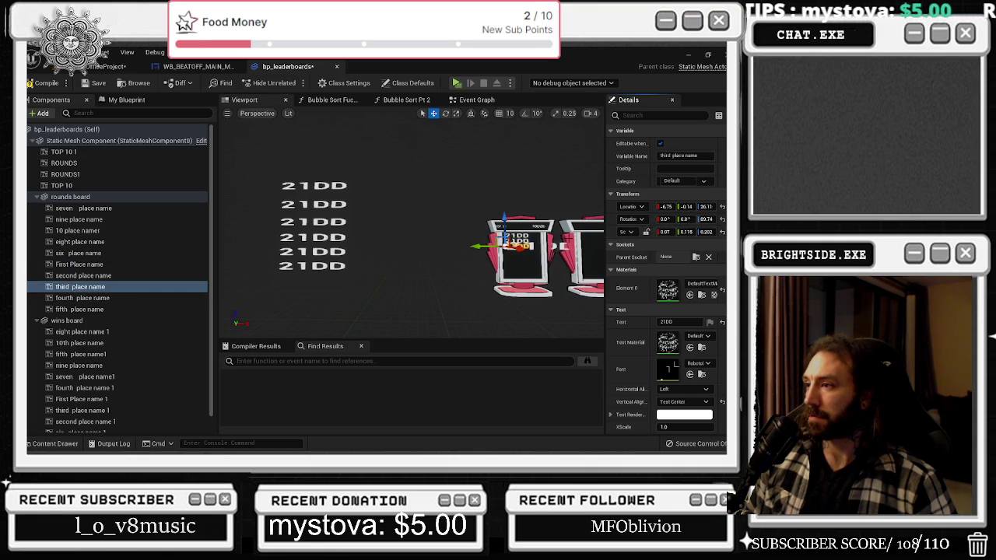
key(ctrl+z)
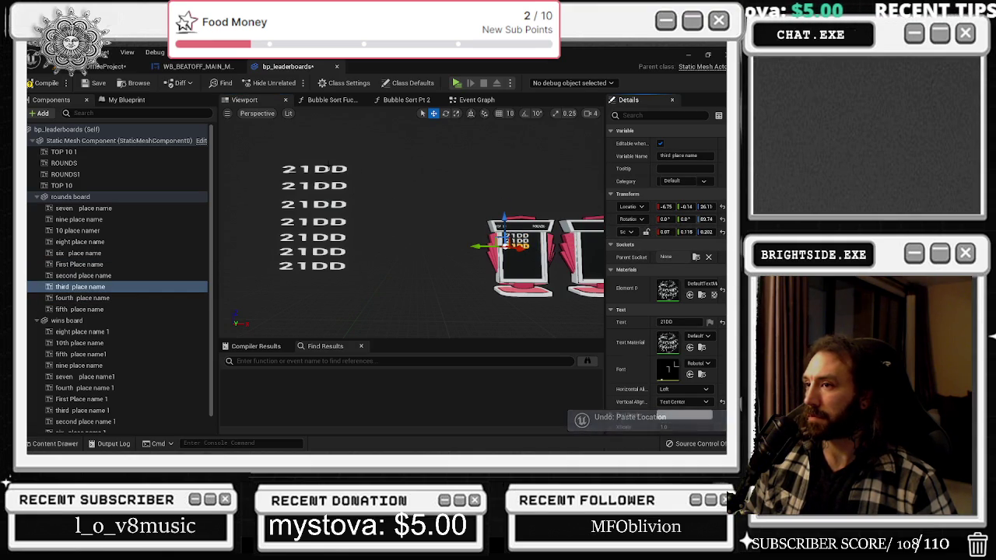
click(80, 53)
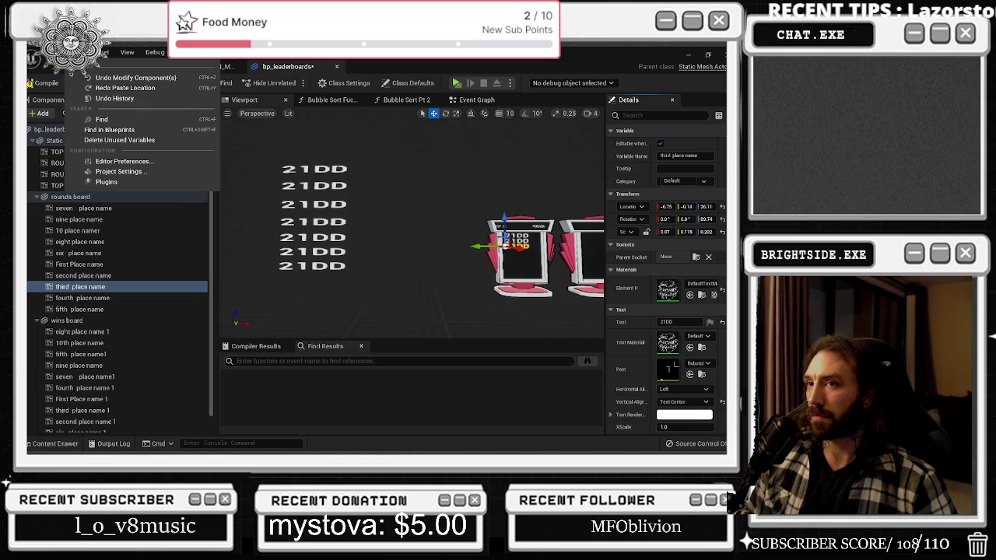
Redo the location paste, then shrink the fourth place-name text and lower it to height 22.92
click(110, 89)
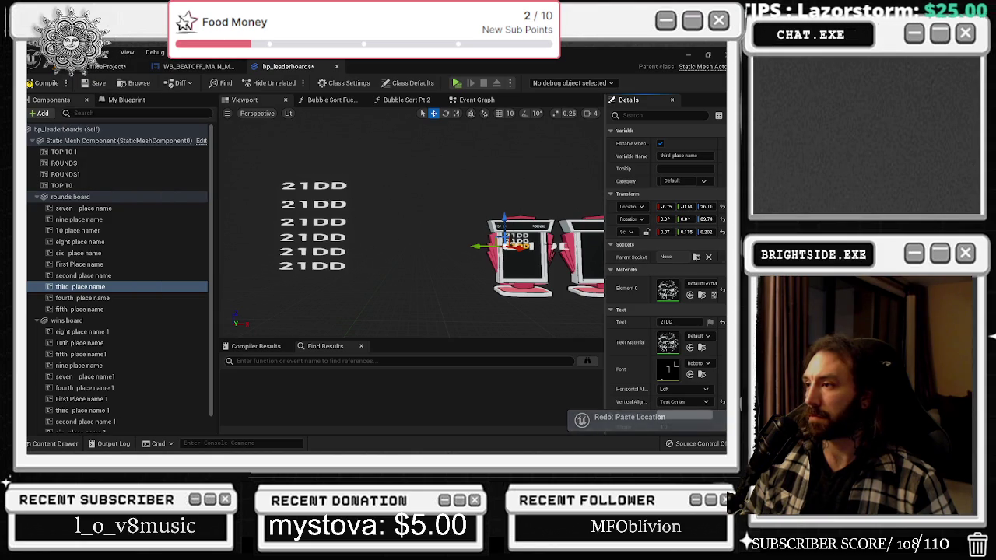
click(83, 298)
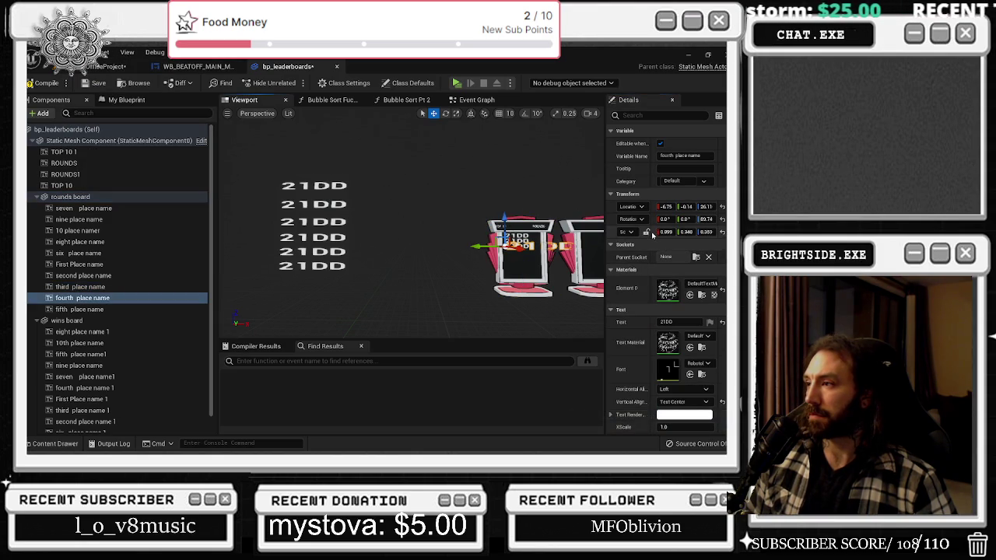
key(ctrl+z)
drag(505, 223, 506, 226)
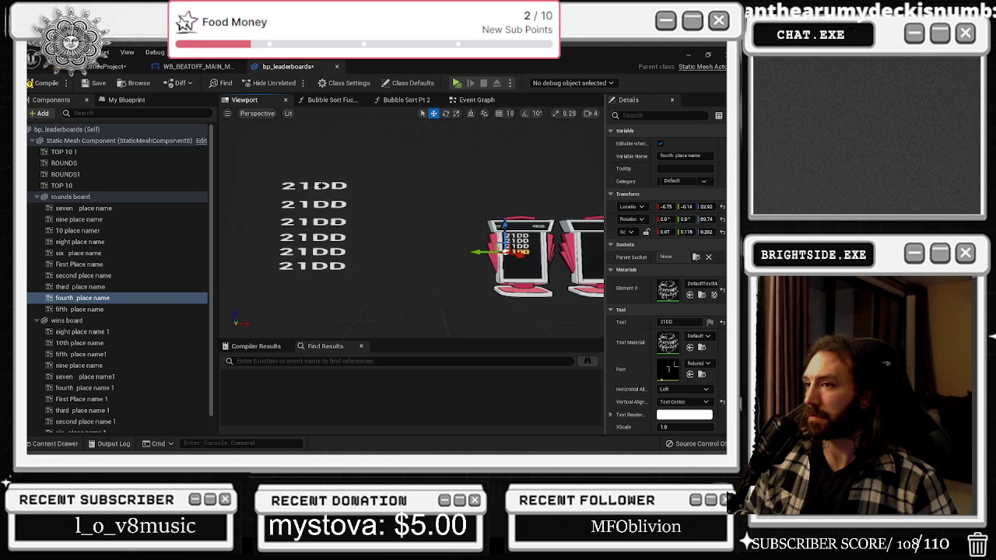
Give the fifth place-name text the 0.07, 0.119, 0.202 scale and select all place-name rows
click(318, 184)
shift+click(652, 232)
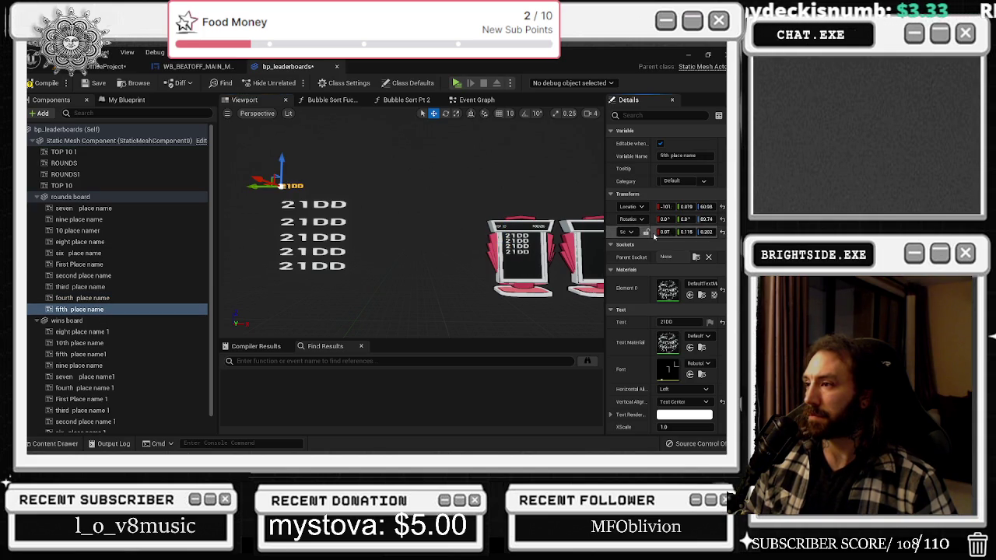
click(316, 207)
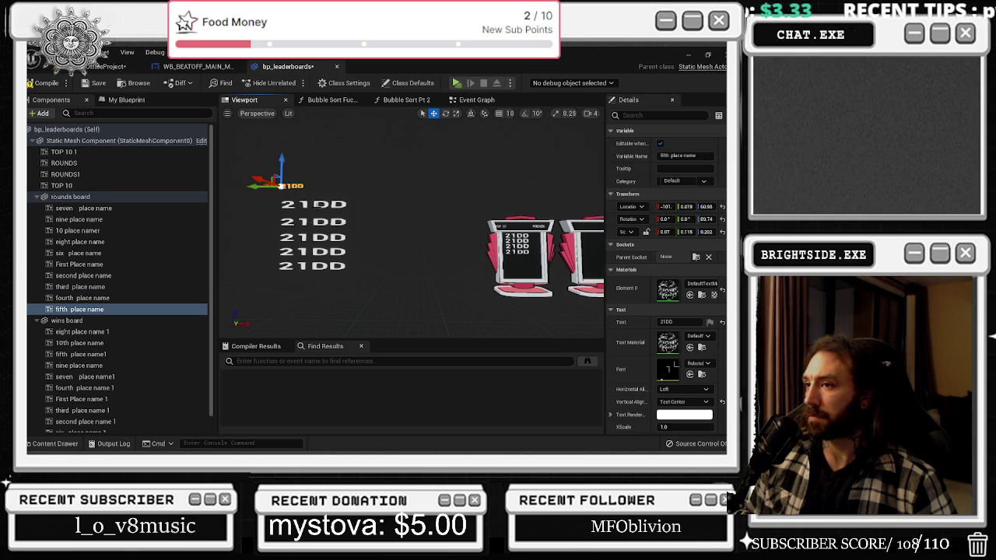
shift+click(75, 209)
click(653, 171)
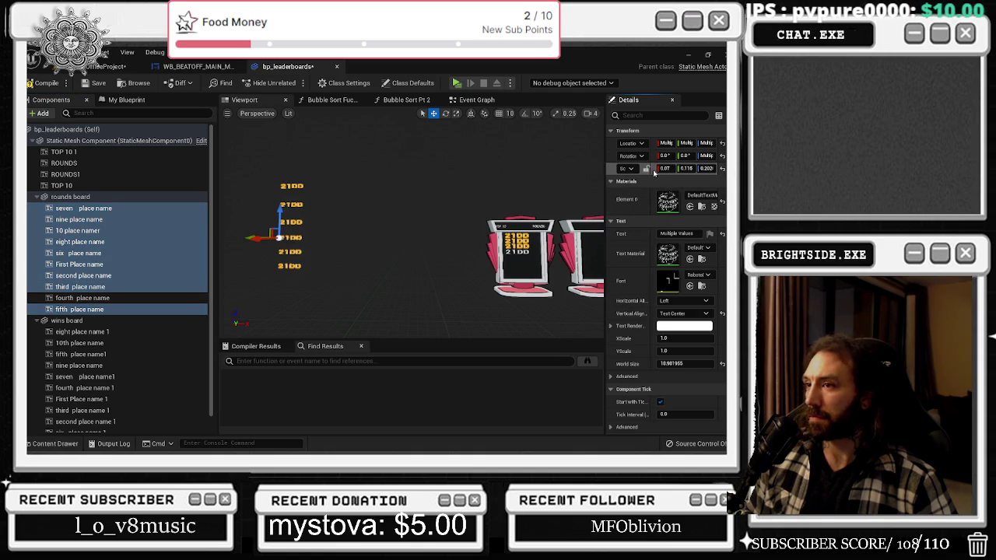
Place the fifth place-name text on the board at -6.75, -0.14, 19.40, just below the fourth
click(534, 238)
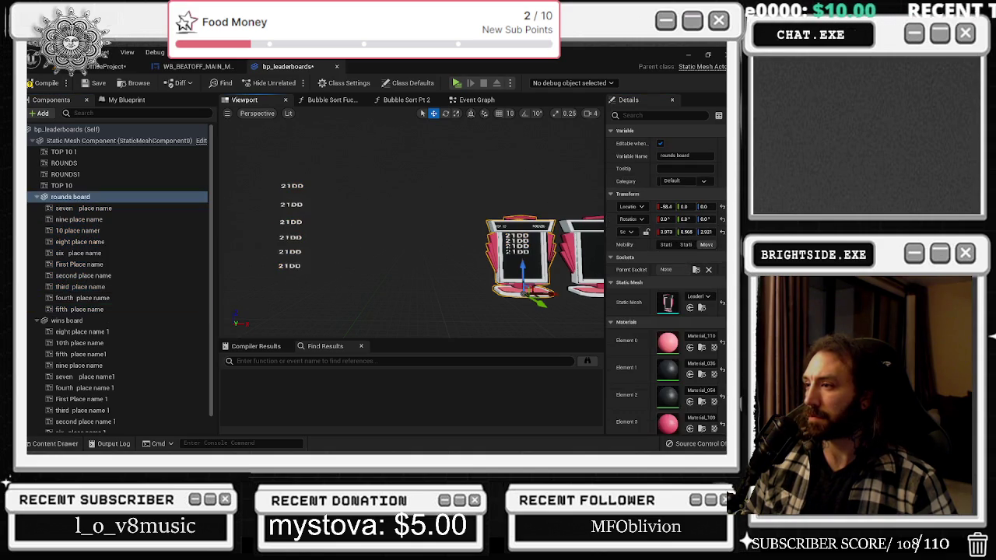
click(515, 251)
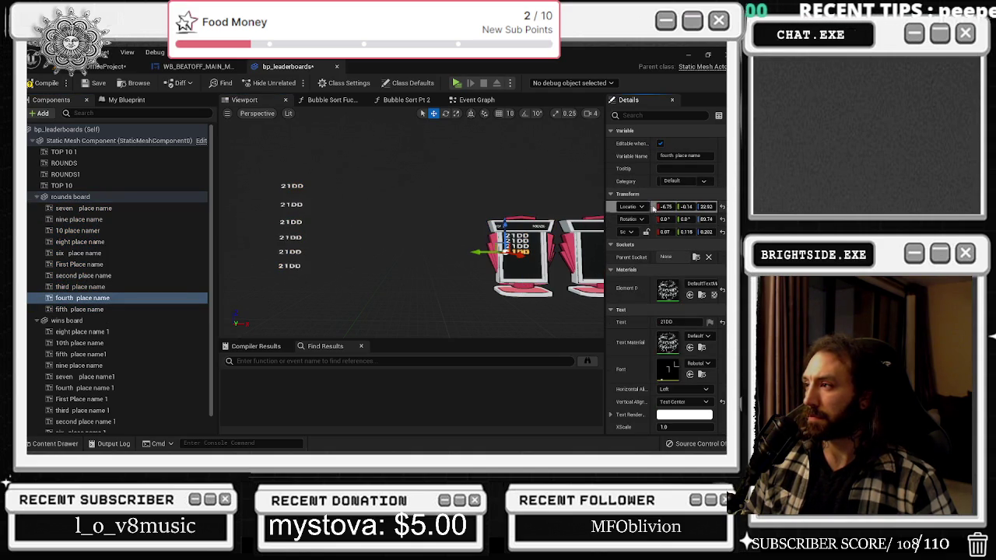
click(279, 187)
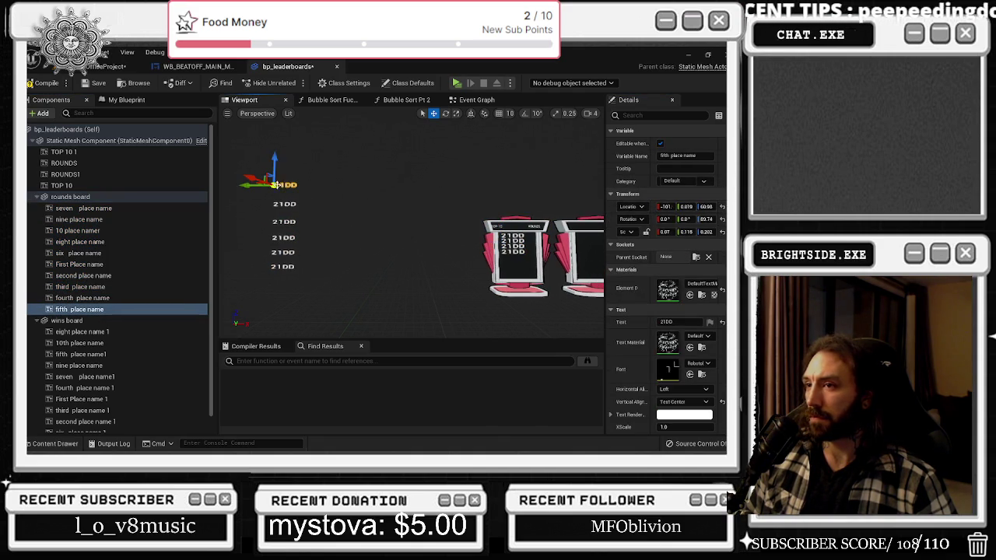
shift+click(654, 208)
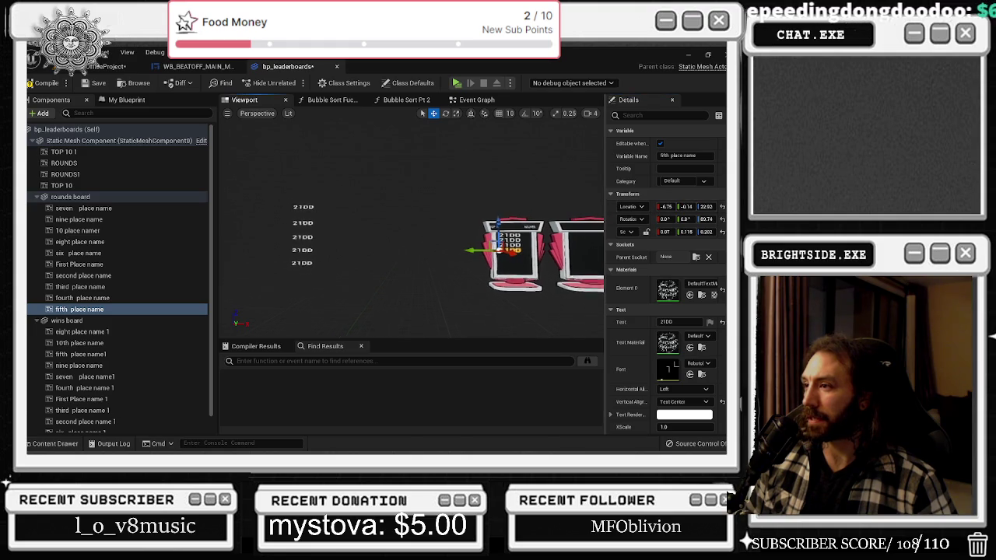
drag(498, 225, 498, 228)
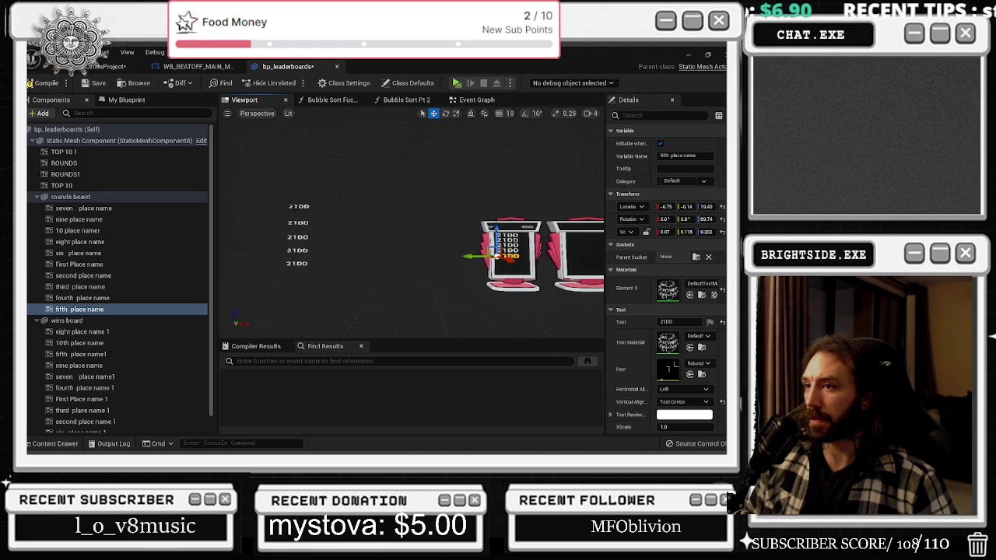
click(78, 253)
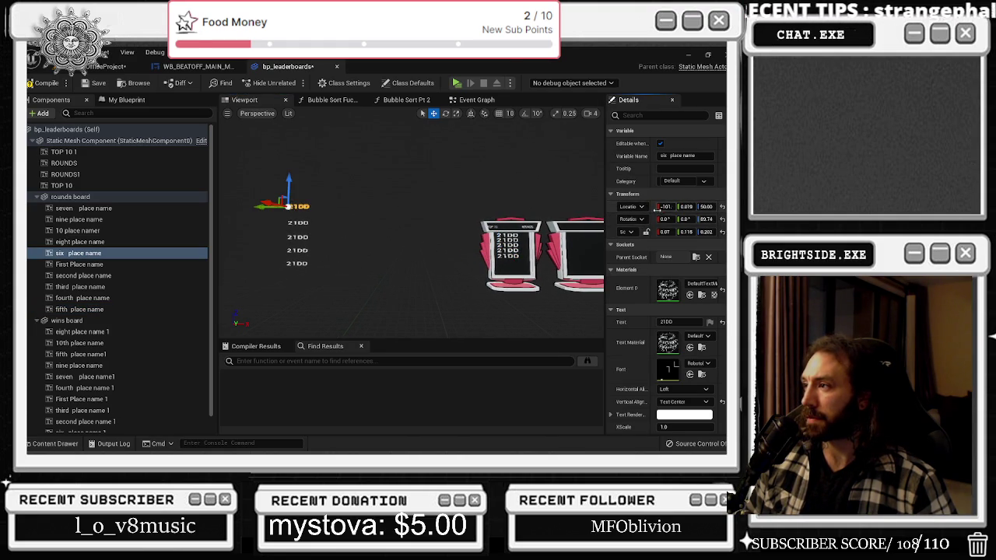
Paste the board location onto the six place name text and lower its row
shift+click(656, 212)
scroll(495, 230, down, 1)
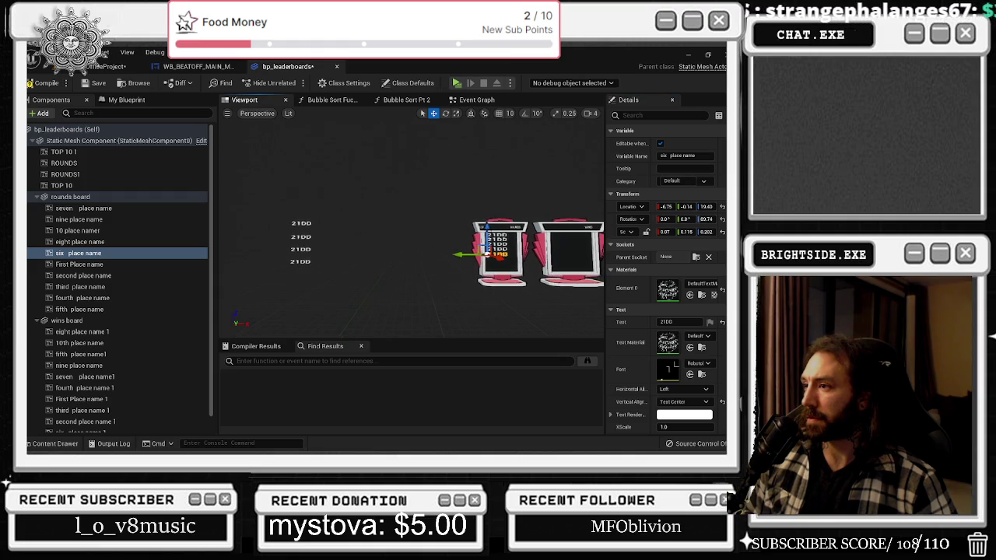
drag(486, 233, 486, 243)
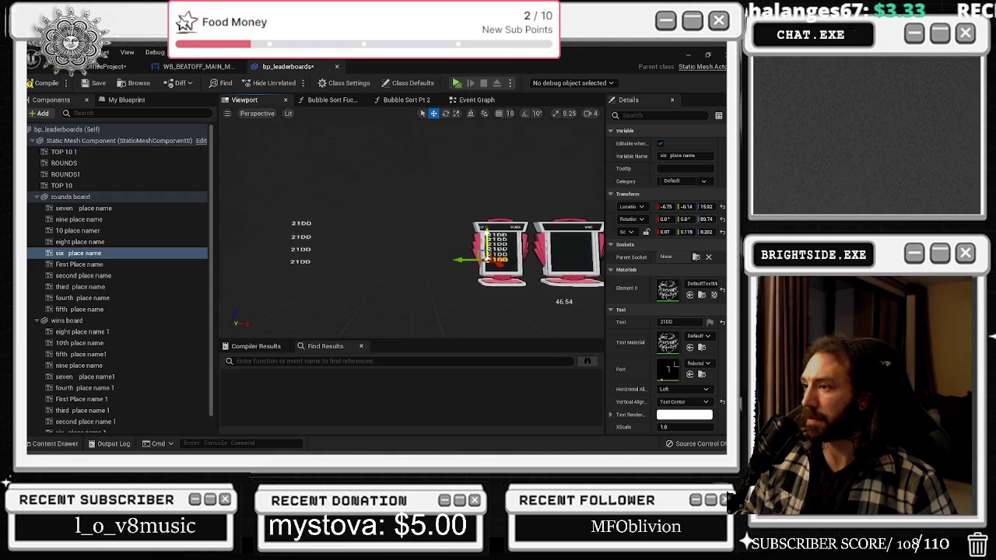
scroll(413, 233, up, 5)
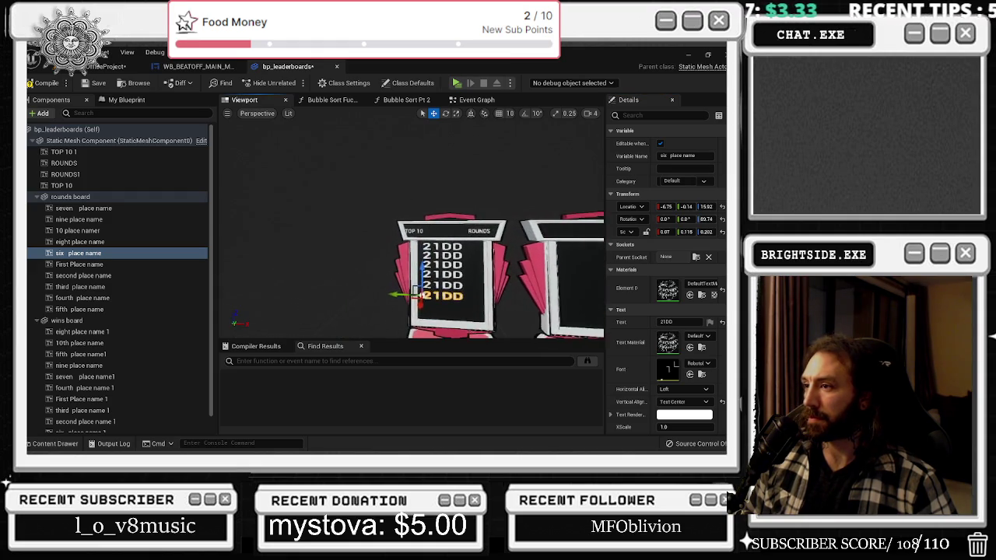
scroll(498, 233, down, 3)
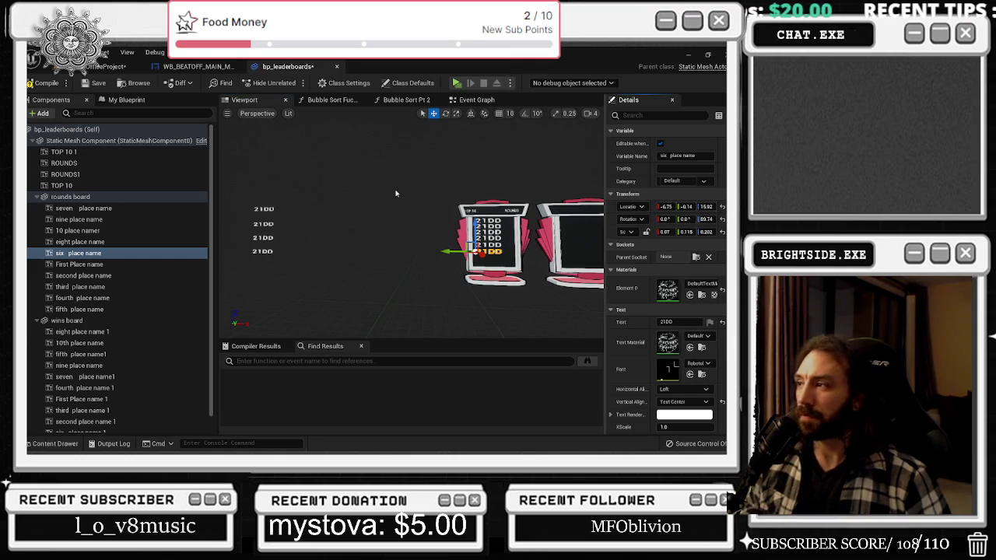
Paste the board location onto the seven place name text and set its height to 13.0
click(263, 209)
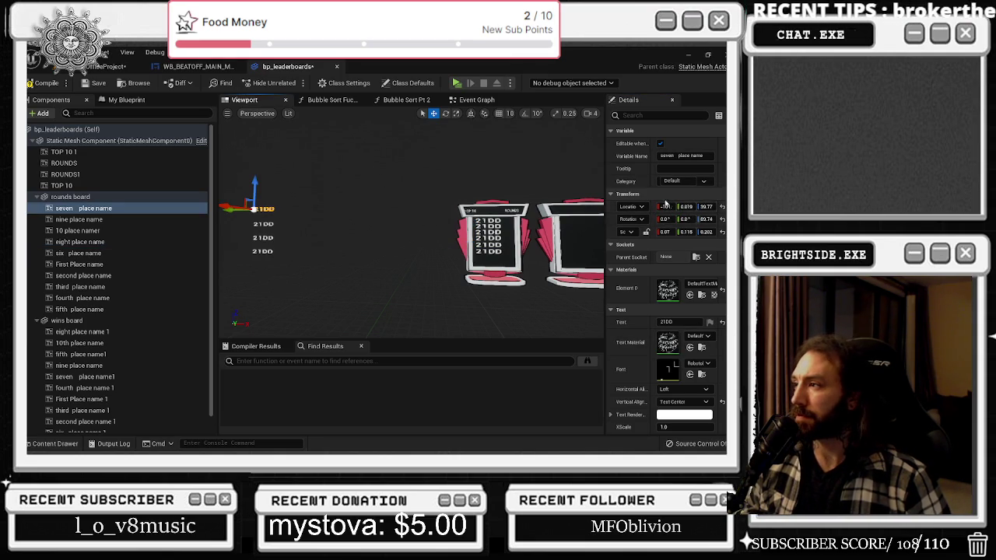
key(ctrl+v)
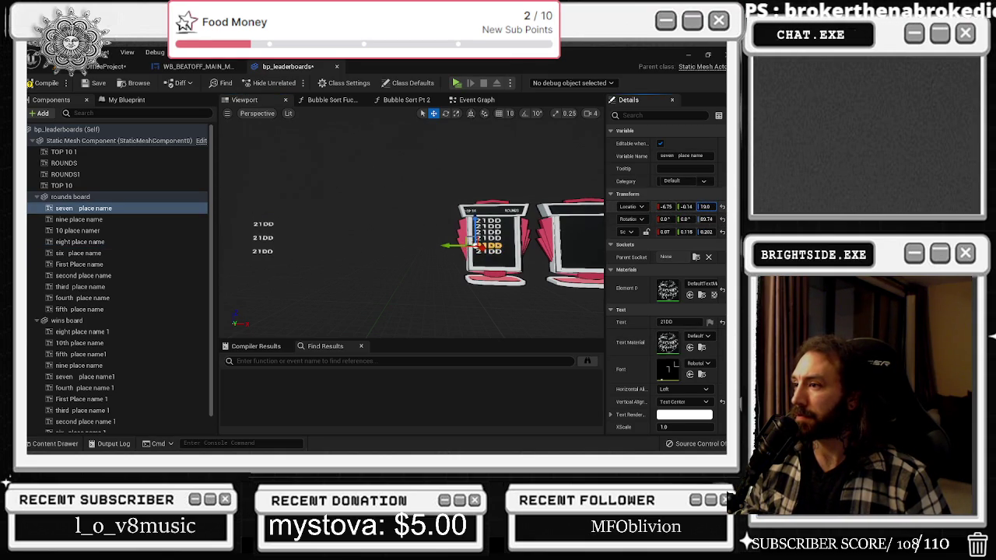
text(-1)
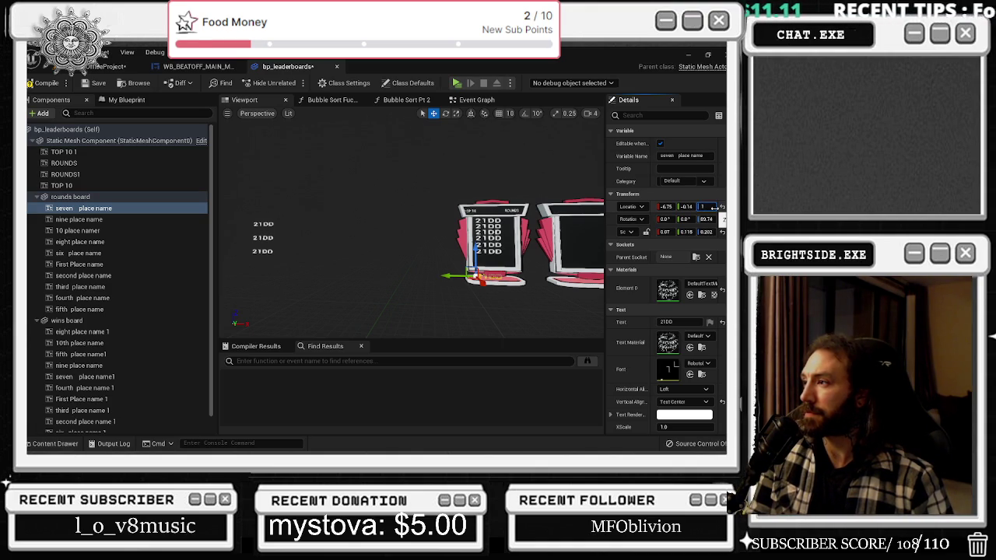
key(Return)
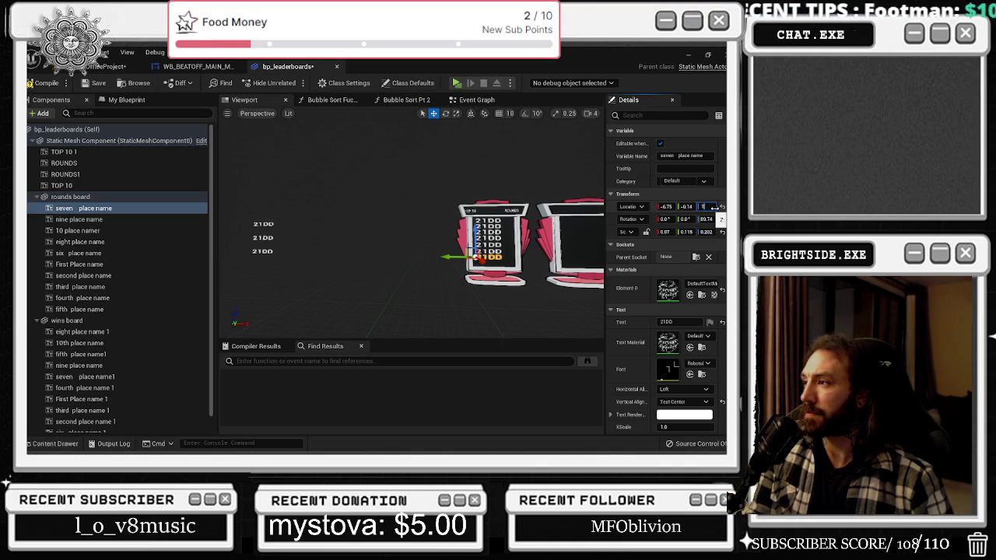
text(2)
key(Return)
text(12)
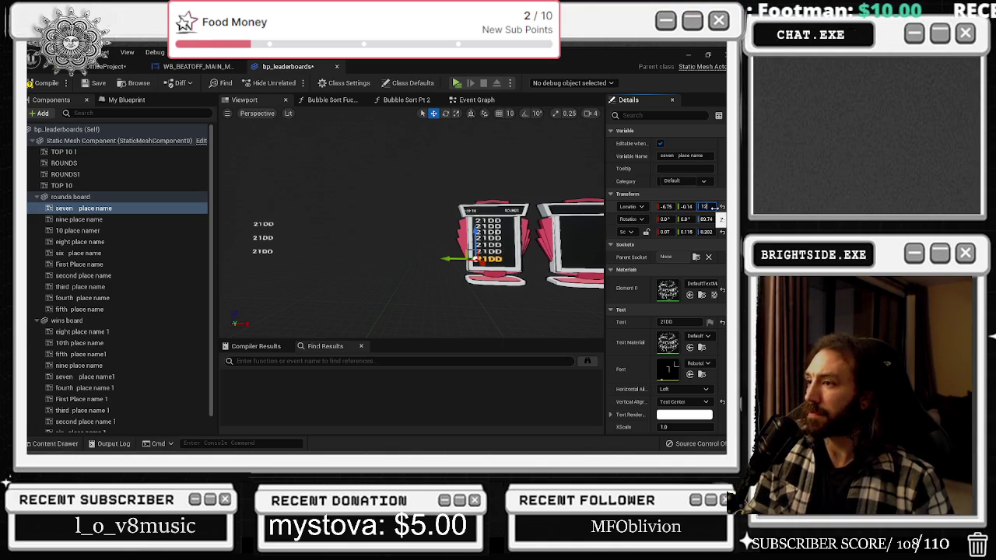
text(3)
key(Return)
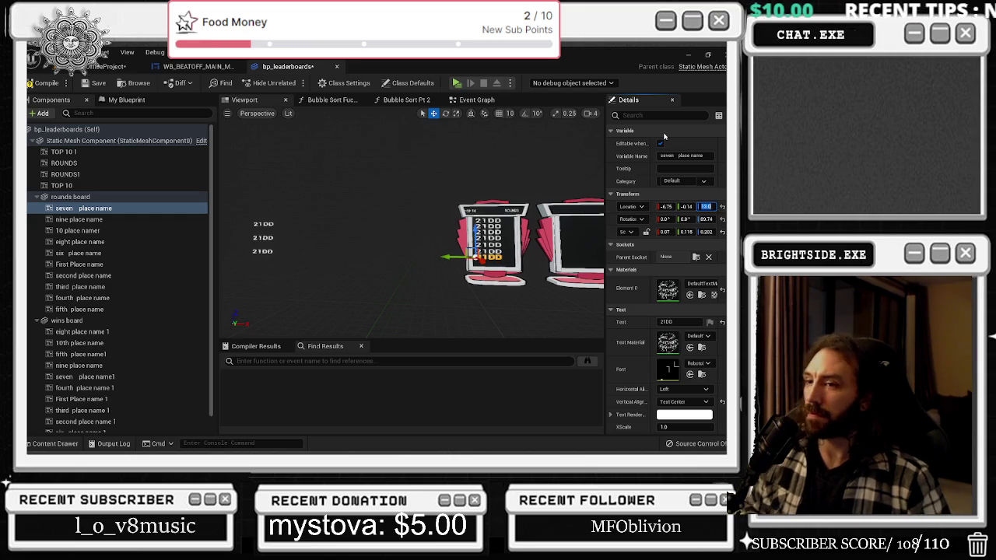
Move the eight place name text onto the board and lower it to -6.75, -0.14, 10.16
click(269, 213)
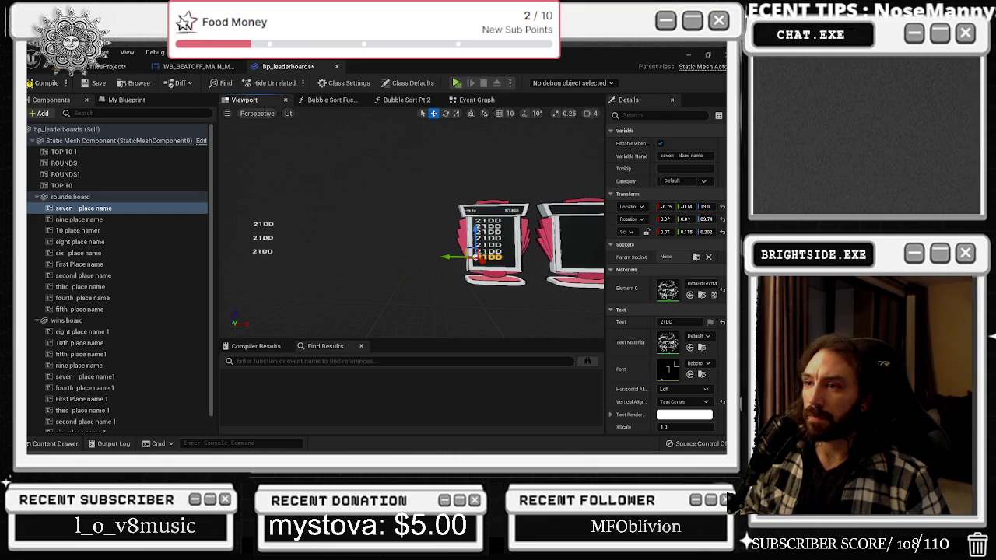
click(263, 225)
click(722, 206)
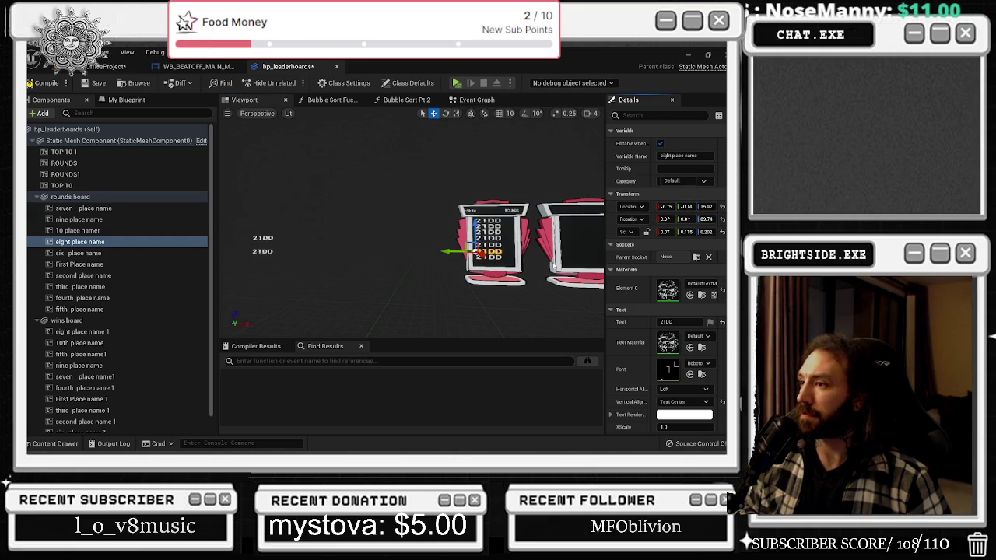
drag(476, 225, 470, 230)
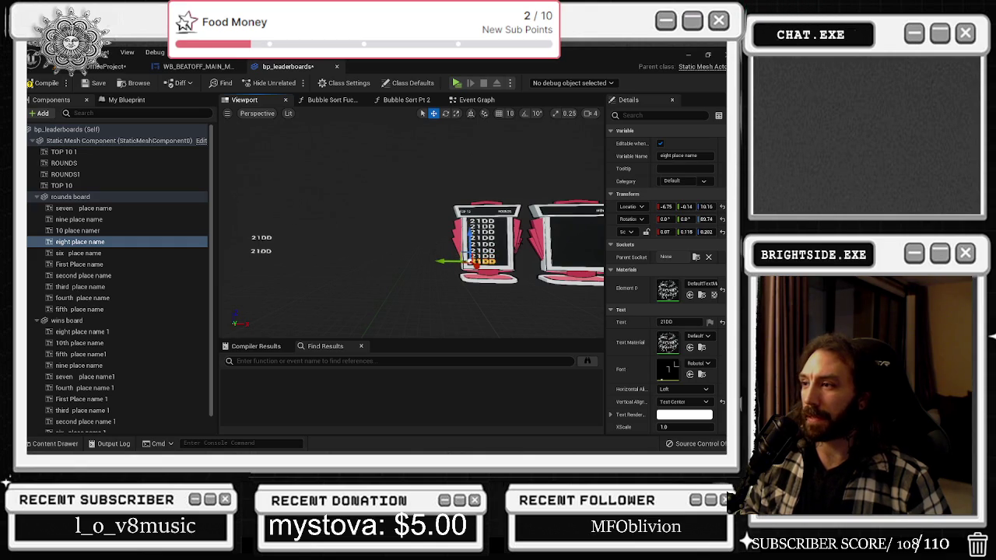
Nudge the seventh 21DD row up, then move all the 21DD rows slightly higher together
scroll(411, 226, up, 5)
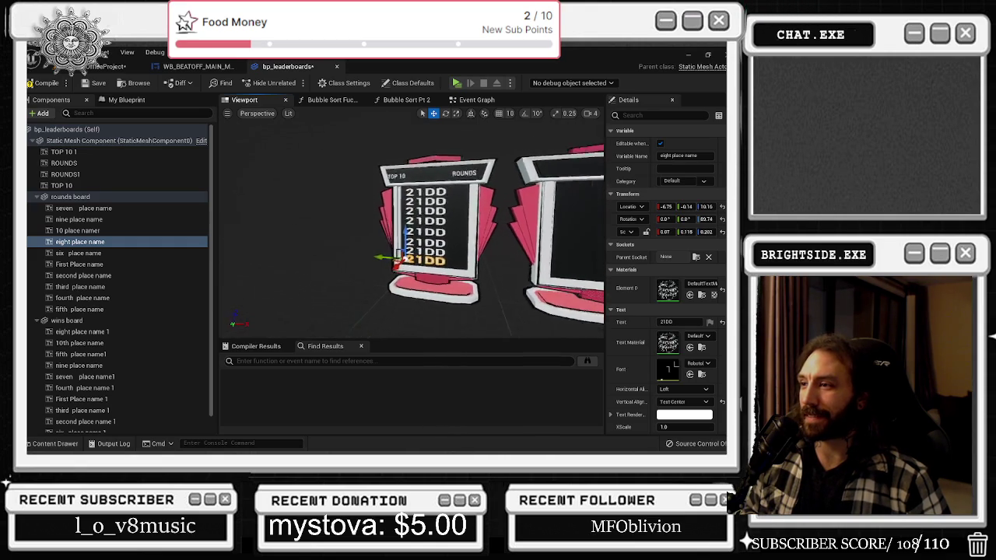
scroll(410, 226, up, 3)
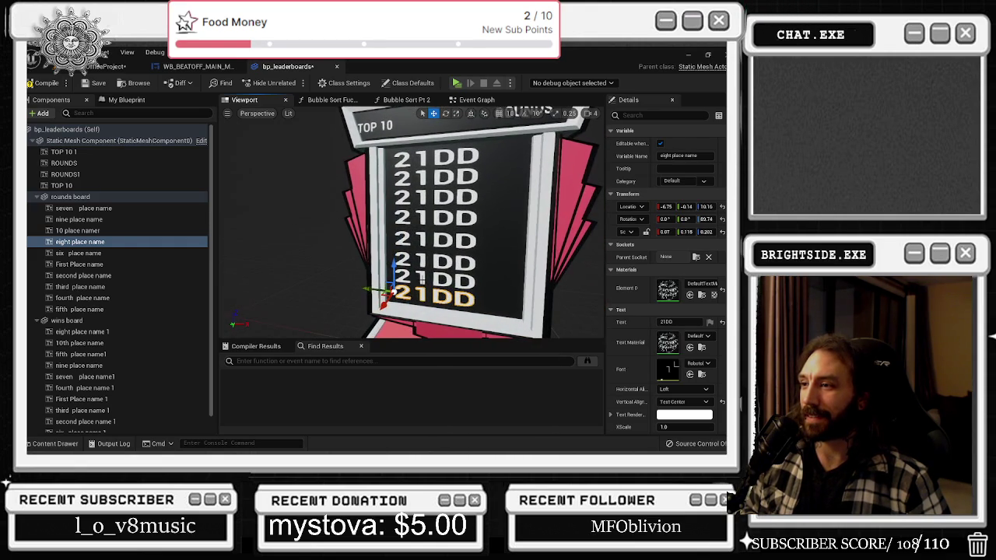
click(420, 282)
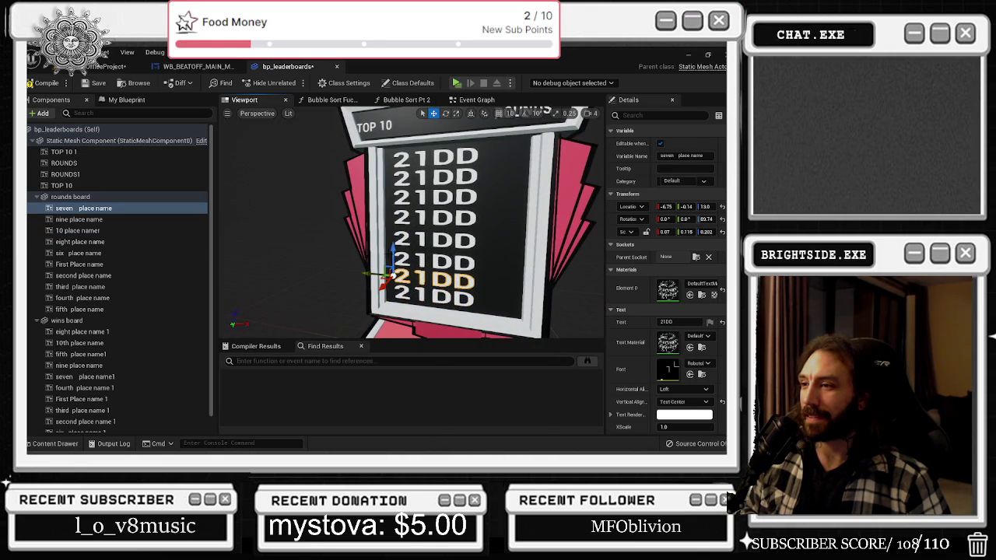
drag(393, 262, 394, 253)
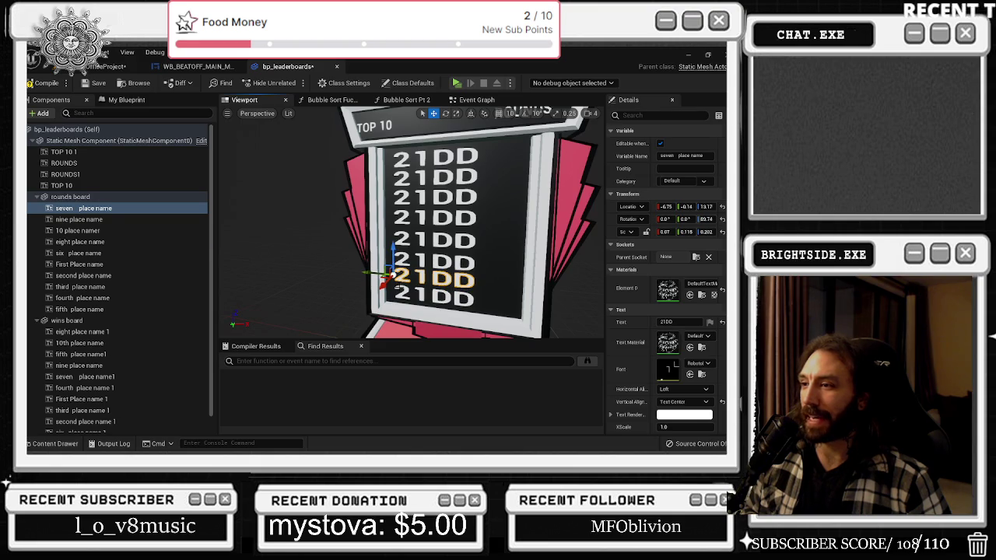
click(399, 291)
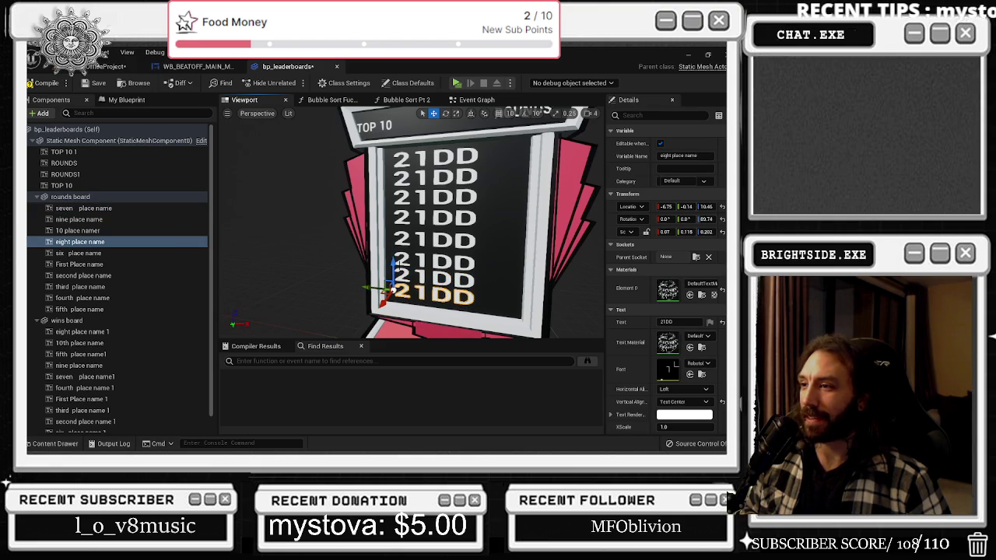
click(82, 207)
shift+click(79, 309)
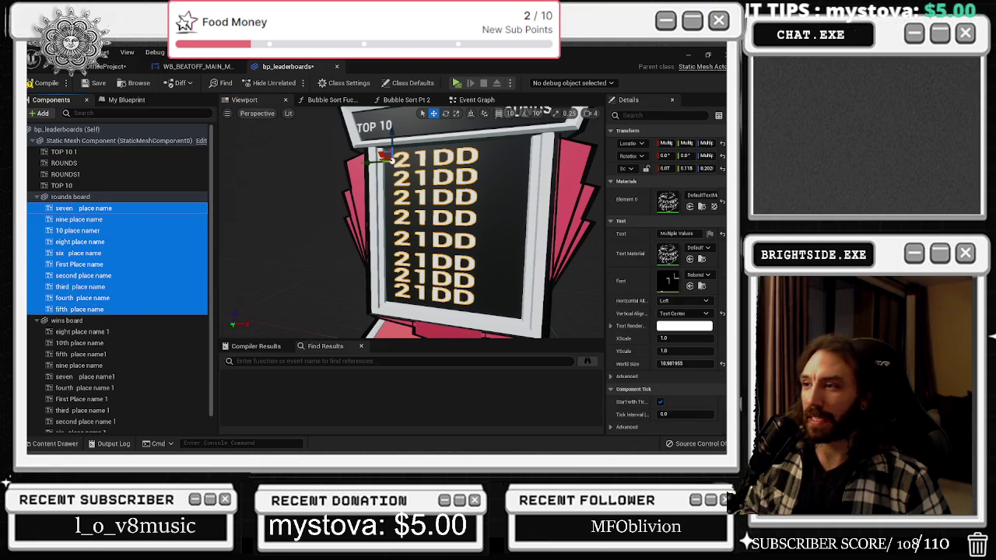
drag(393, 134, 395, 129)
Raise the third 21DD row slightly on the rounds board
click(436, 176)
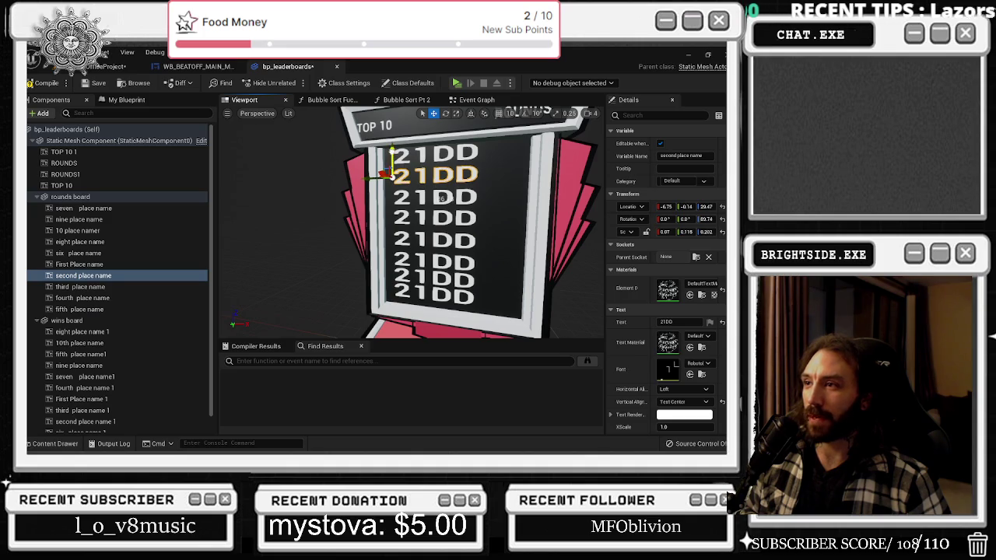
click(401, 185)
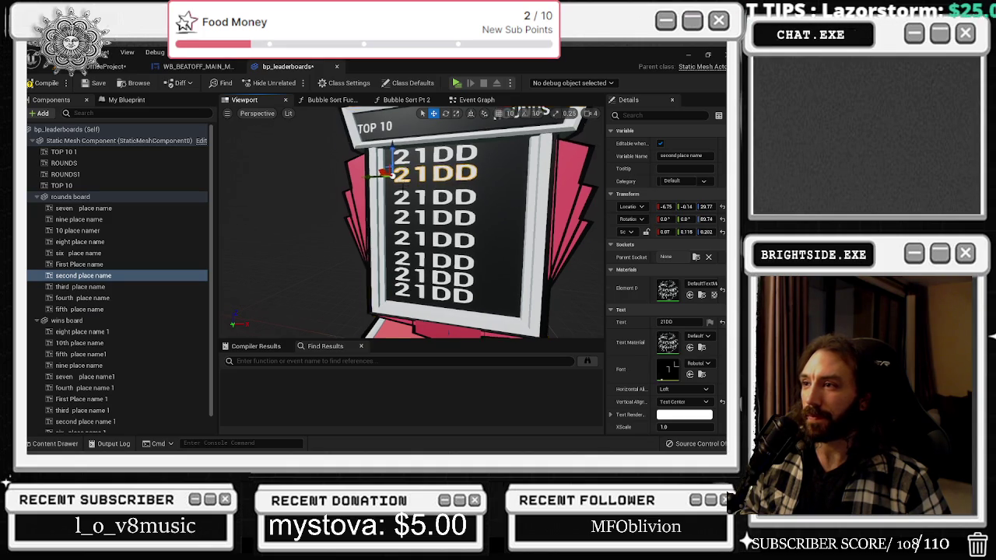
click(403, 194)
click(401, 185)
click(395, 173)
click(401, 196)
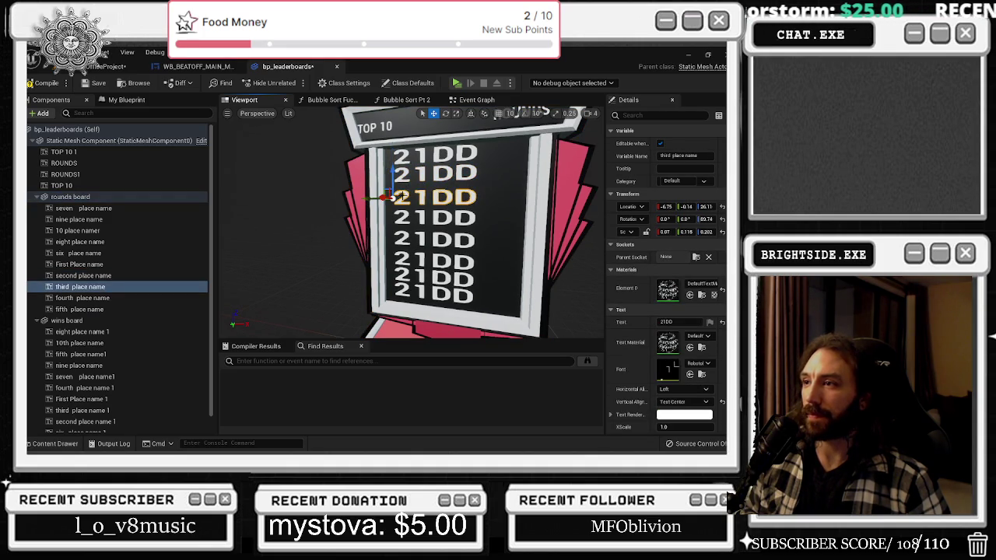
drag(393, 183, 385, 179)
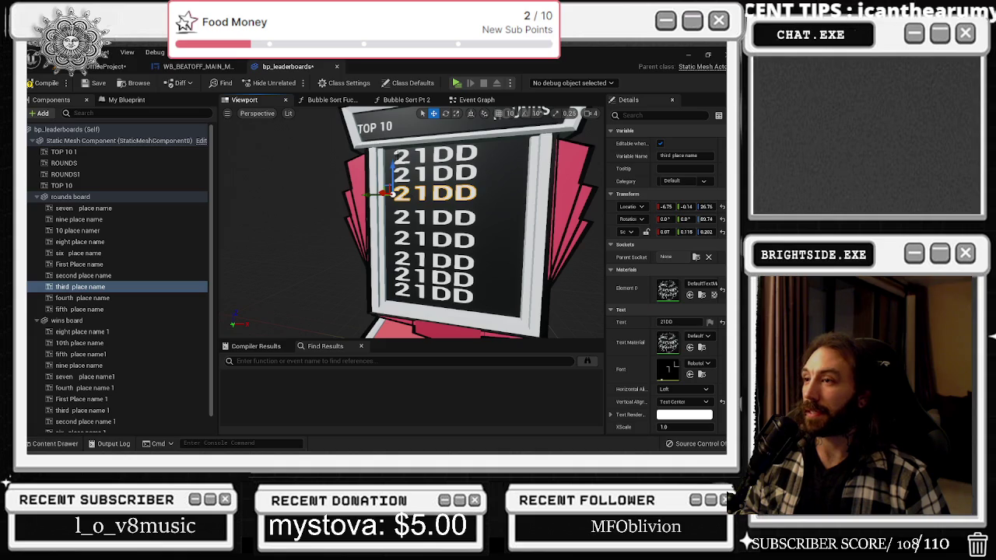
Rescale the First Place name text to 0.027, 0.097, 0.145 and raise it to 32.92
click(404, 154)
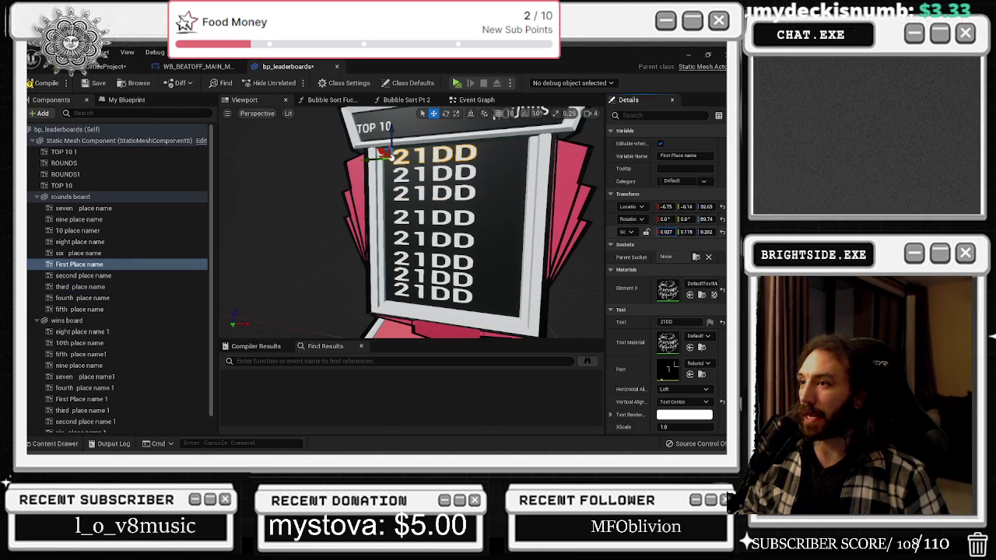
mouse_move(685, 232)
mouse_down()
mouse_move(669, 232)
mouse_move(699, 234)
mouse_up()
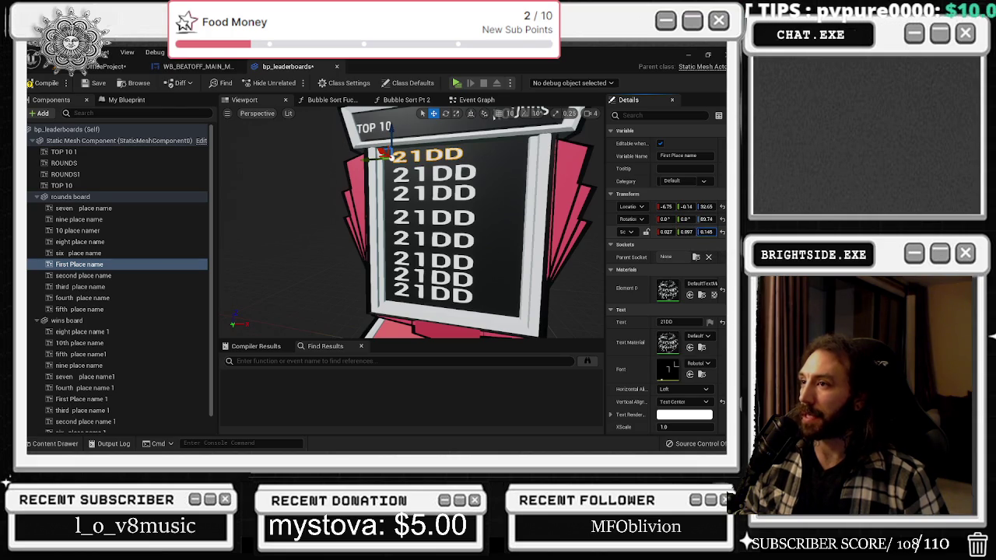
drag(388, 145, 390, 127)
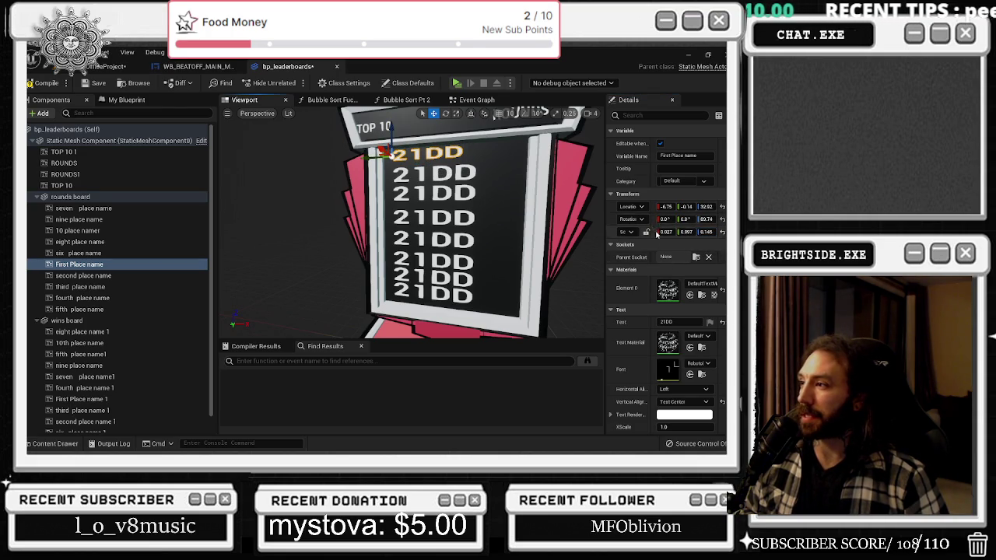
click(84, 208)
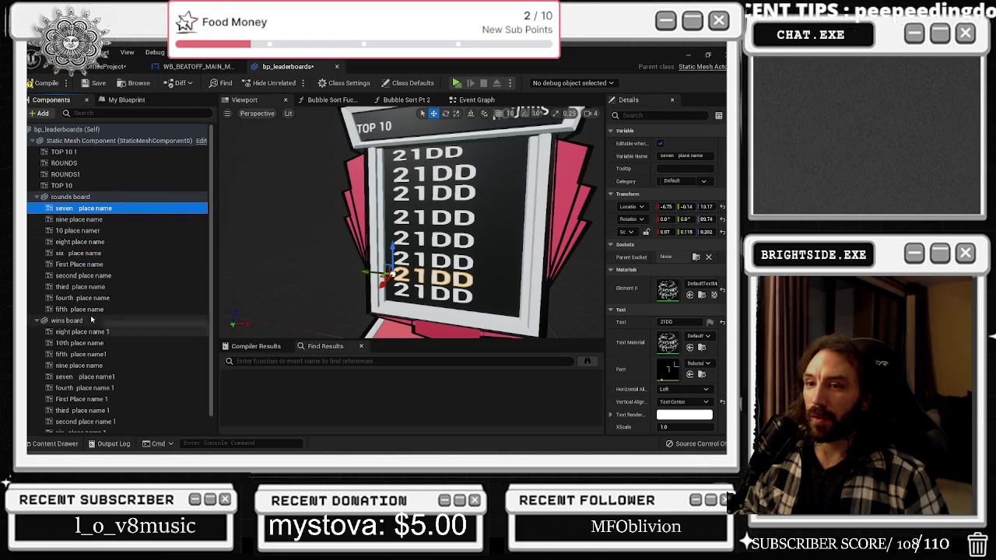
Apply the 0.027, 0.097, 0.145 scale to all the 21DD place-name rows
shift+click(85, 309)
drag(660, 168, 648, 168)
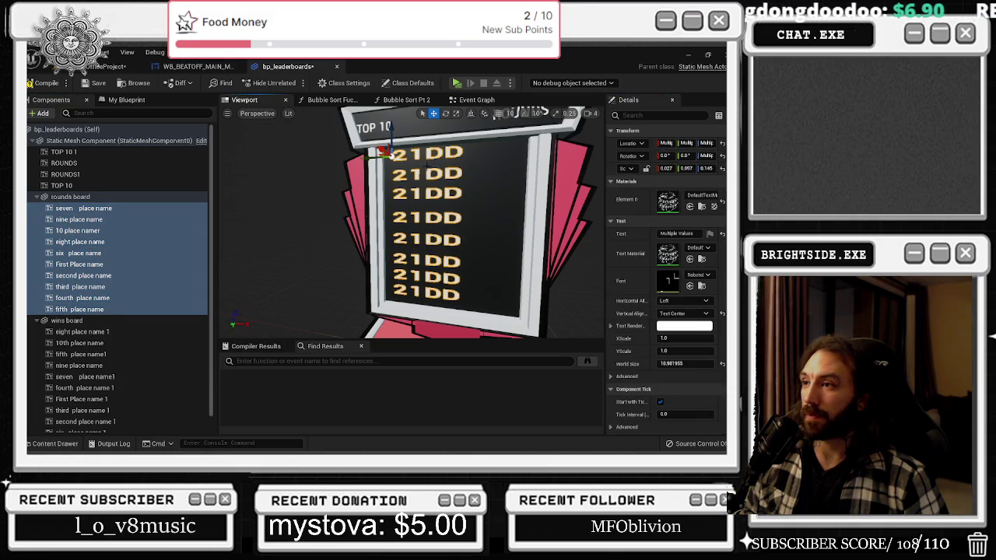
click(428, 172)
click(428, 172)
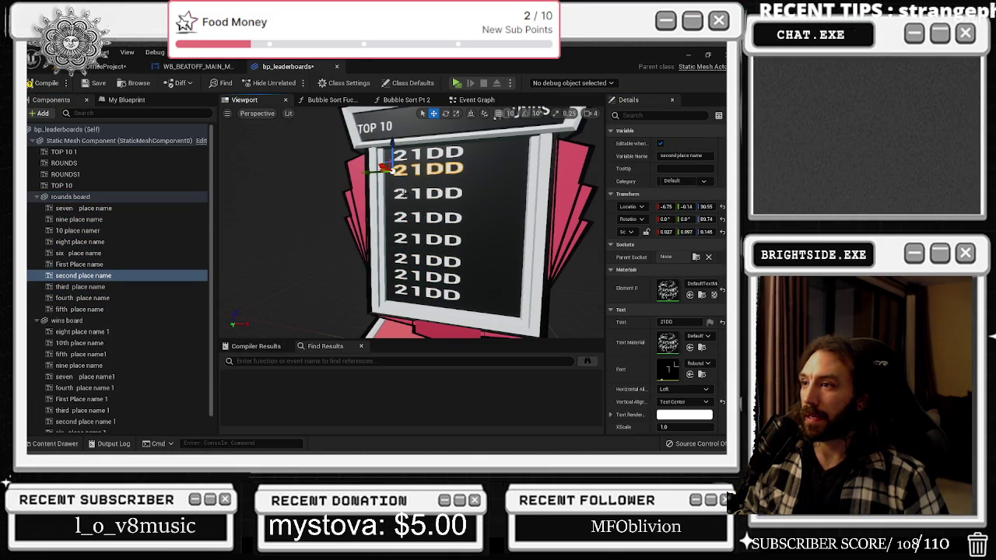
Raise the third through eighth 21DD rows into a tight column, the eighth at 15.49
click(403, 193)
drag(396, 172, 395, 161)
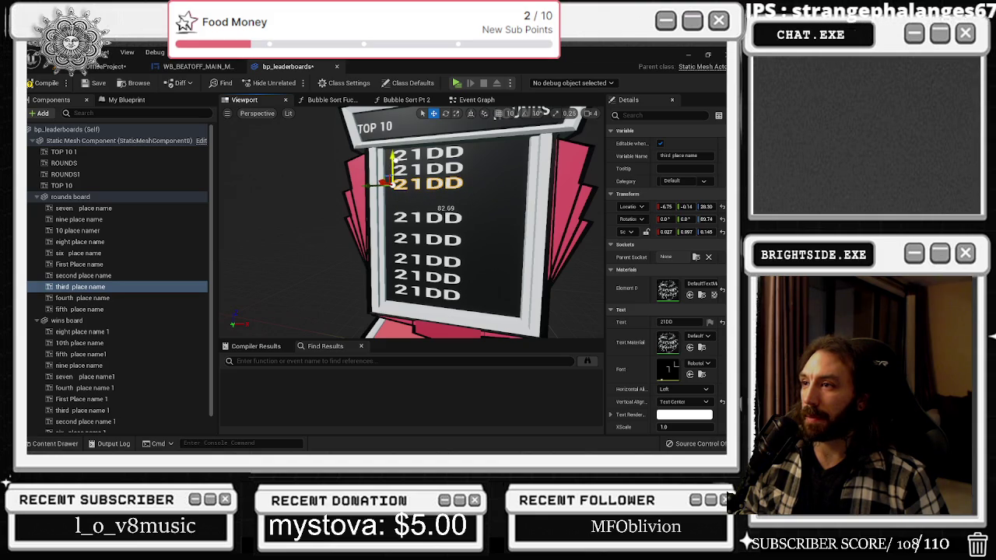
click(402, 218)
drag(394, 199, 393, 181)
click(401, 238)
drag(391, 216, 392, 189)
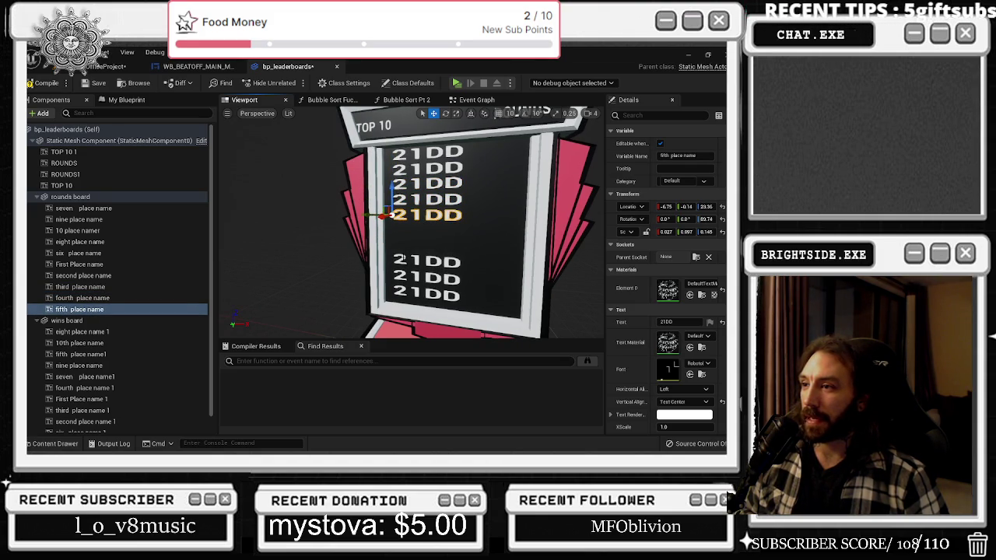
click(426, 261)
drag(391, 244, 391, 213)
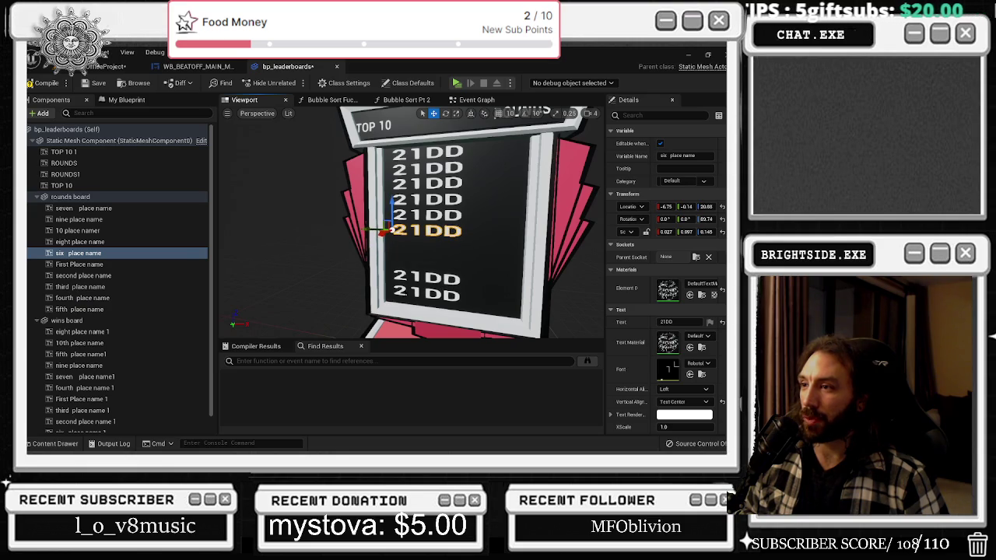
click(402, 274)
drag(392, 266, 392, 236)
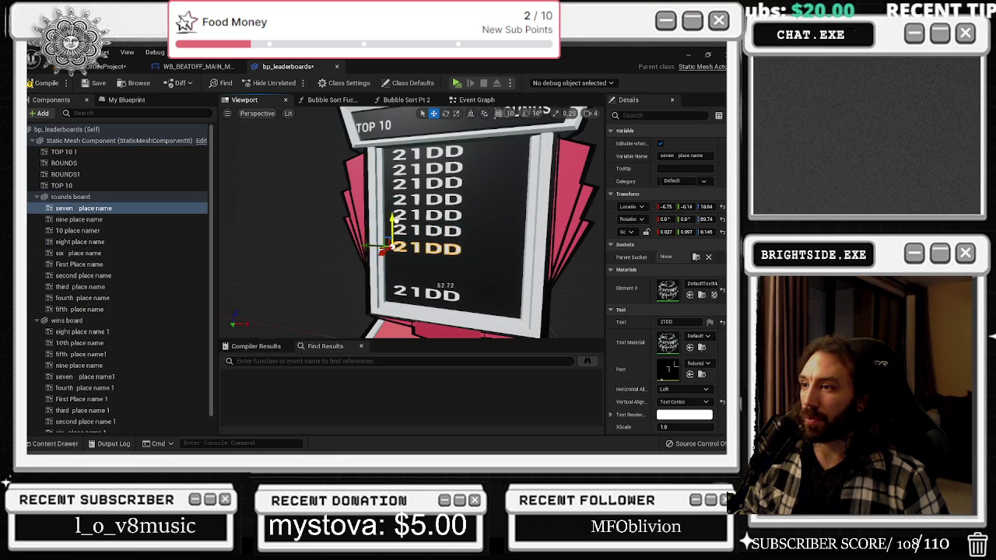
click(426, 293)
drag(391, 285, 391, 261)
Locate the stray nine and 10 place name texts beside the board
mouse_move(297, 238)
mouse_down()
mouse_move(280, 268)
mouse_move(297, 238)
mouse_up()
click(281, 231)
click(280, 248)
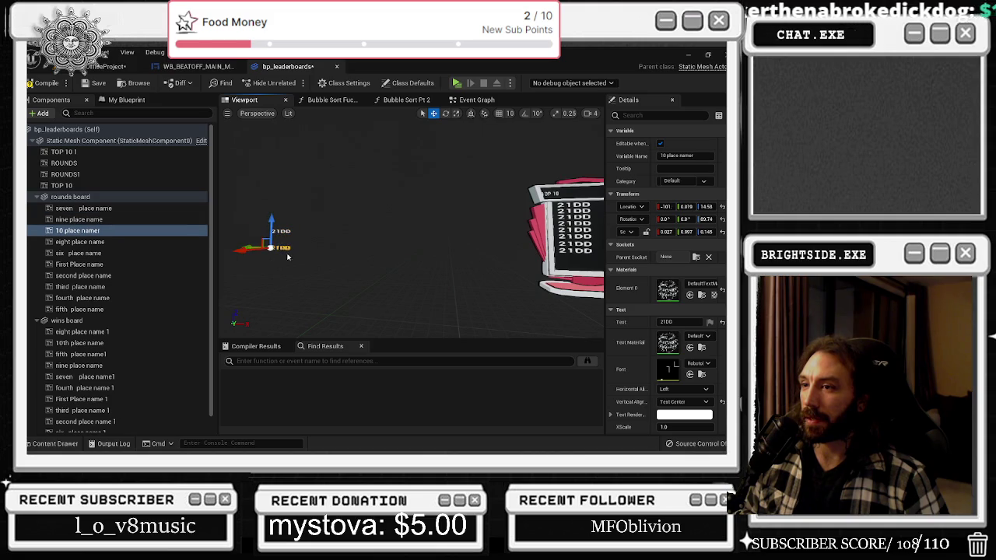
Move the 10 place namer text onto the rounds board at the bottom of the column
drag(250, 247, 543, 252)
shift+click(622, 231)
shift+click(627, 206)
key(f)
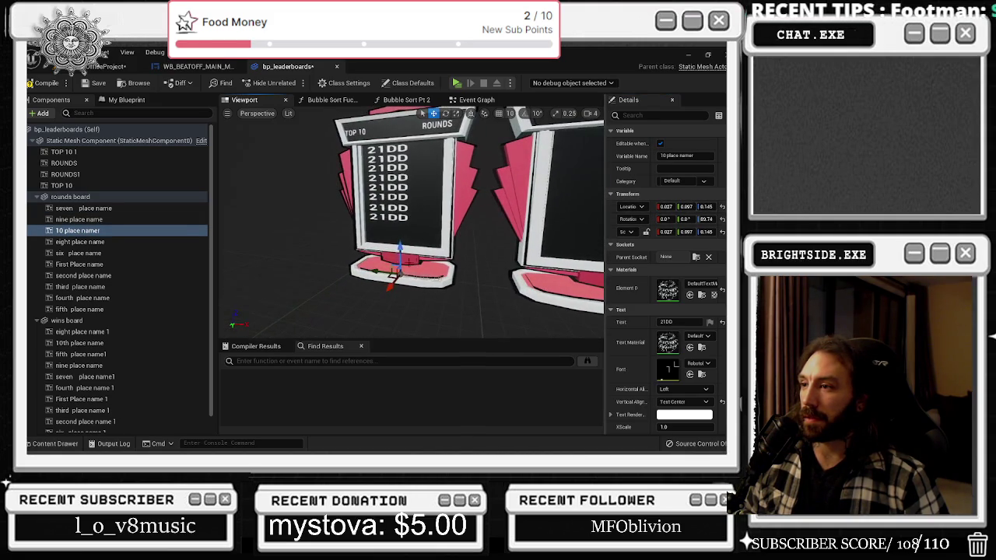
drag(399, 249, 399, 224)
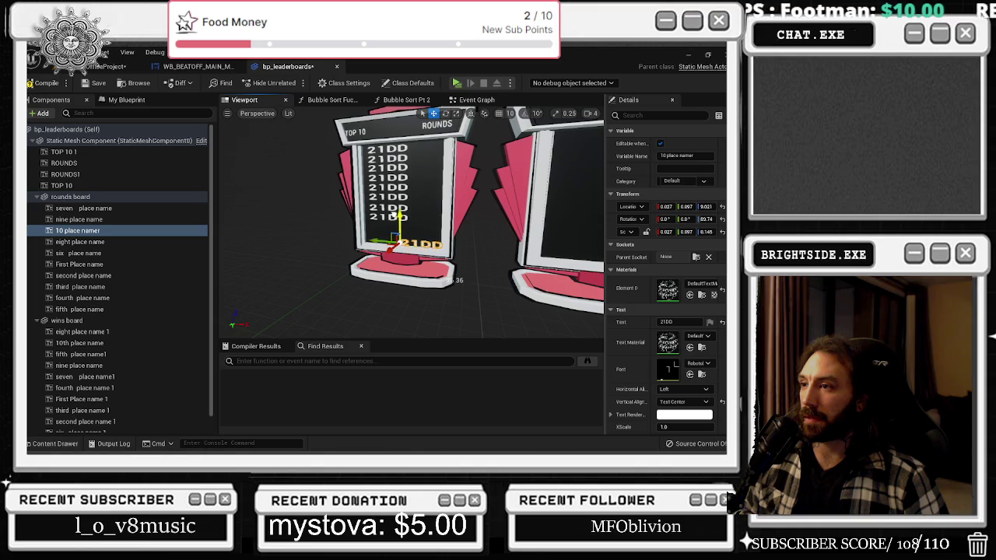
mouse_move(397, 234)
mouse_down()
mouse_move(405, 224)
mouse_move(342, 236)
mouse_up()
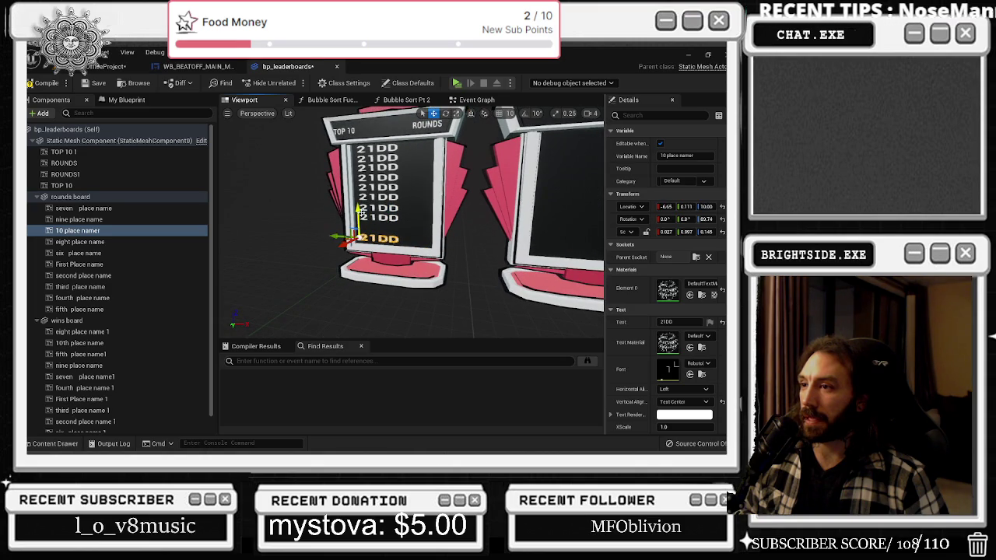
Widen the rounds board slightly to an X scale of 5.494
scroll(344, 235, down, 3)
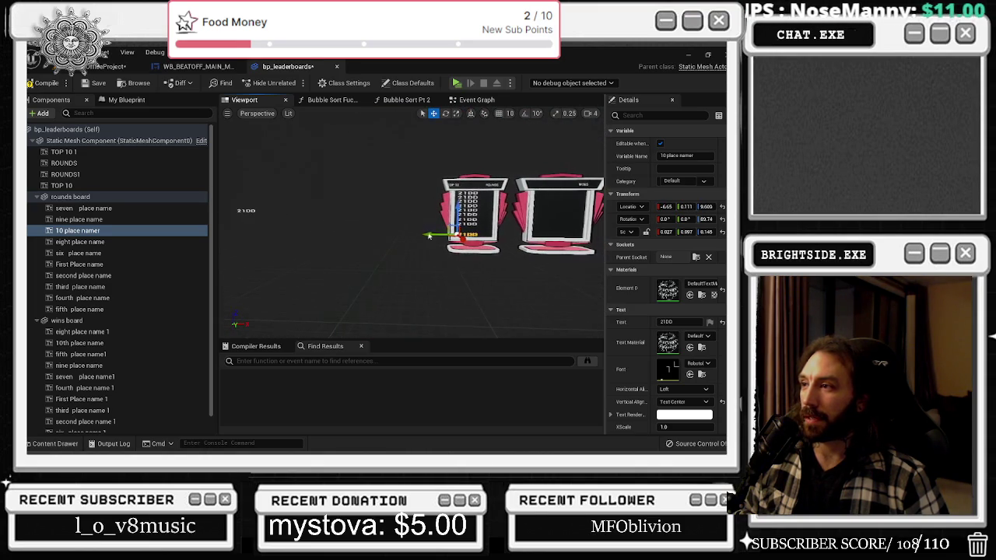
click(492, 248)
mouse_move(503, 252)
mouse_down()
mouse_move(512, 252)
mouse_move(488, 251)
mouse_up()
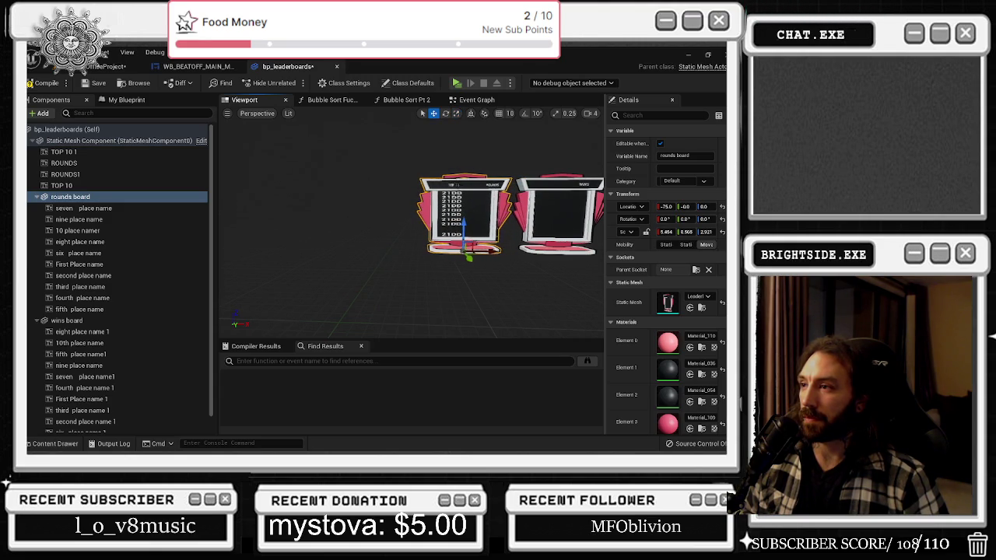
click(494, 186)
click(490, 185)
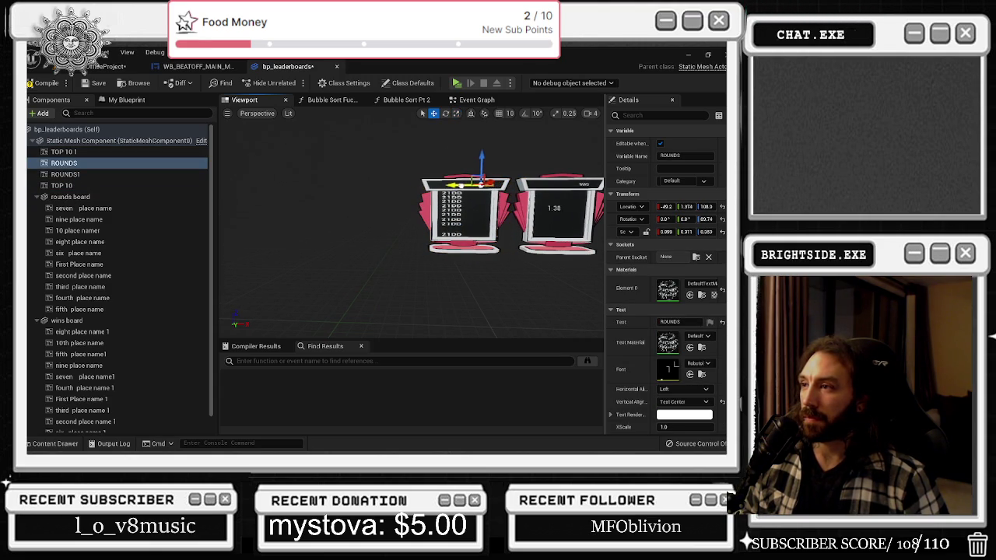
key(f)
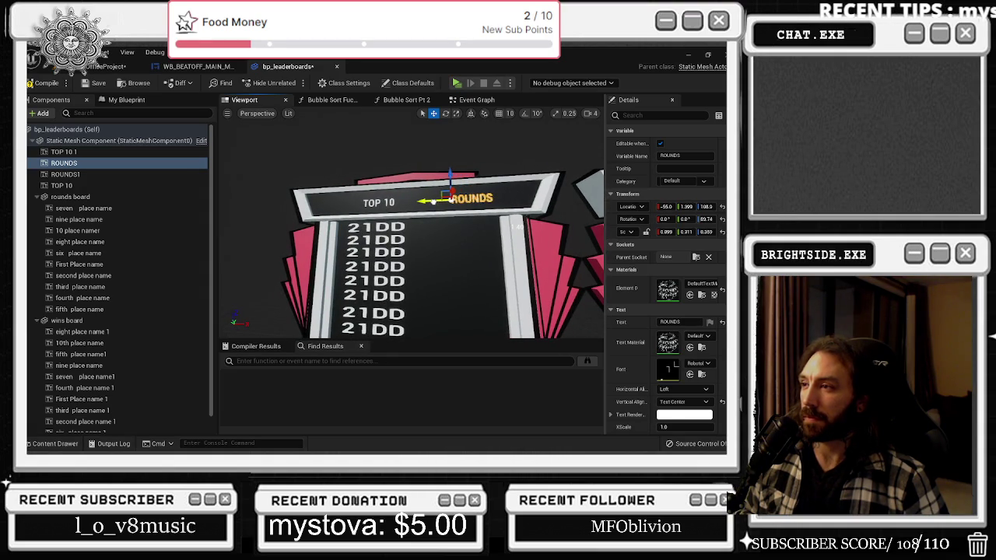
key(f)
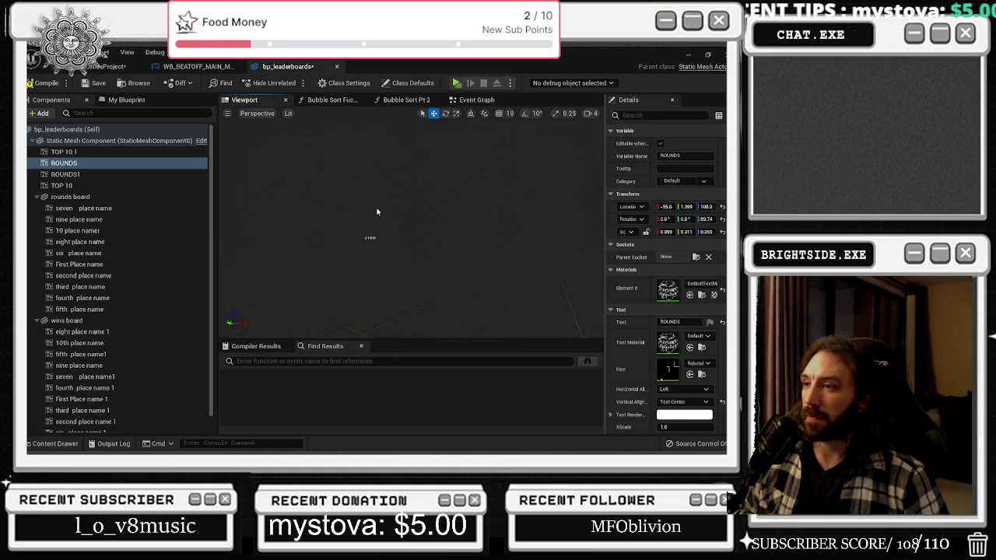
click(79, 219)
key(f)
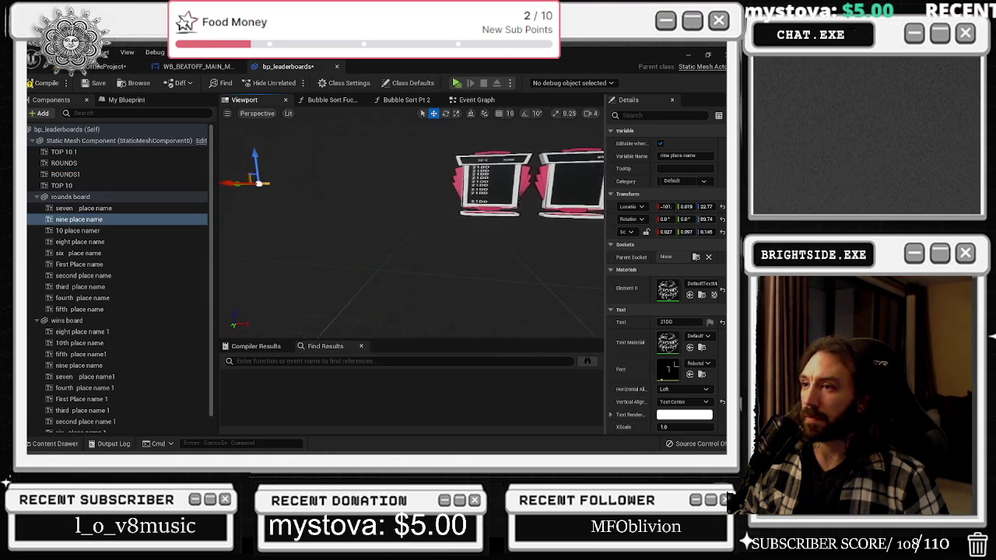
Move the nine place name text onto the board into its row at X -6.75
drag(246, 186, 421, 214)
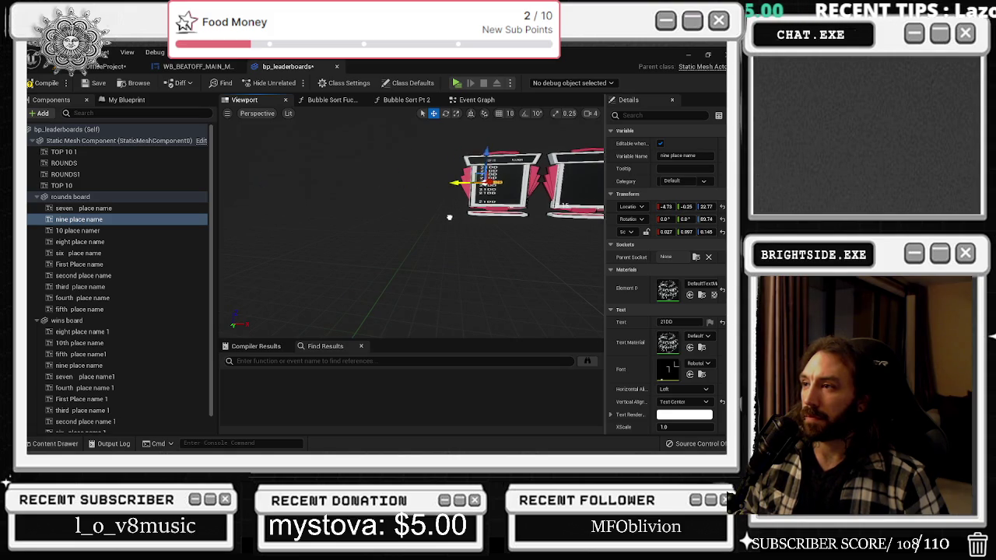
key(f)
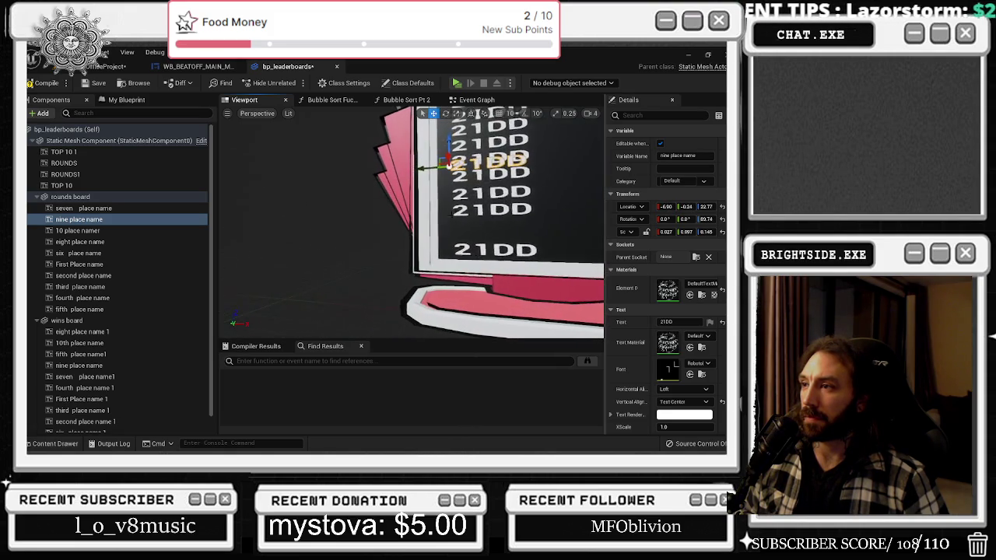
click(79, 242)
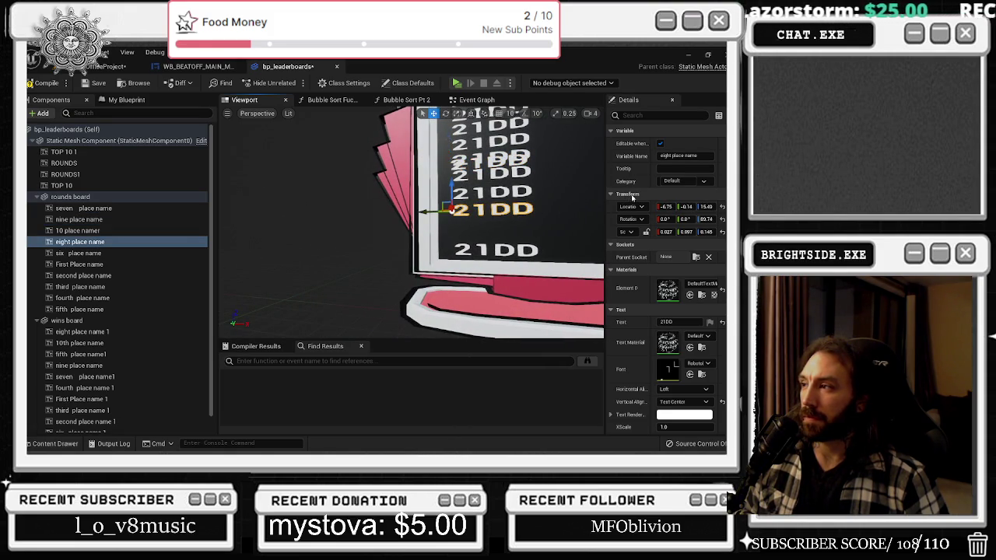
key(Up)
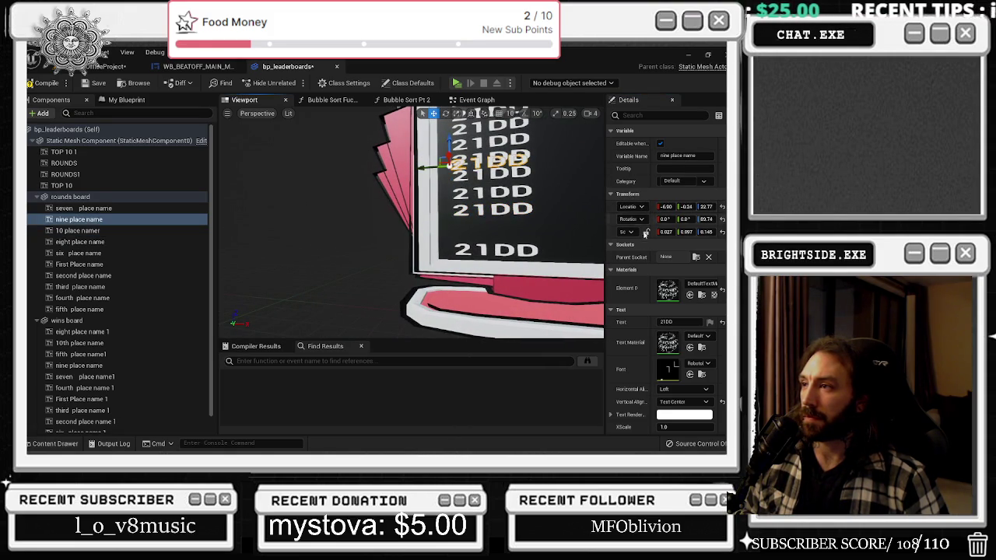
drag(656, 209, 700, 206)
key(f)
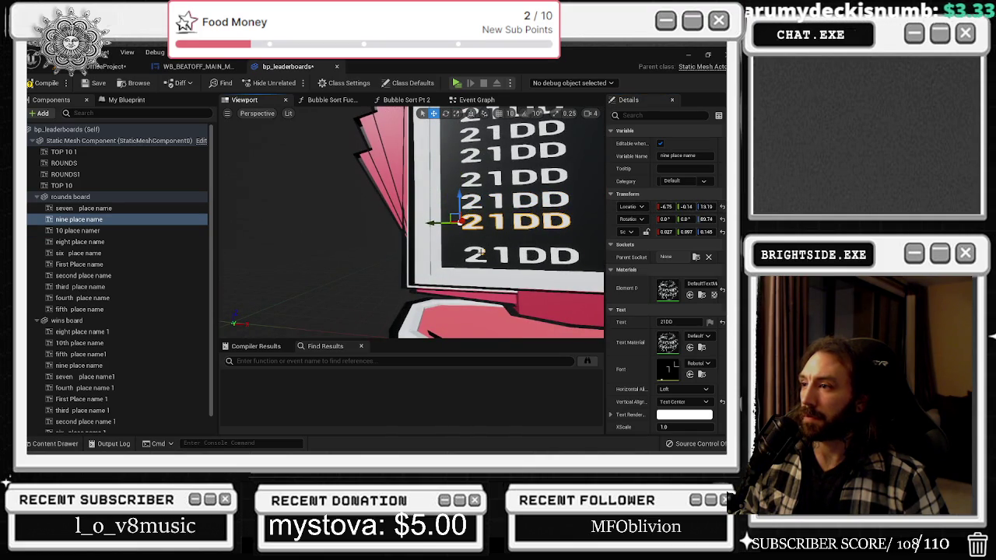
Focus on the 10 place namer text and check each lower place-name row's position
click(78, 230)
key(f)
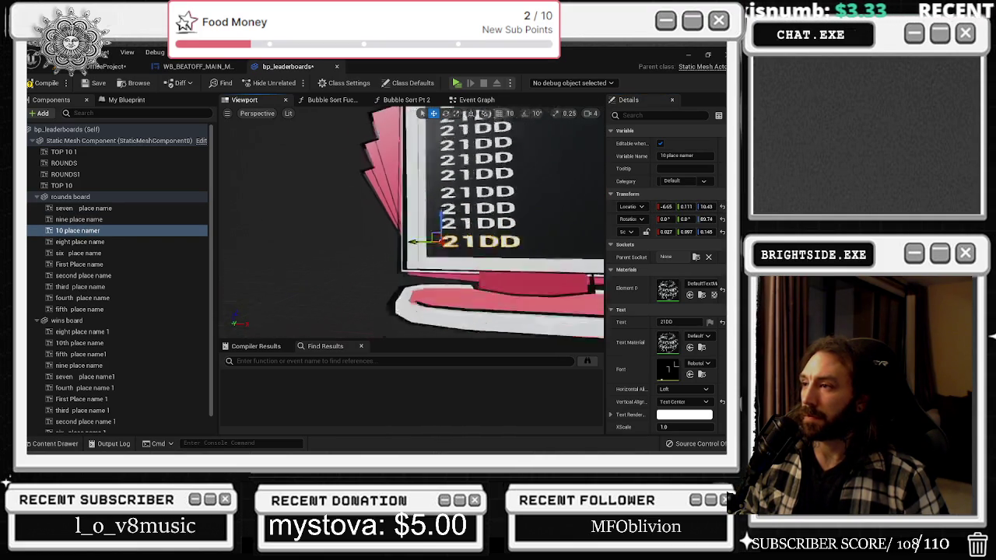
scroll(412, 226, down, 5)
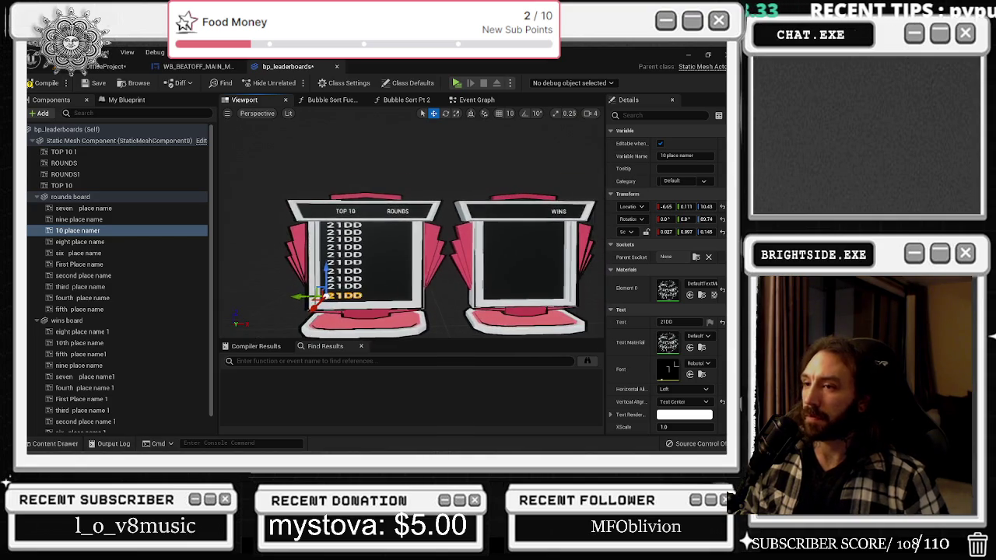
scroll(413, 257, down, 3)
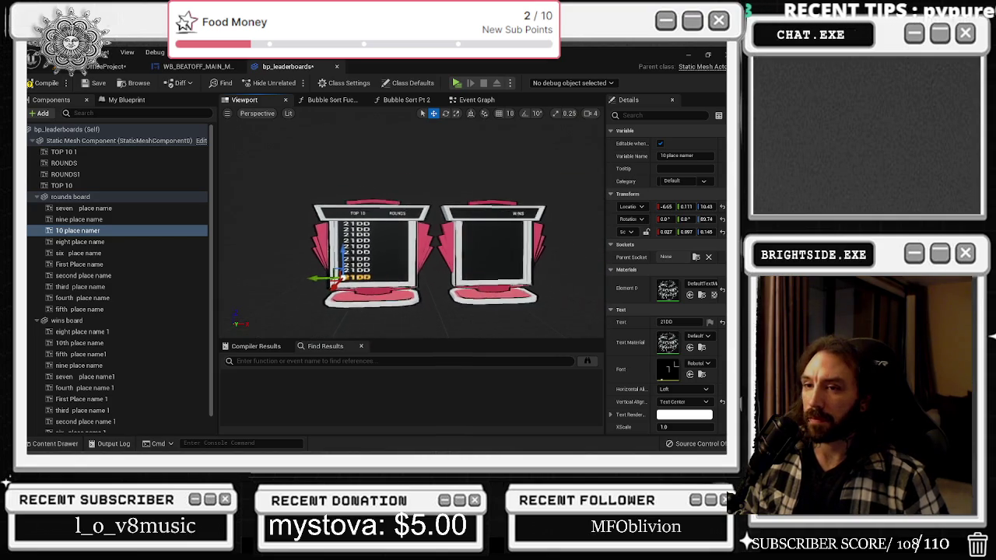
click(104, 309)
click(97, 298)
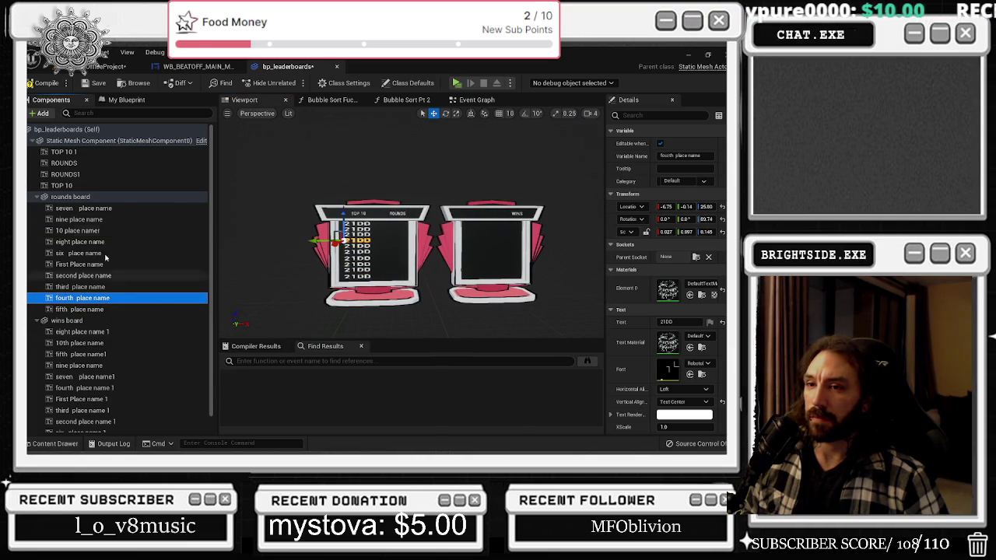
click(118, 264)
click(117, 276)
click(117, 287)
click(116, 298)
click(116, 309)
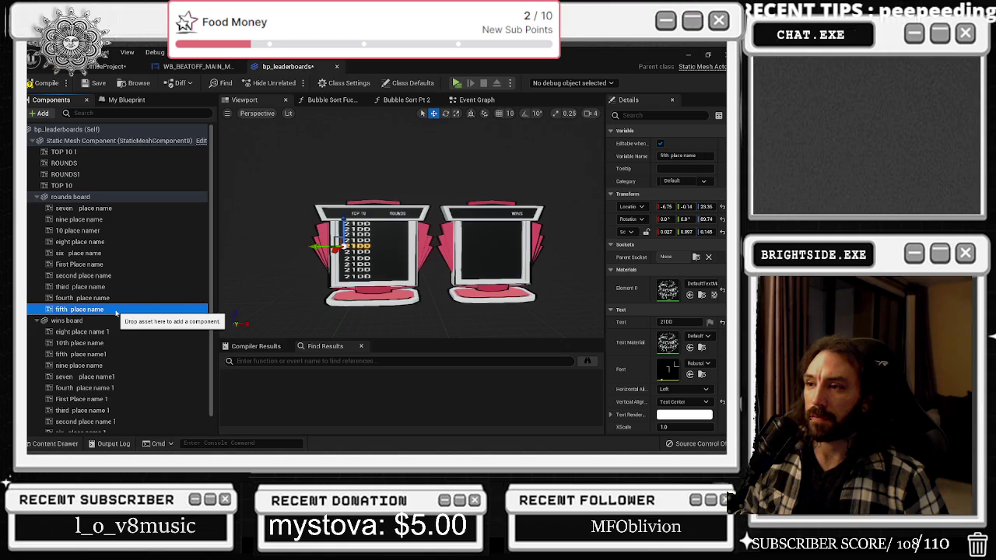
Check the upper place-name rows, then orbit to an angled view of both boards
click(98, 253)
click(95, 208)
click(100, 220)
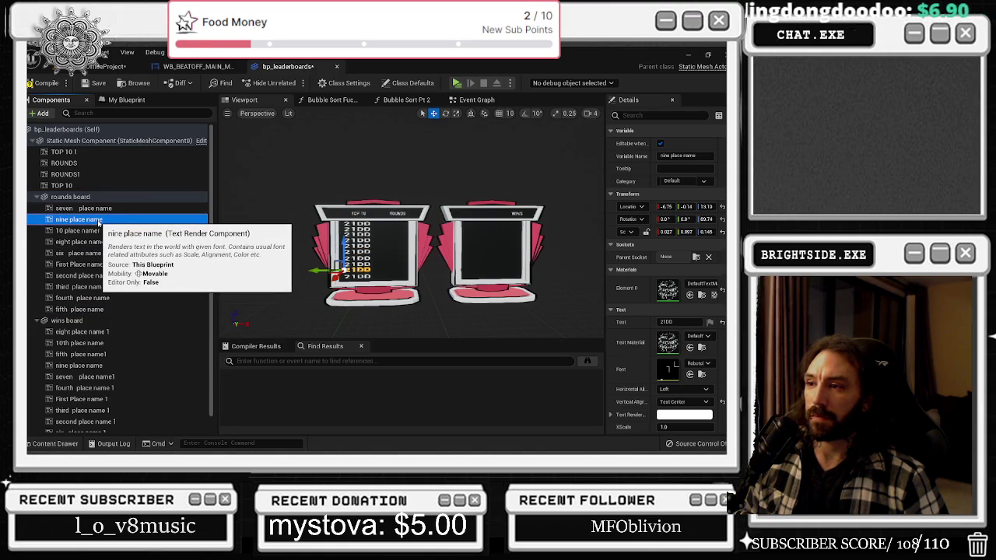
click(94, 208)
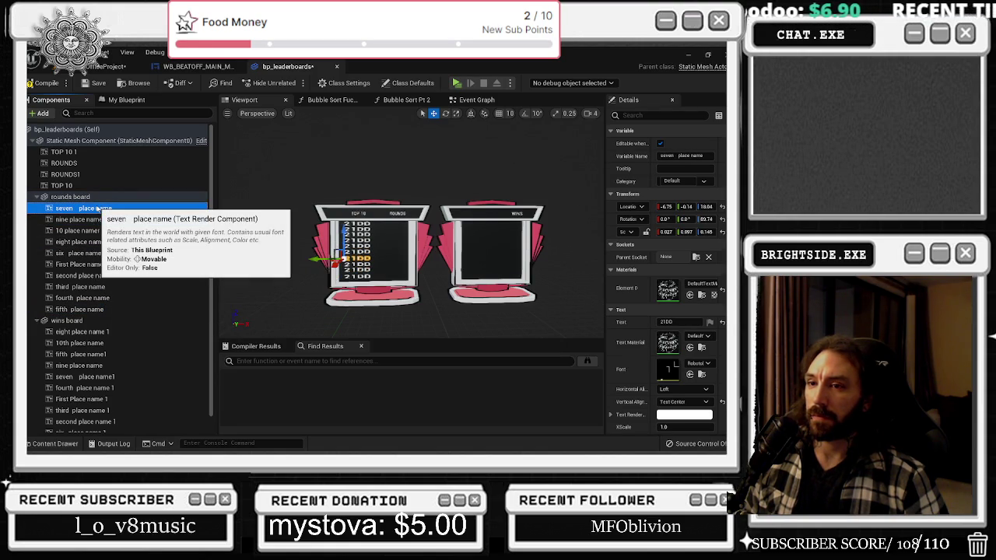
click(95, 242)
click(94, 219)
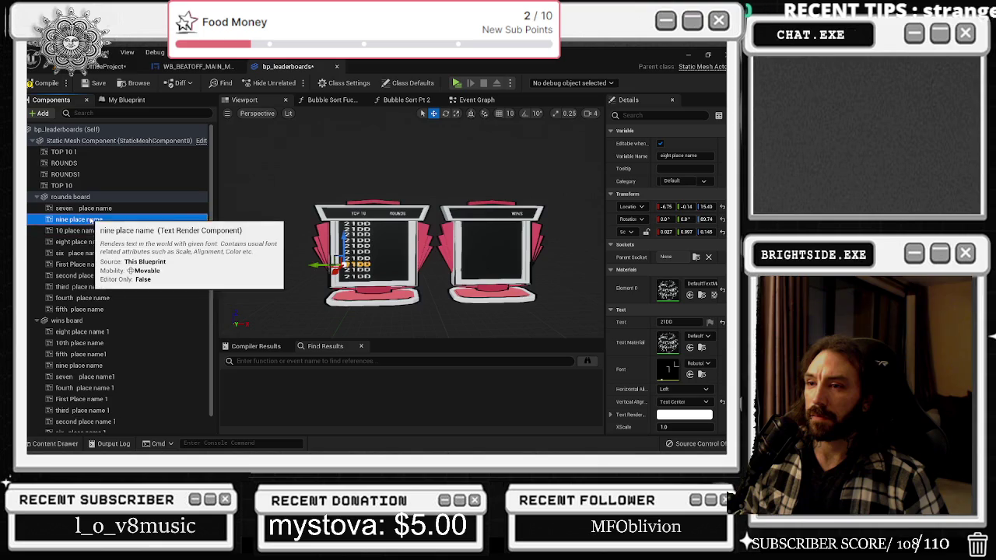
click(95, 230)
scroll(412, 241, down, 4)
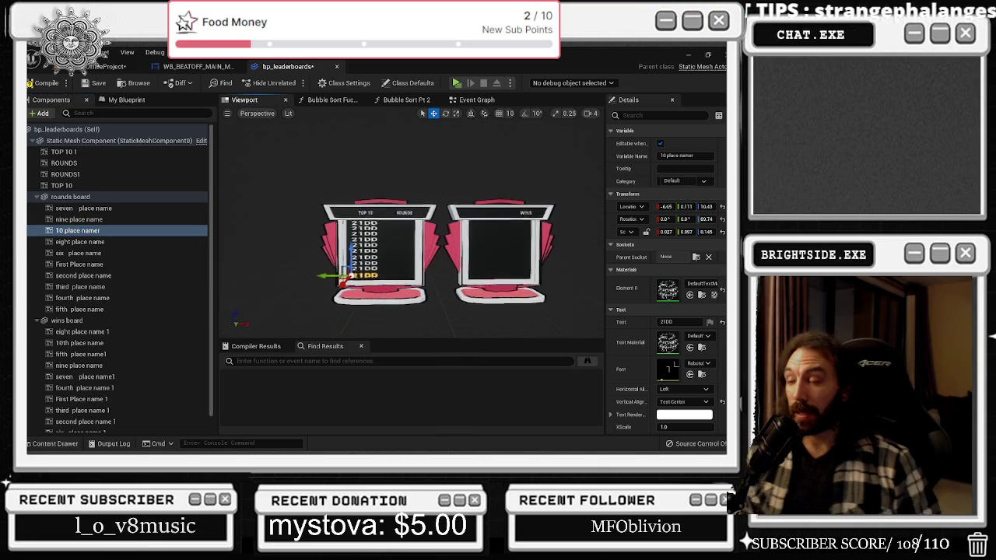
scroll(412, 241, up, 3)
drag(413, 242, 374, 241)
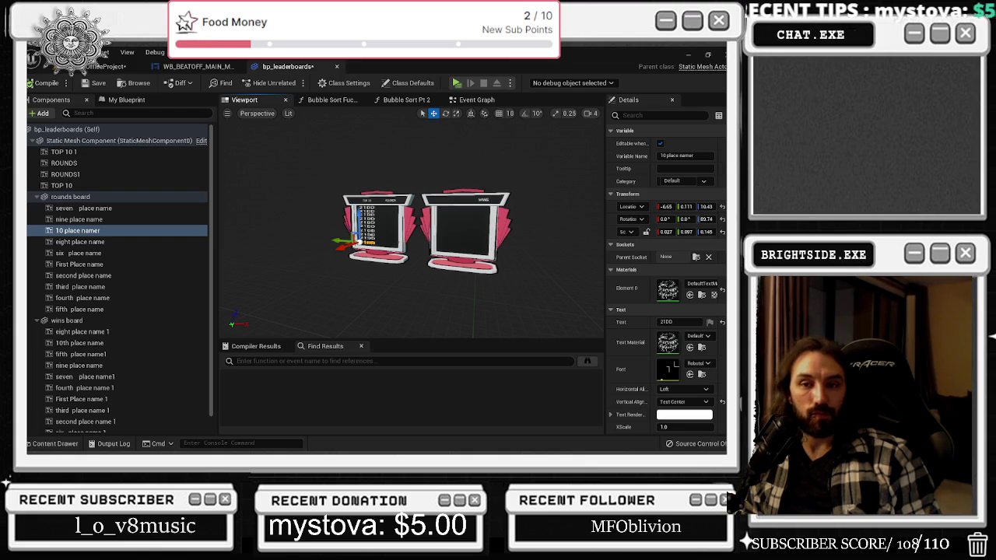
scroll(410, 166, up, 3)
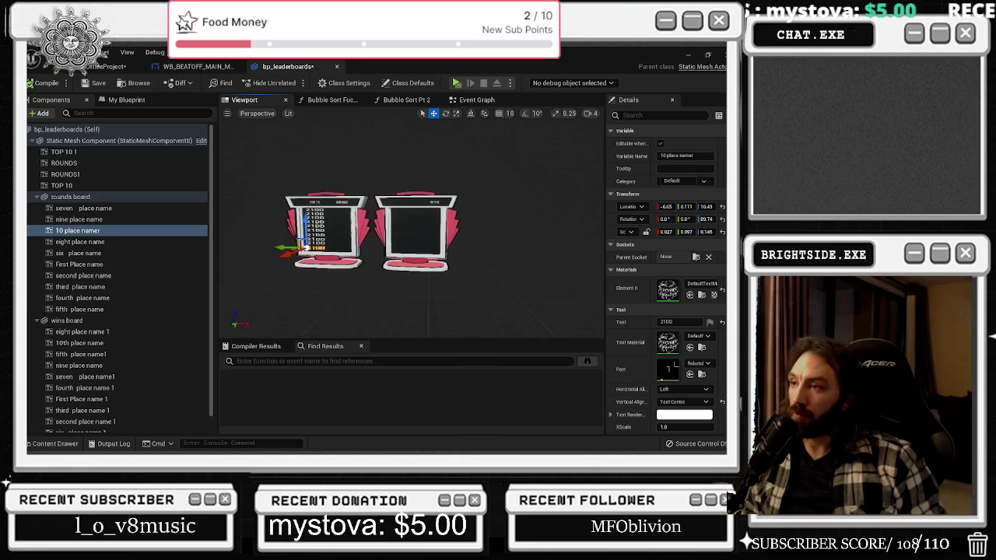
Move the TOP 10 1 text onto the WINS board header, then select all wins place-name rows
scroll(379, 189, up, 4)
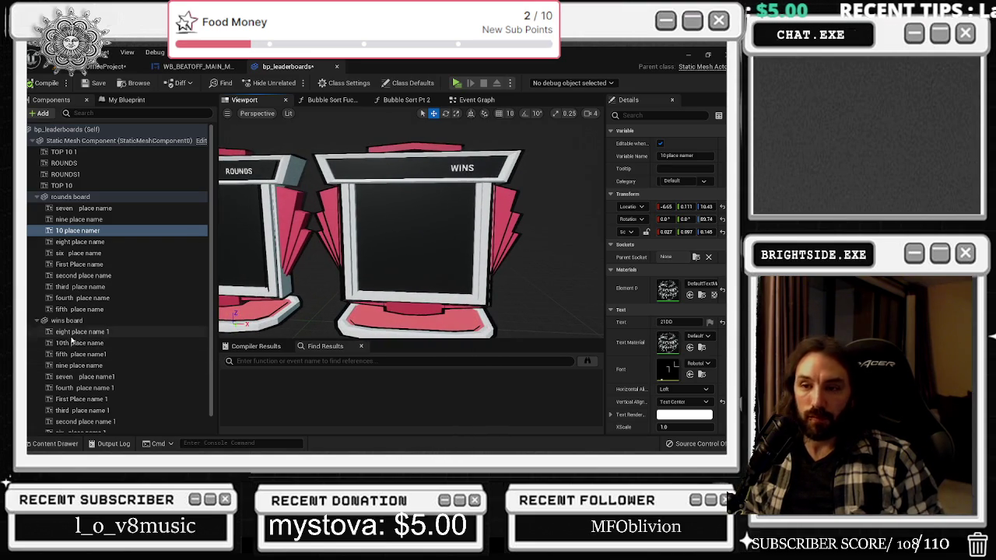
scroll(379, 190, down, 5)
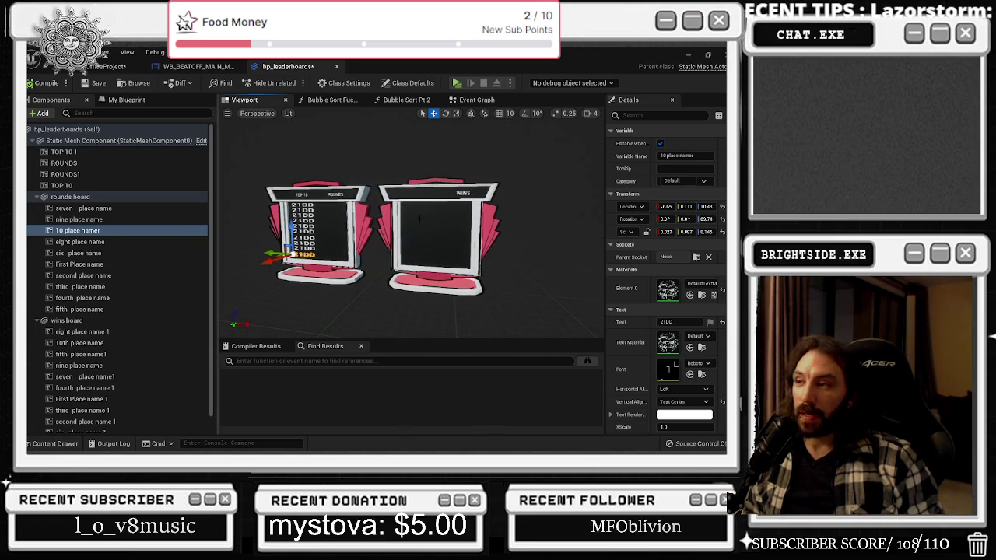
click(87, 185)
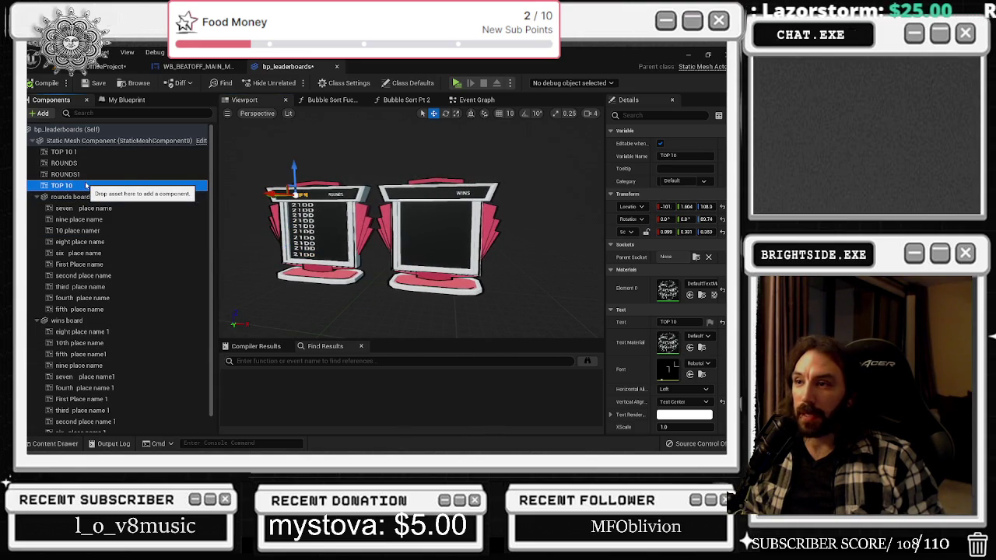
click(74, 152)
key(f)
scroll(411, 226, down, 5)
drag(315, 245, 404, 269)
key(f)
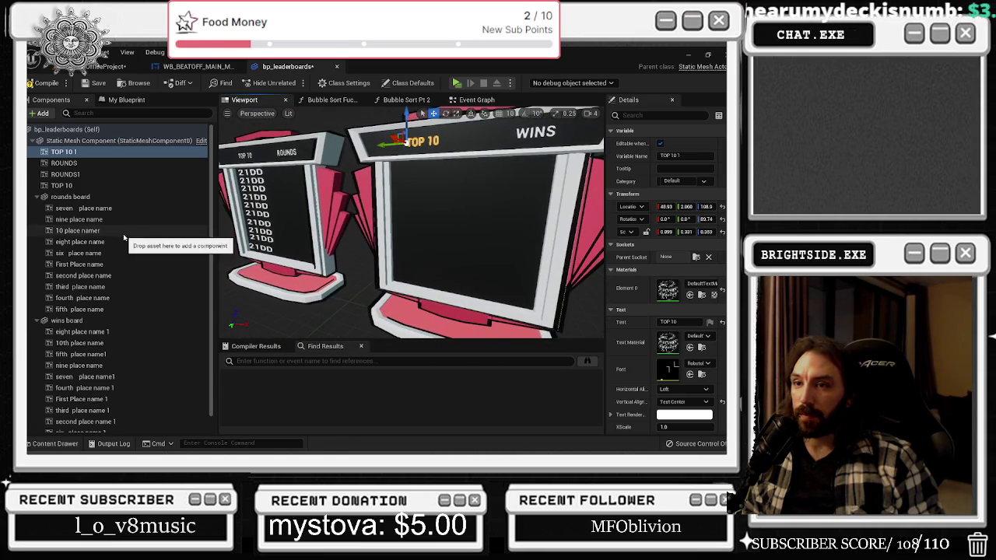
click(114, 335)
shift+click(85, 422)
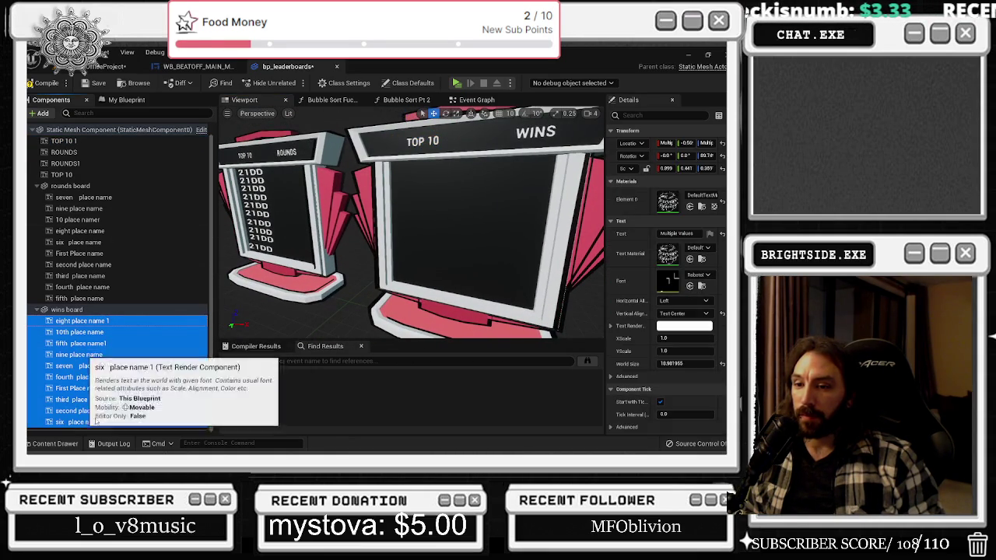
Give all selected wins place-name rows the placeholder text FWFEFWFEWues
click(679, 233)
key(Return)
scroll(424, 216, down, 6)
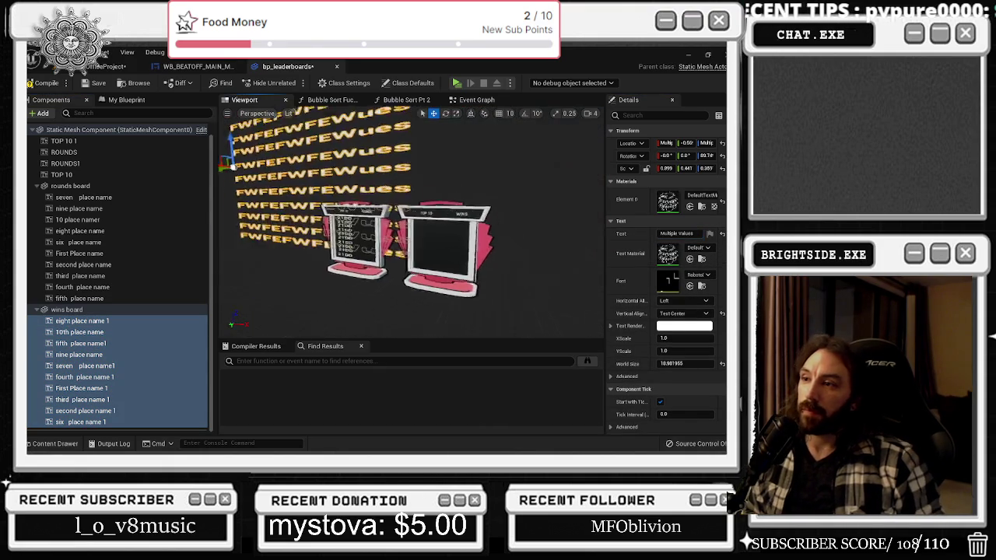
drag(656, 173, 460, 206)
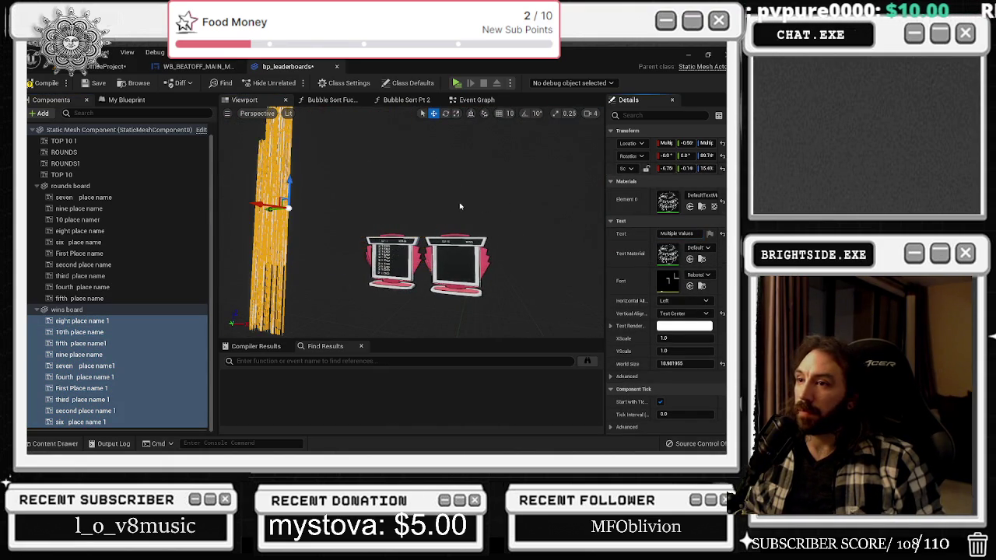
key(ctrl+z)
key(ctrl+z)
key(ctrl+z)
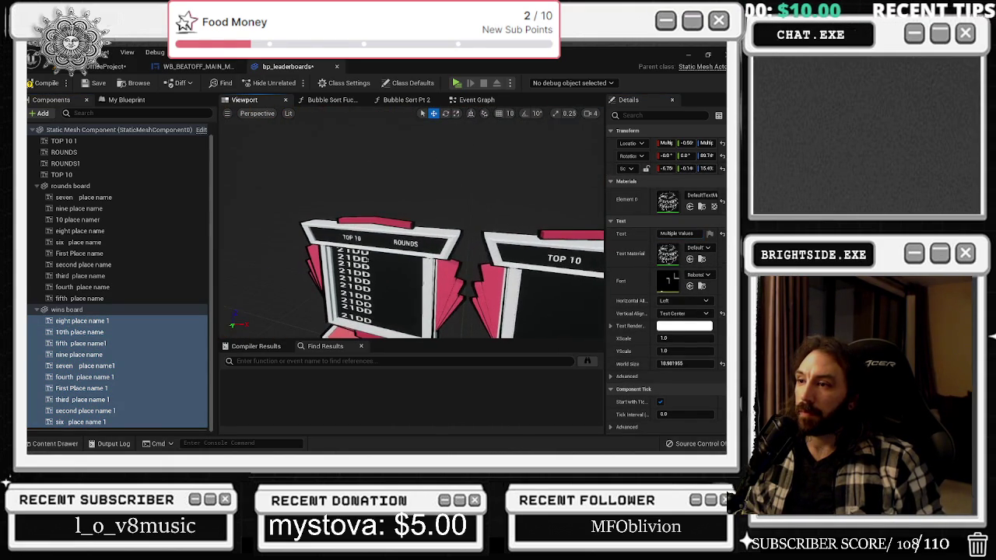
Apply scale 0.027/0.097/0.145 to all wins place-name rows and shift them slightly right
scroll(445, 219, down, 5)
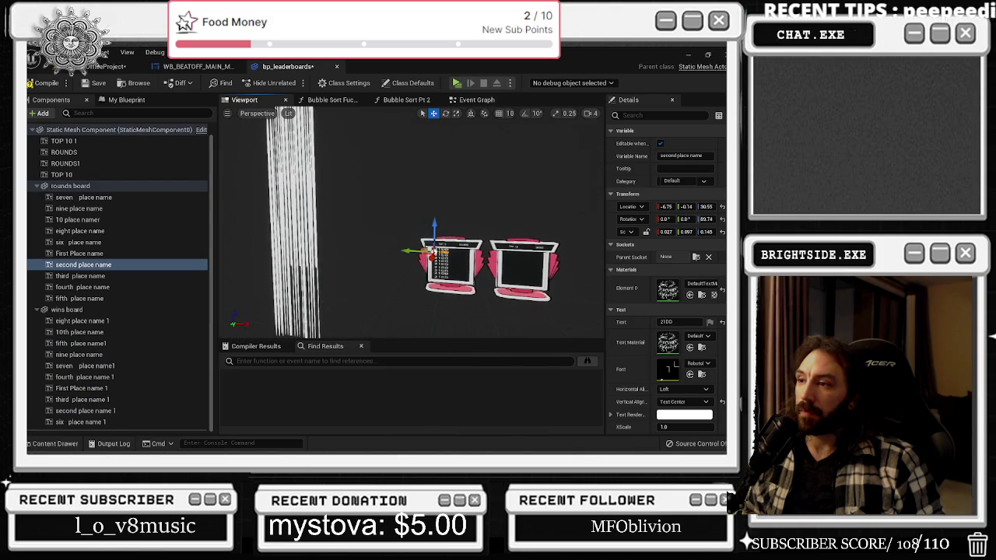
click(655, 233)
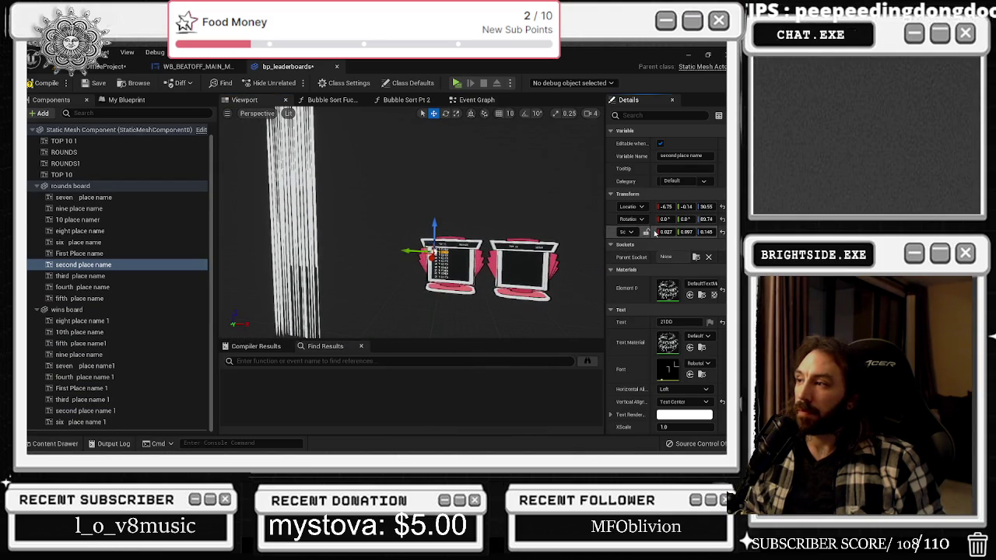
key(ctrl+z)
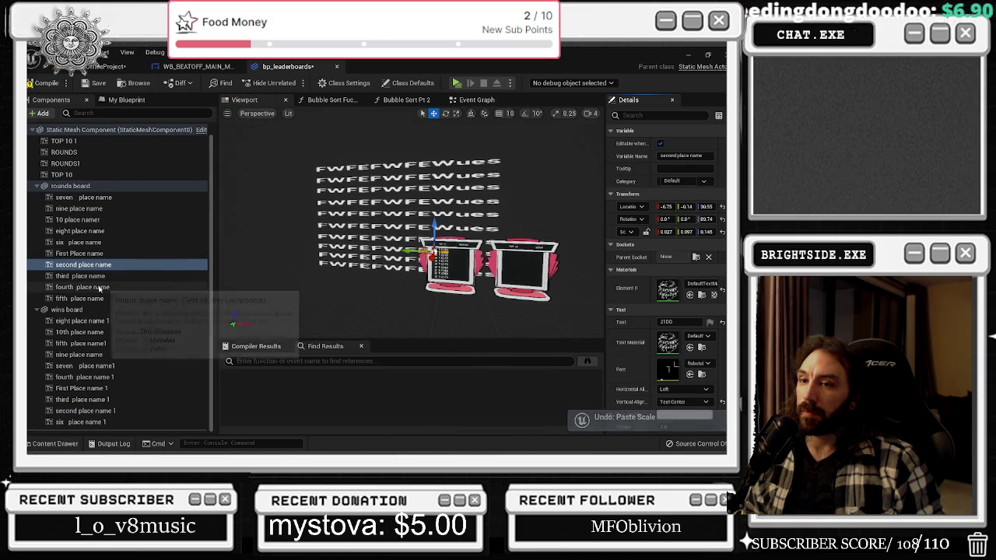
click(106, 320)
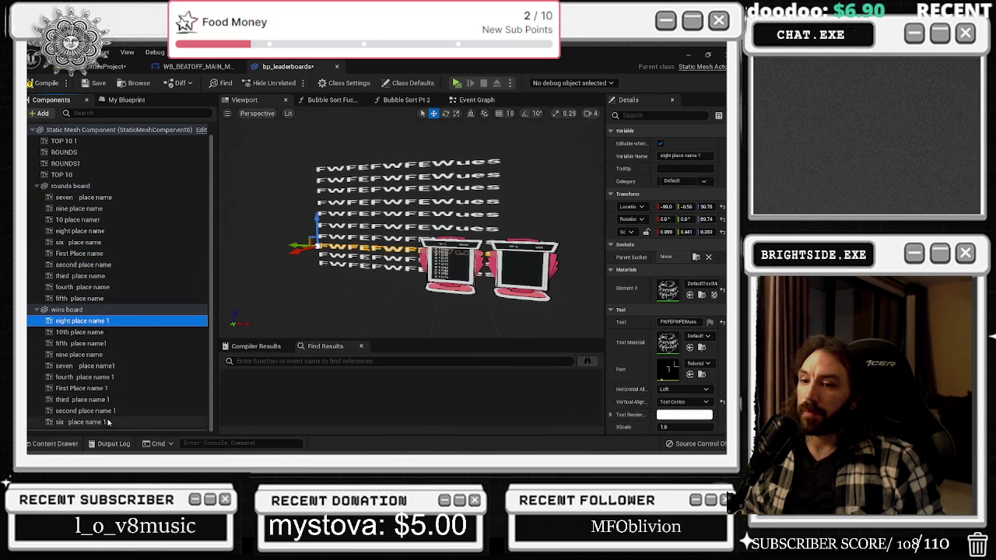
shift+click(109, 421)
shift+click(626, 168)
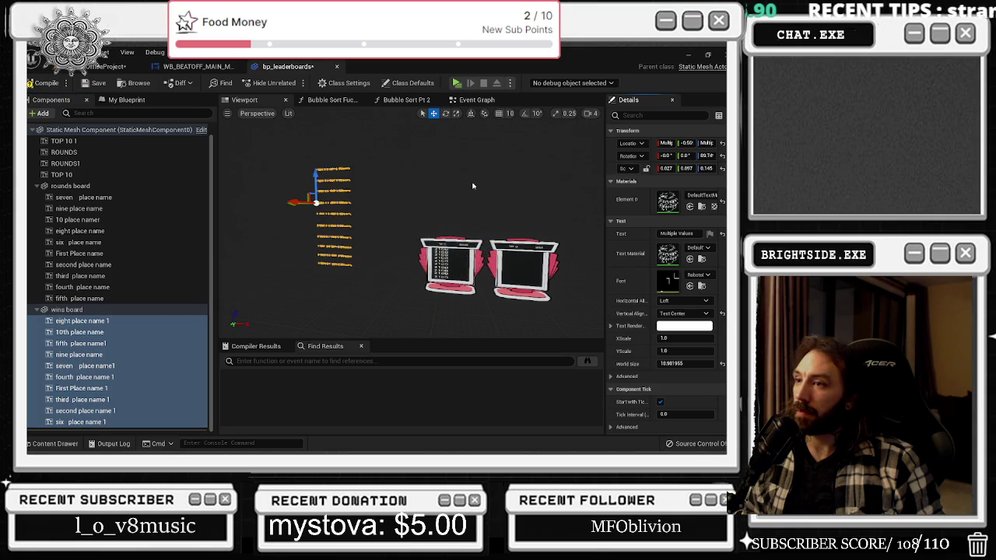
mouse_move(290, 203)
mouse_down()
mouse_move(313, 206)
mouse_move(300, 207)
mouse_up()
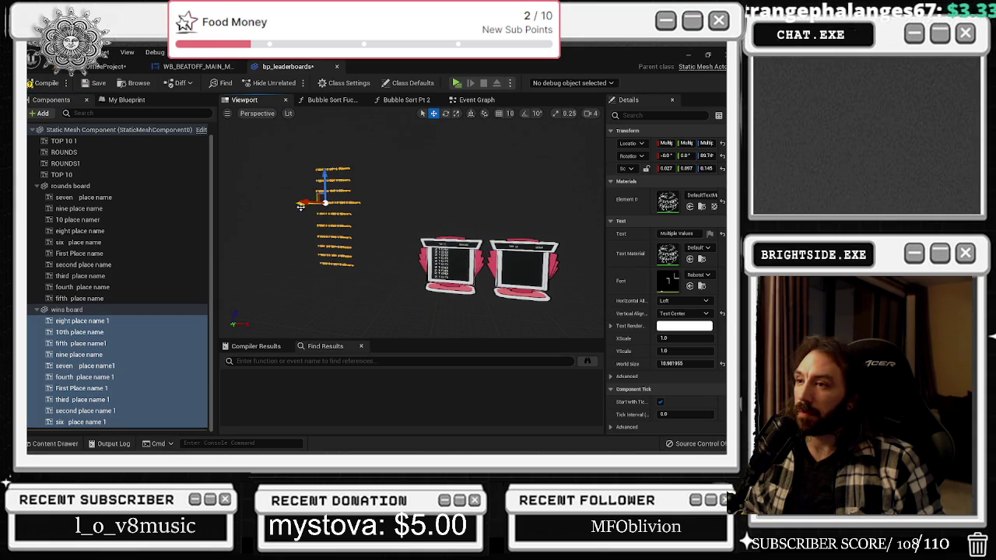
mouse_move(387, 156)
mouse_down()
mouse_move(436, 163)
mouse_move(309, 193)
mouse_up()
Move First Place name 1 down onto the WINS board at -8.52, -0.80, 92.00
click(148, 322)
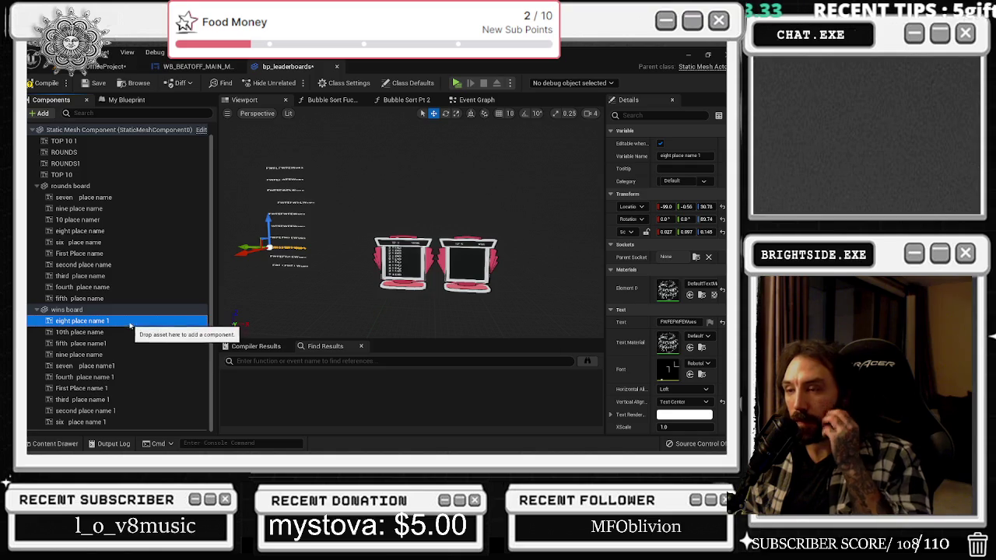
scroll(274, 160, up, 2)
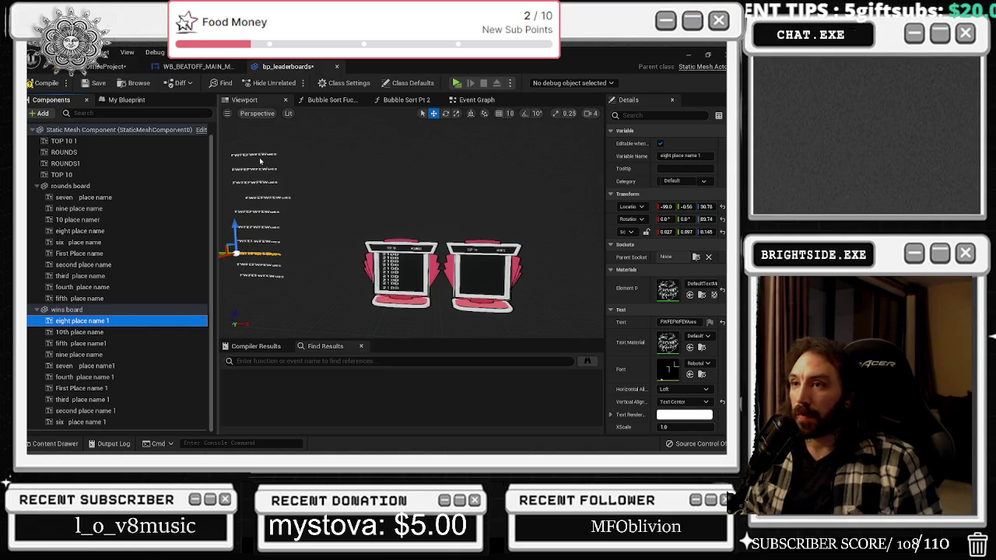
click(253, 155)
mouse_move(245, 165)
mouse_down()
mouse_move(420, 168)
mouse_move(447, 189)
mouse_up()
drag(483, 132, 490, 246)
click(420, 288)
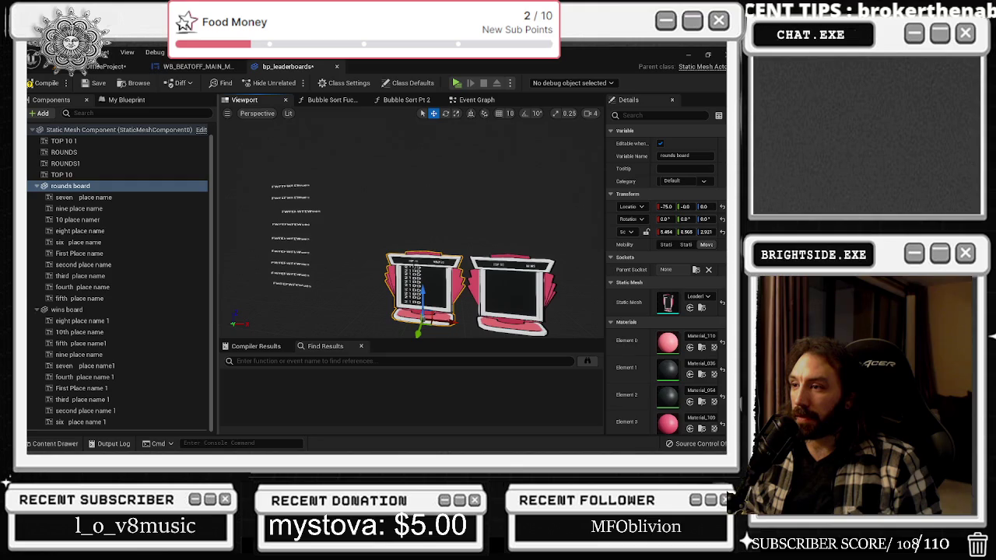
Nudge First Place name 1 into place on the WINS board and copy its location
double_click(79, 253)
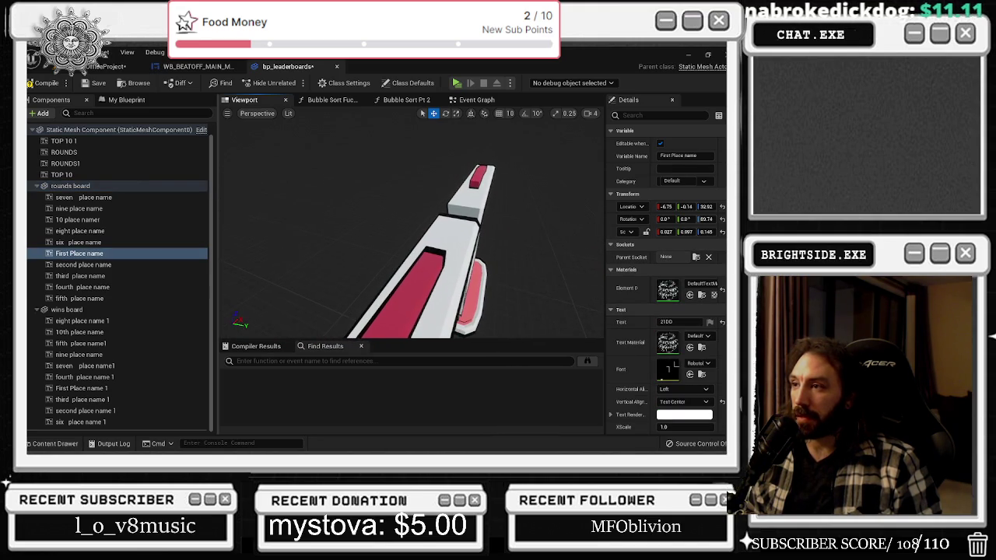
key(ctrl+z)
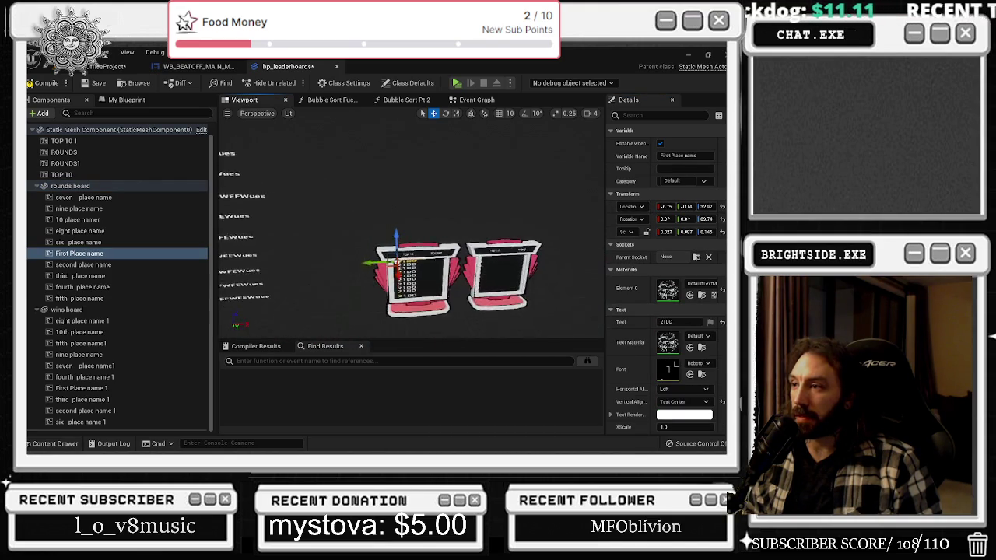
key(ctrl+z)
key(ctrl+z)
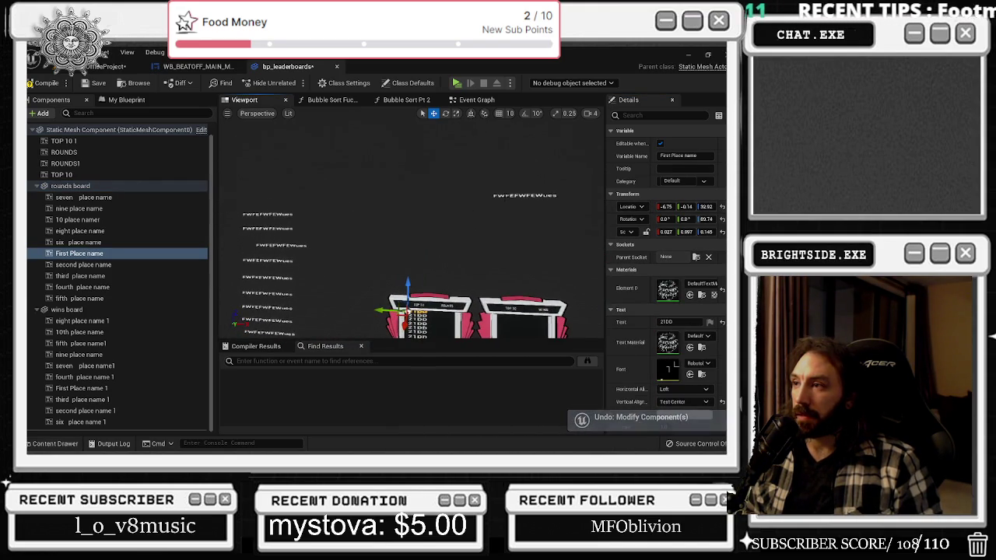
drag(647, 233, 661, 241)
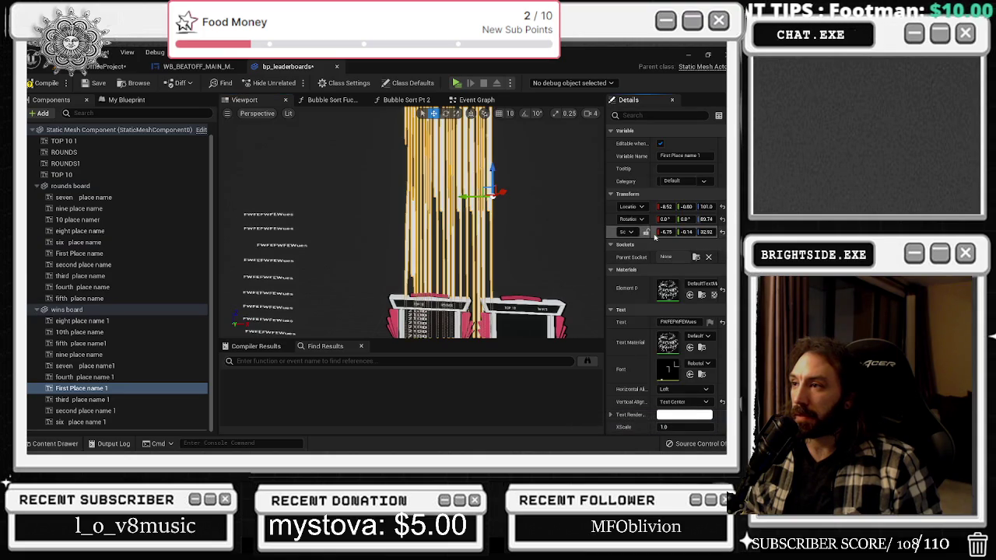
key(ctrl+z)
key(ctrl+z)
key(ctrl+z)
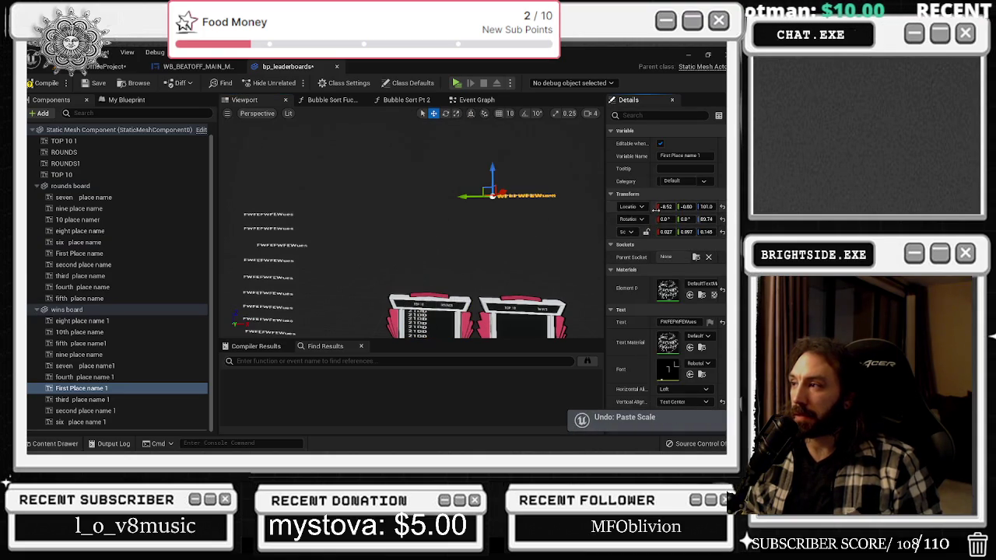
key(f)
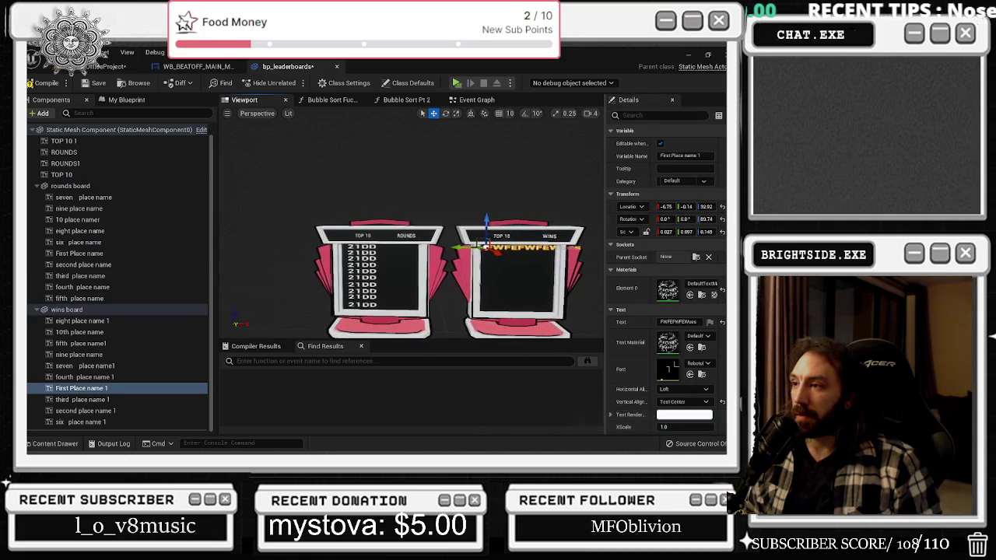
drag(489, 248, 472, 248)
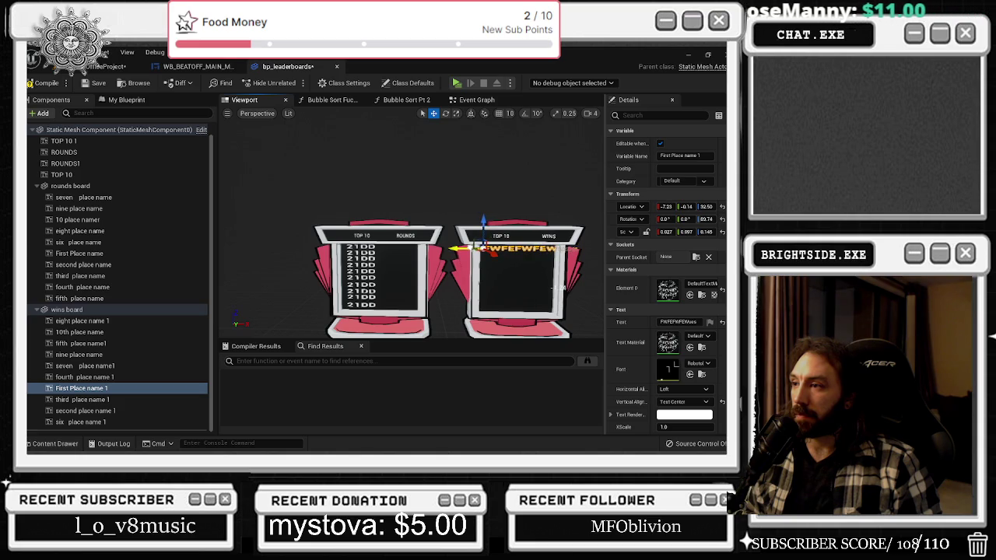
click(362, 249)
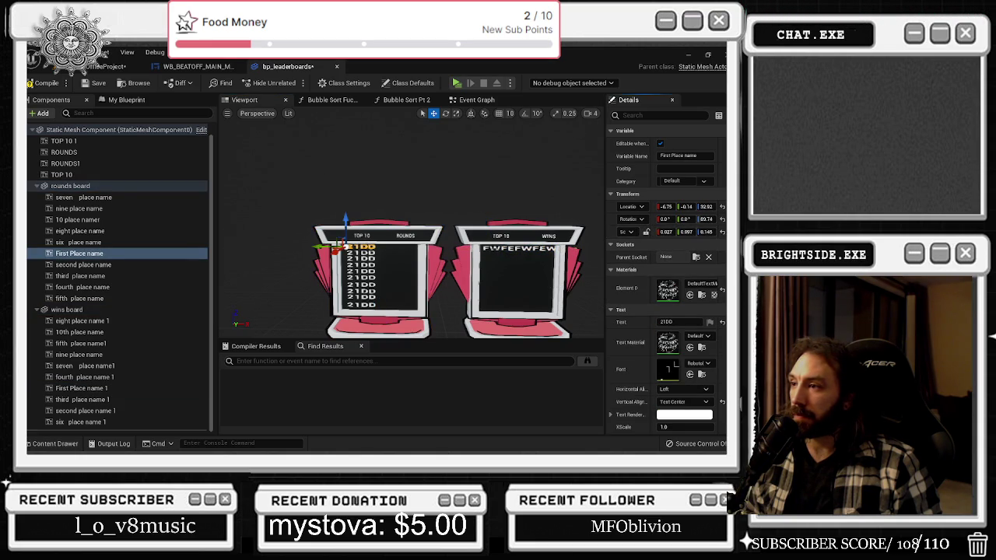
click(484, 246)
click(483, 247)
click(654, 234)
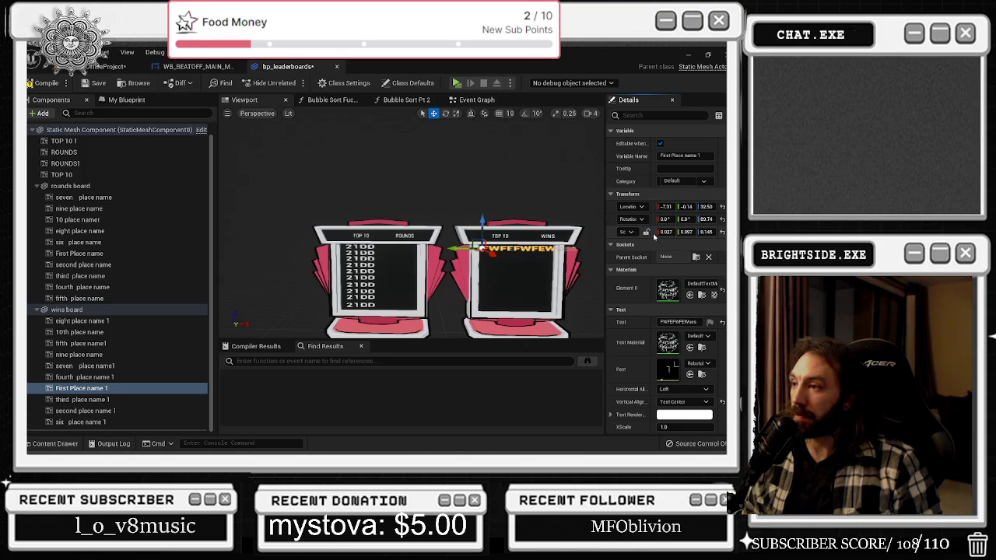
Stack the second, third and fourth wins place-name rows below the first on the board
scroll(576, 233, down, 5)
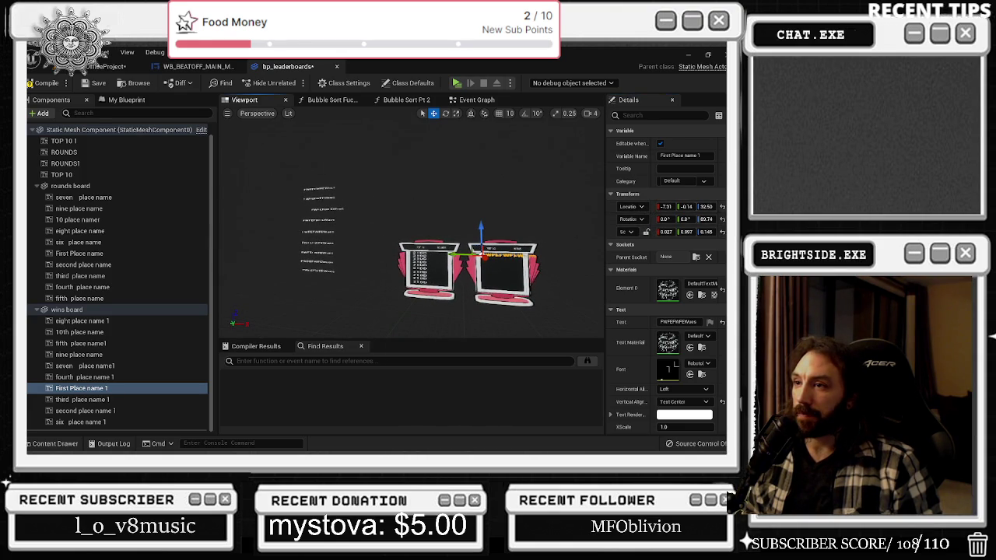
key(Down)
key(Down)
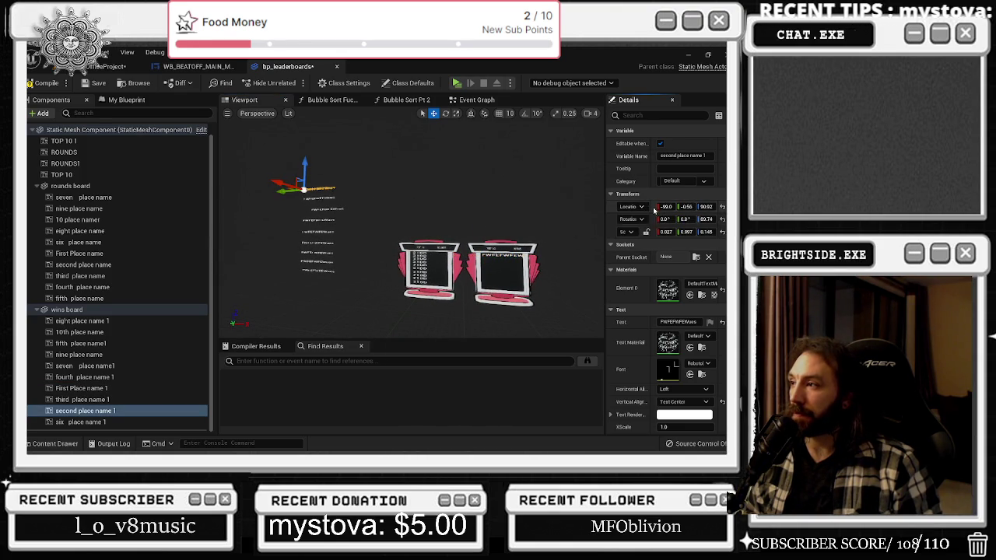
key(ctrl+z)
scroll(482, 231, down, 1)
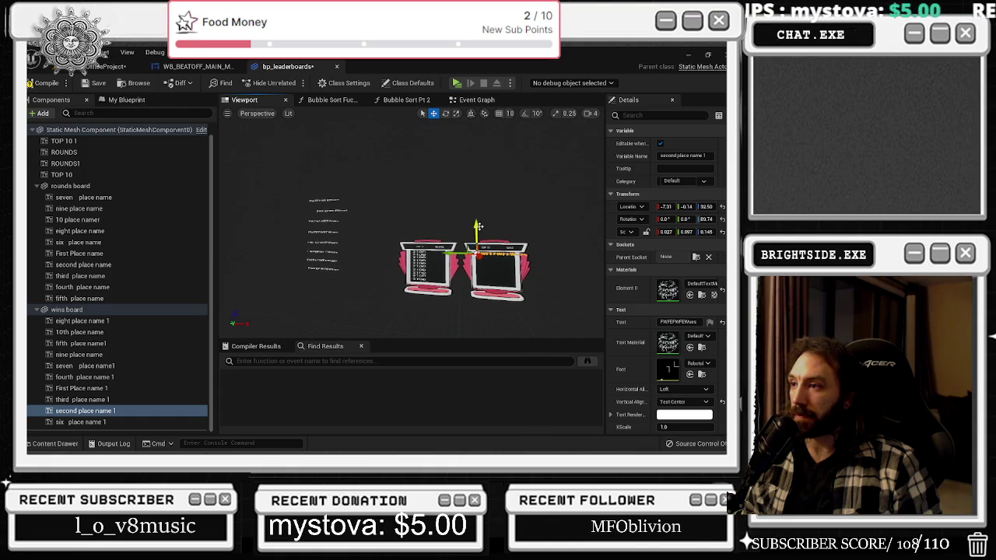
drag(478, 228, 478, 230)
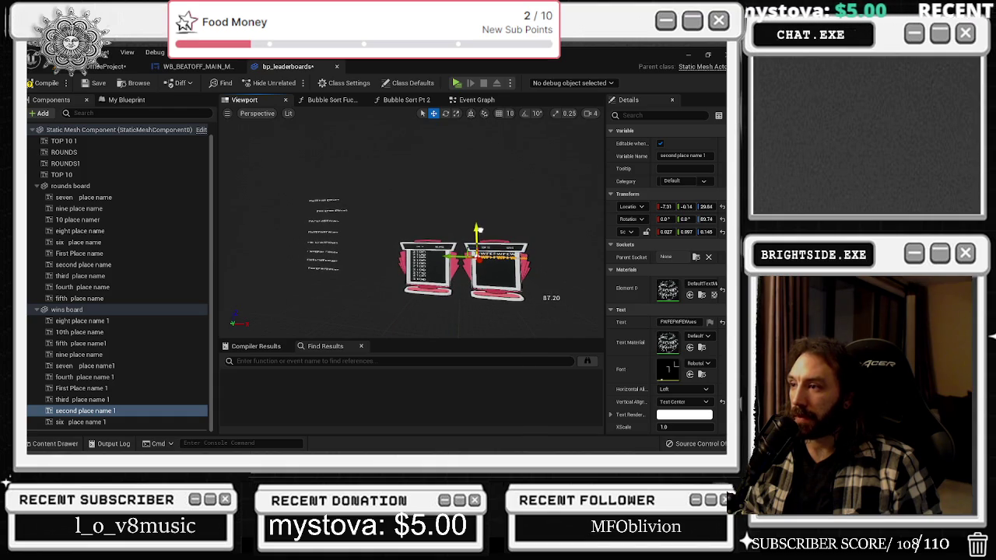
click(344, 209)
shift+click(652, 207)
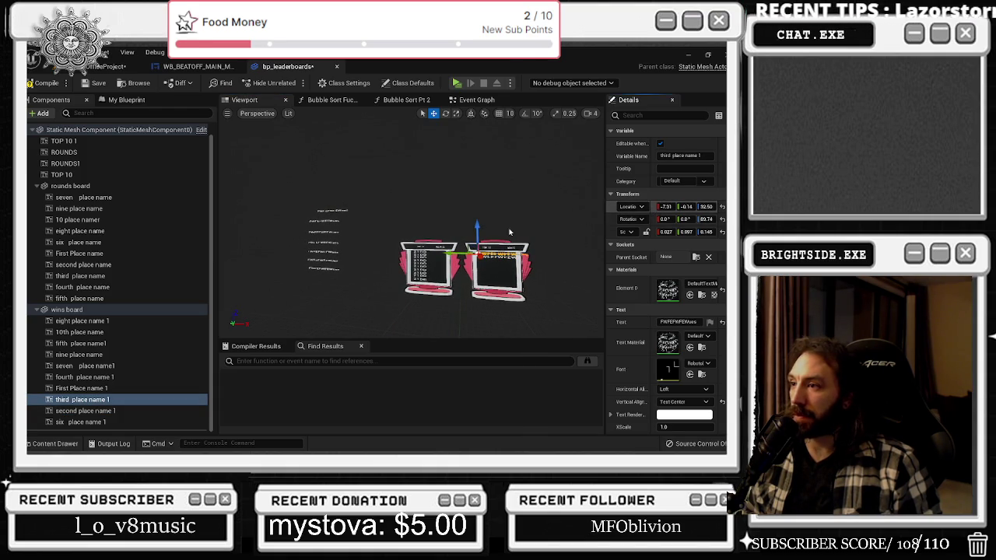
scroll(478, 229, down, 1)
mouse_move(470, 227)
mouse_down()
mouse_move(470, 256)
mouse_move(472, 232)
mouse_up()
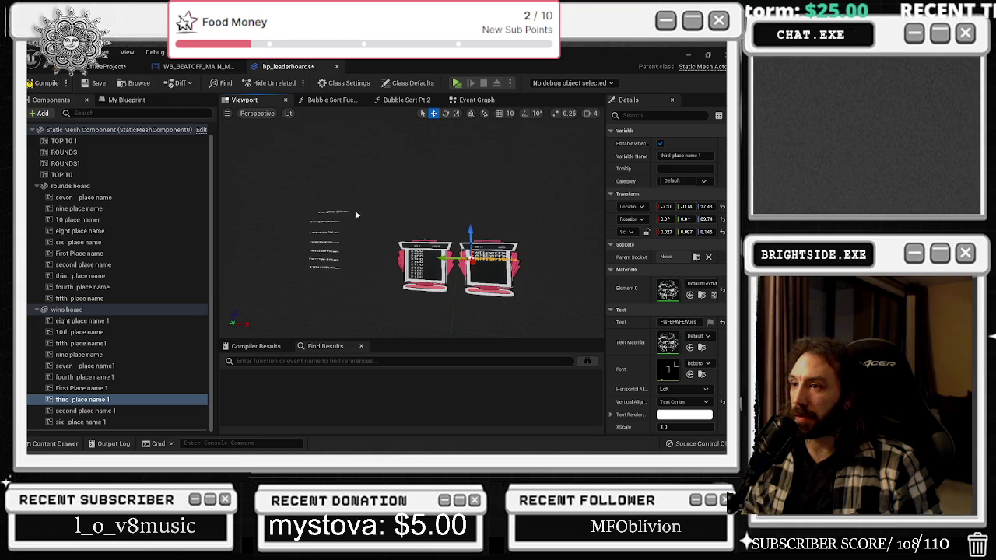
click(84, 376)
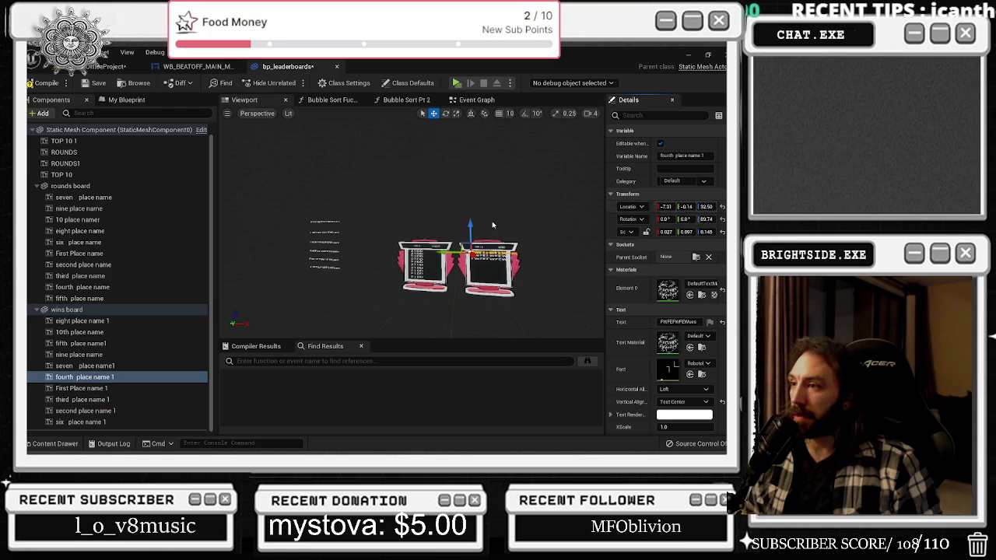
drag(470, 224, 467, 231)
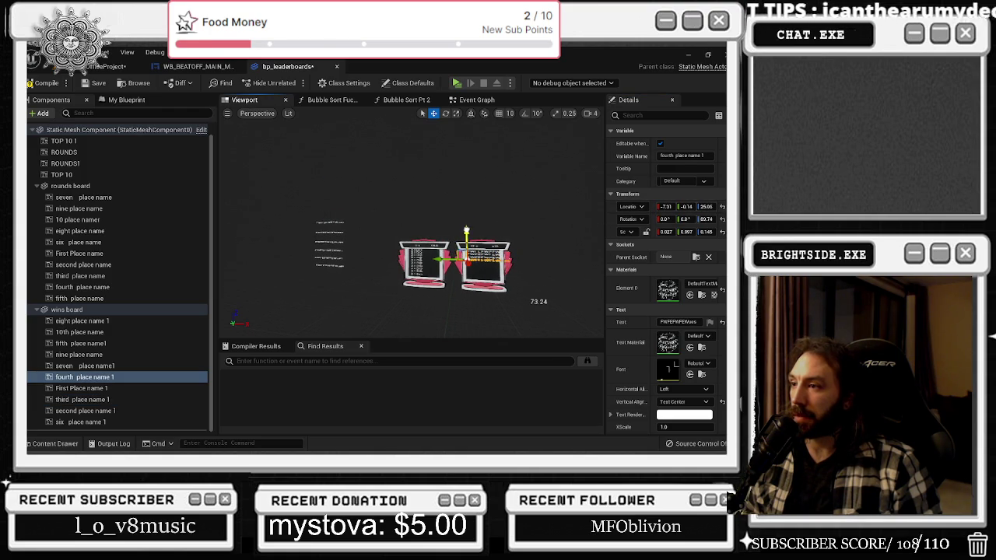
Paste the shared location onto the fifth, six and seven place rows and lower each into its row
click(342, 221)
shift+click(627, 206)
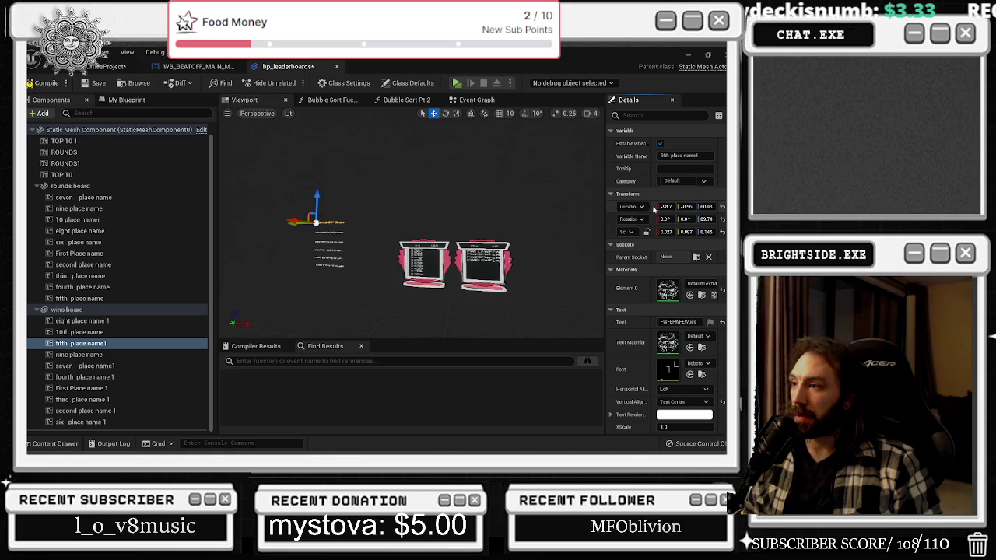
drag(466, 226, 467, 235)
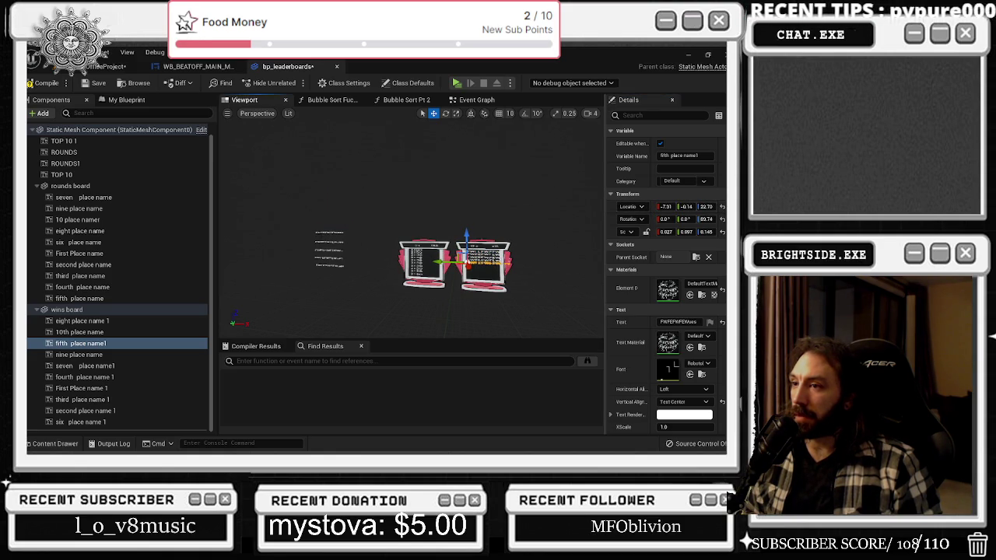
click(78, 421)
shift+click(627, 207)
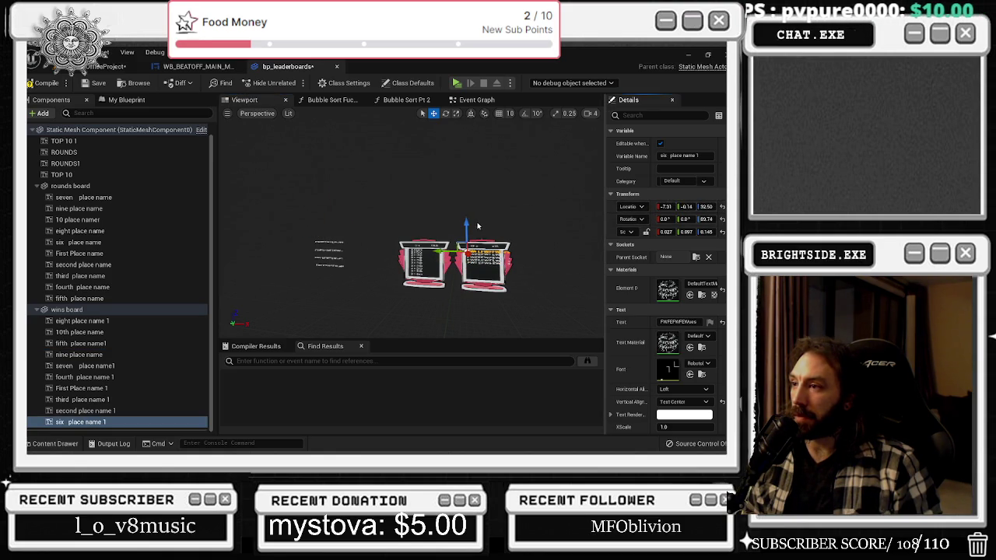
drag(466, 225, 464, 236)
click(334, 239)
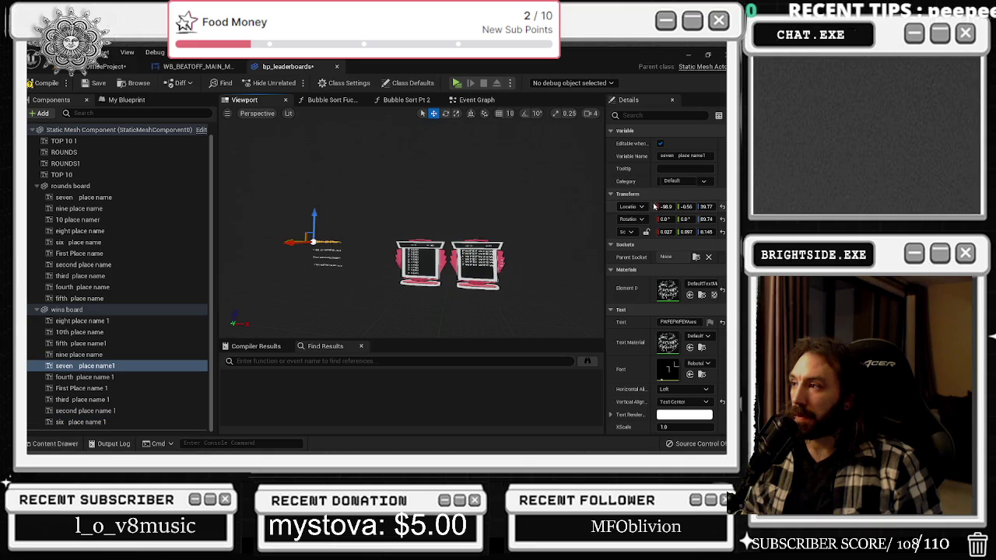
shift+click(627, 206)
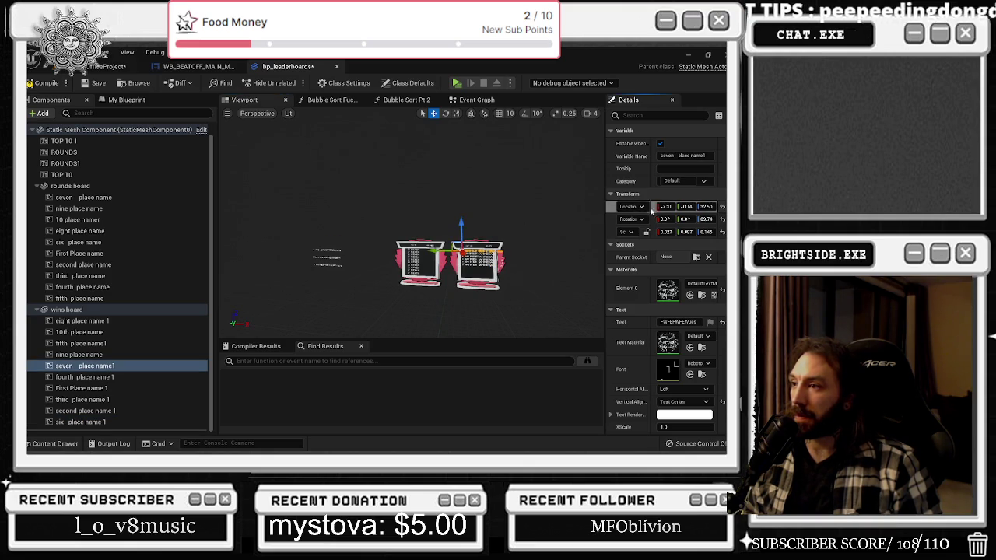
scroll(462, 223, down, 2)
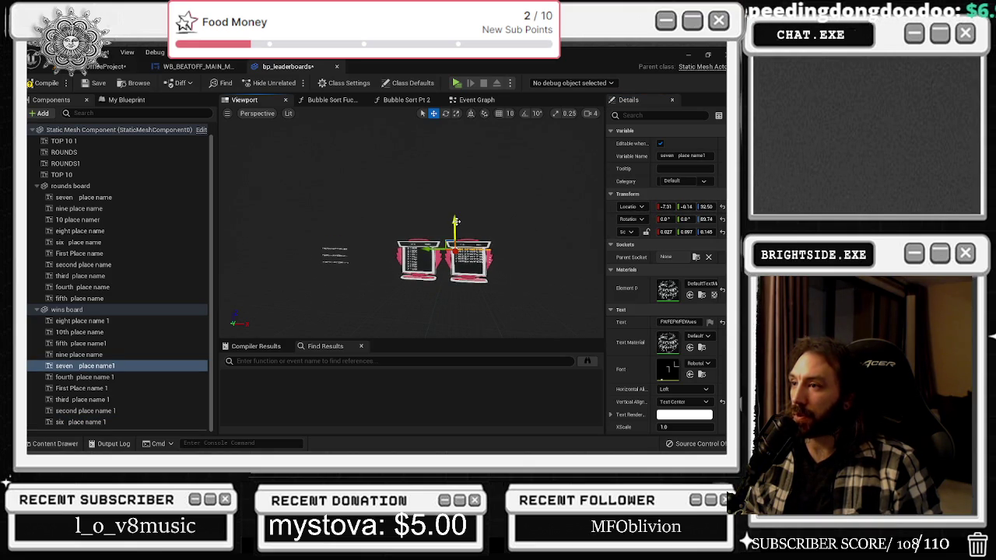
drag(456, 221, 455, 235)
Place the eight, nine and 10th place rows on the board, 10th at the bottom
click(334, 255)
shift+click(659, 206)
drag(454, 227, 462, 240)
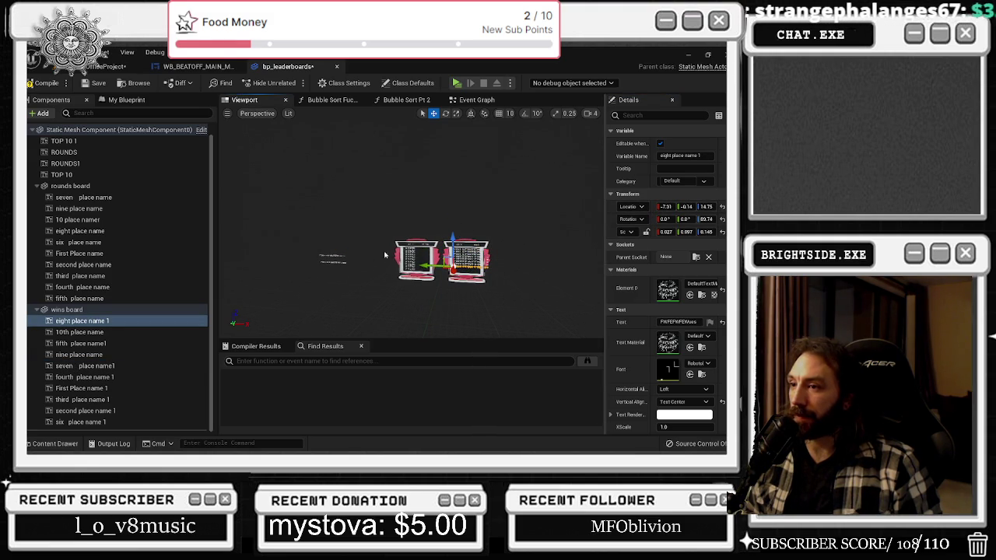
click(333, 257)
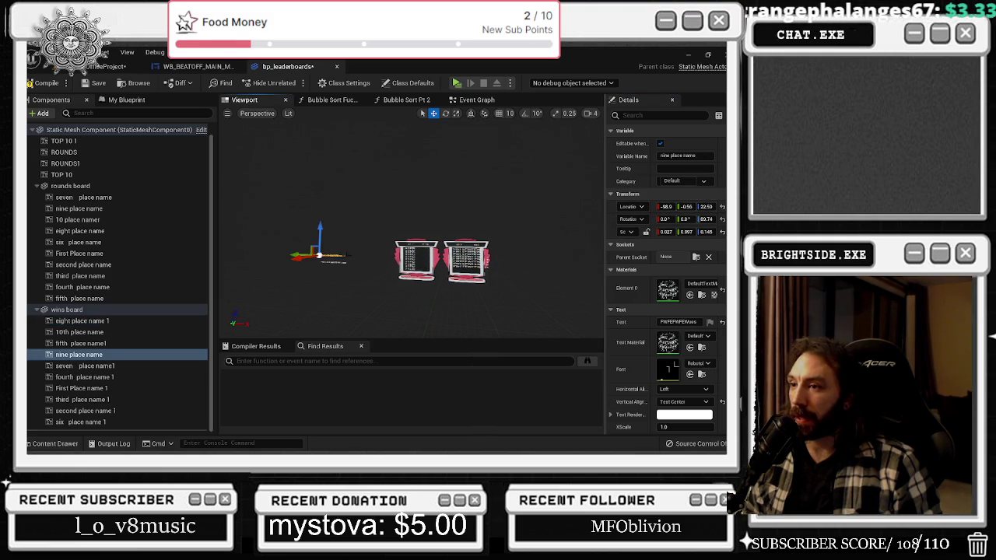
shift+click(658, 207)
drag(451, 230, 454, 243)
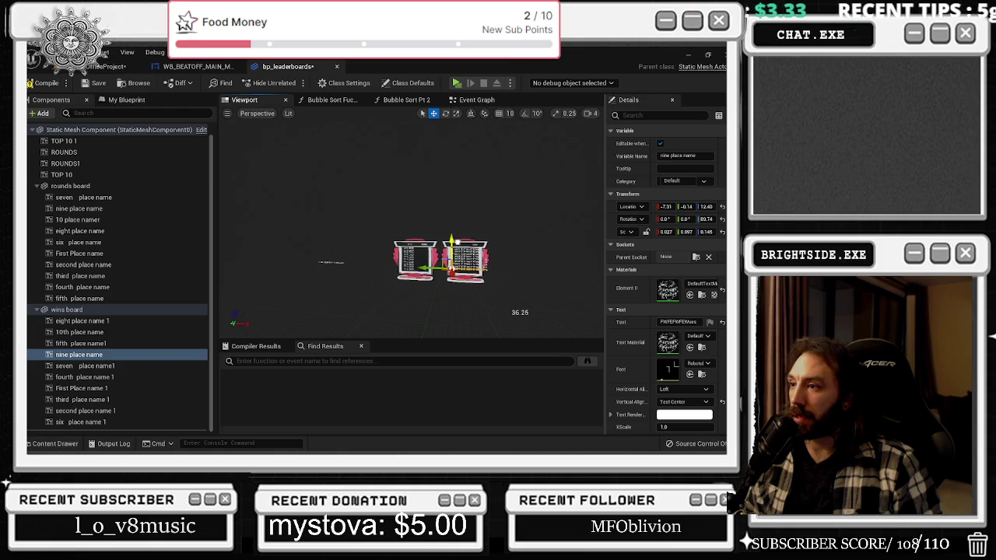
click(331, 262)
shift+click(658, 207)
drag(452, 219, 456, 273)
Scale the wins board wider and return to the level view
scroll(456, 249, up, 2)
scroll(484, 269, up, 3)
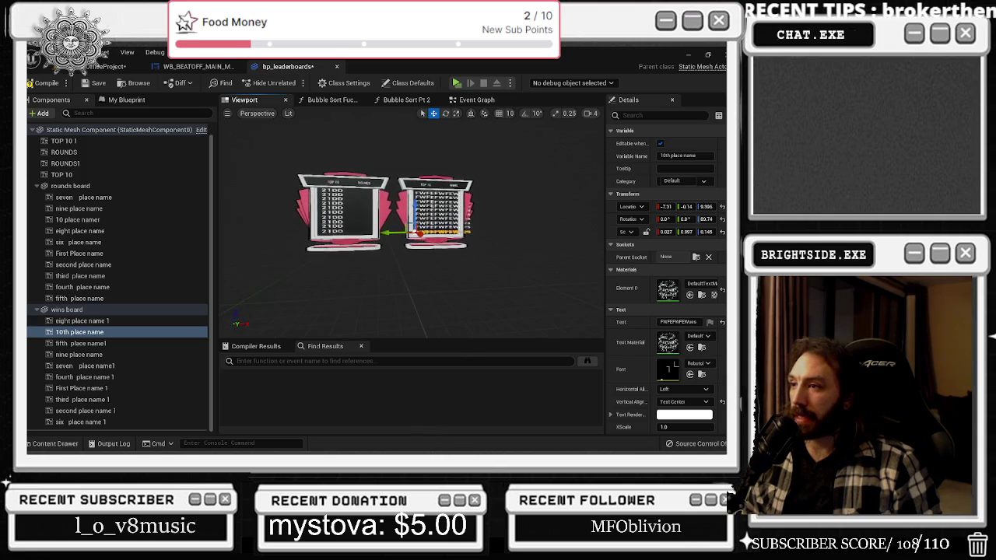
click(484, 269)
key(r)
drag(483, 266, 507, 262)
key(w)
click(101, 66)
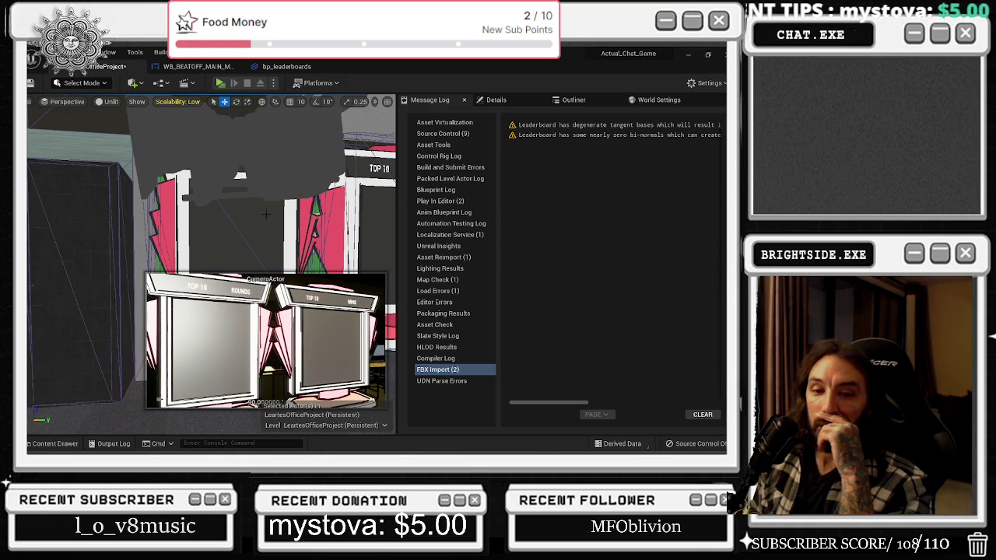
Orbit around the level's booths, then select the rounds board in bp_leaderboards in scale mode
drag(239, 176, 238, 176)
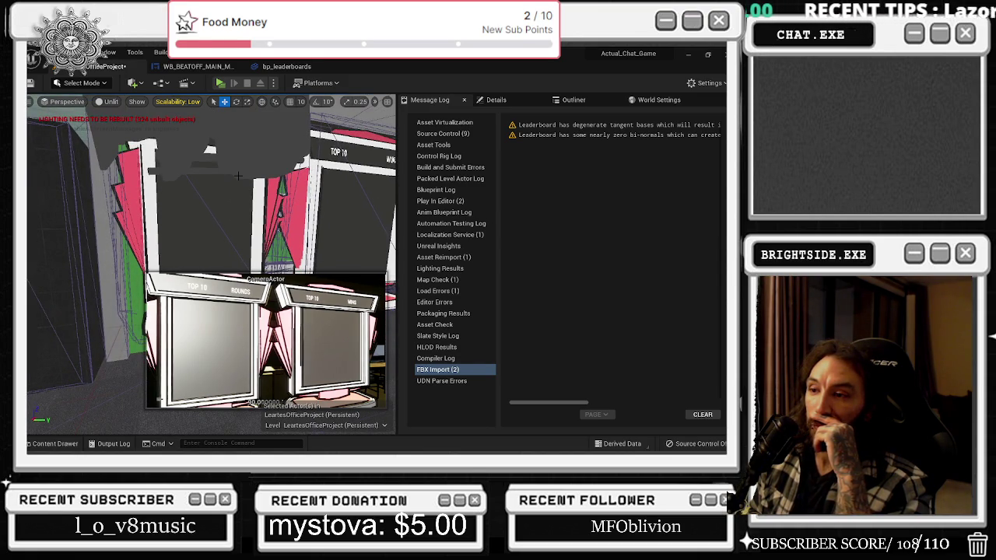
drag(238, 176, 238, 207)
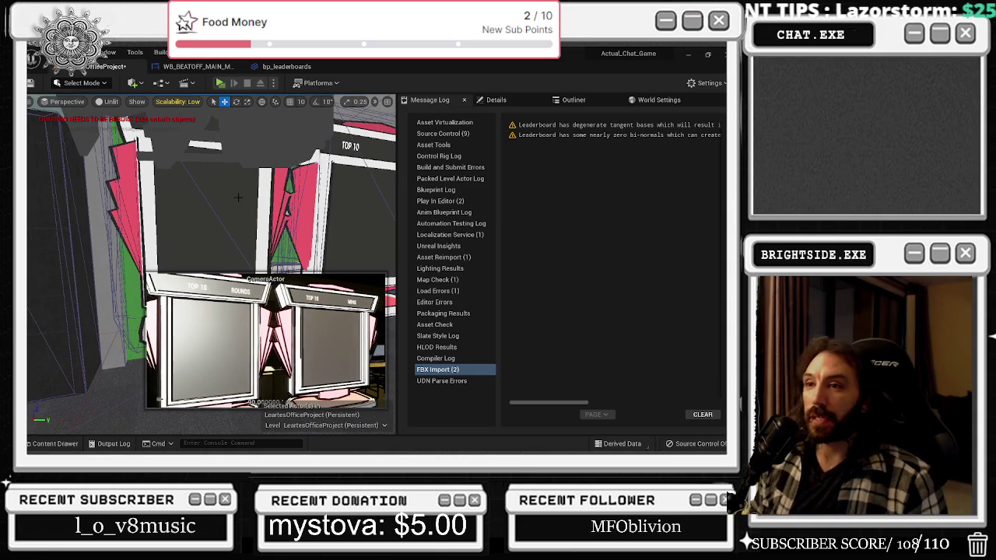
click(280, 67)
click(334, 256)
mouse_move(334, 257)
mouse_down()
mouse_move(381, 225)
mouse_move(419, 246)
mouse_up()
key(r)
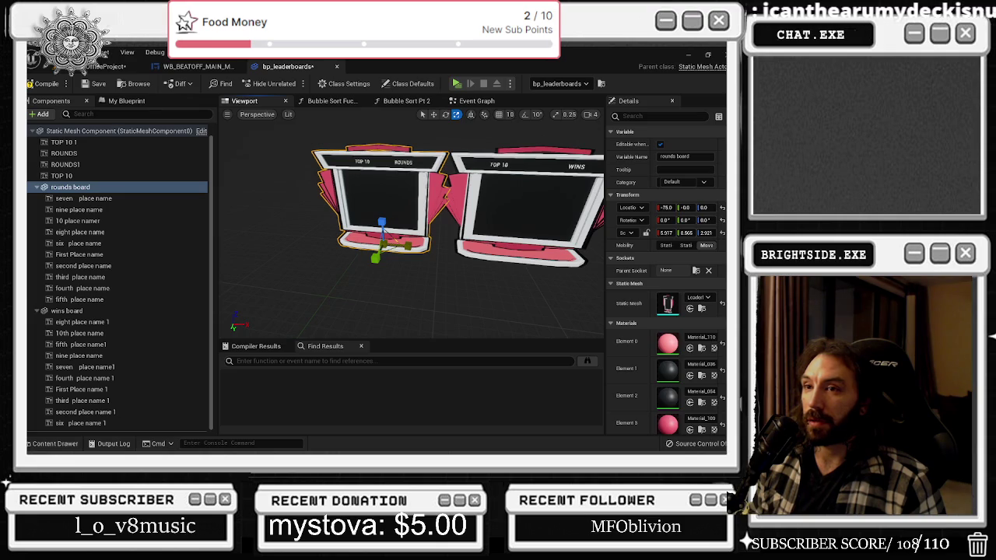
Set all rounds-board place-name rows' text to FEWFWE and nudge nine place name to X -7.65
click(117, 198)
key(f)
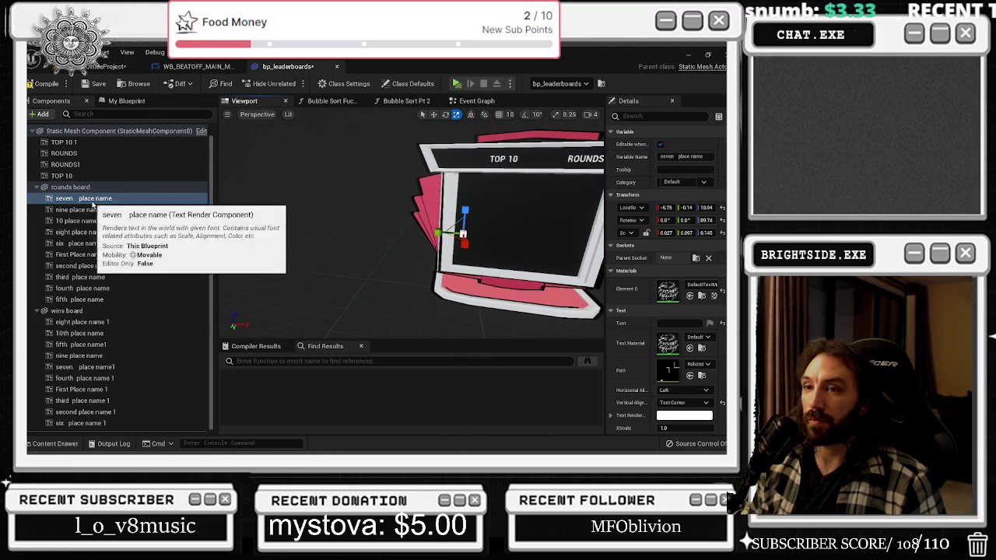
shift+click(78, 300)
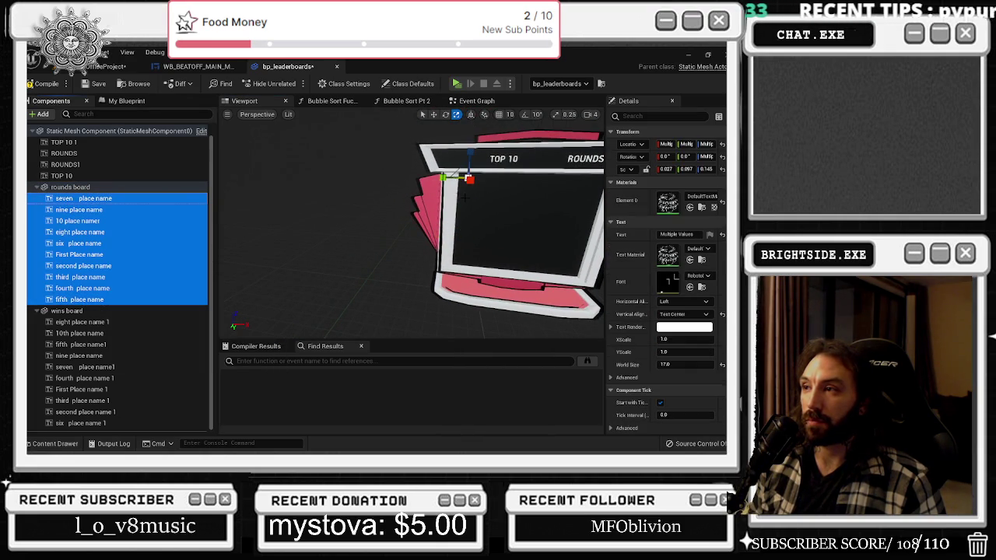
key(w)
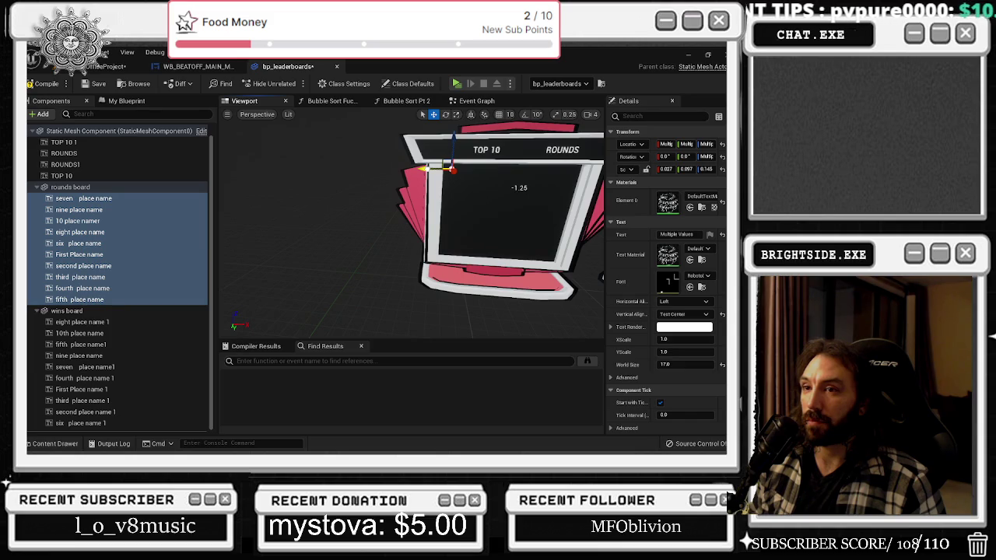
click(677, 235)
text(FiWFWE)
key(Return)
click(677, 234)
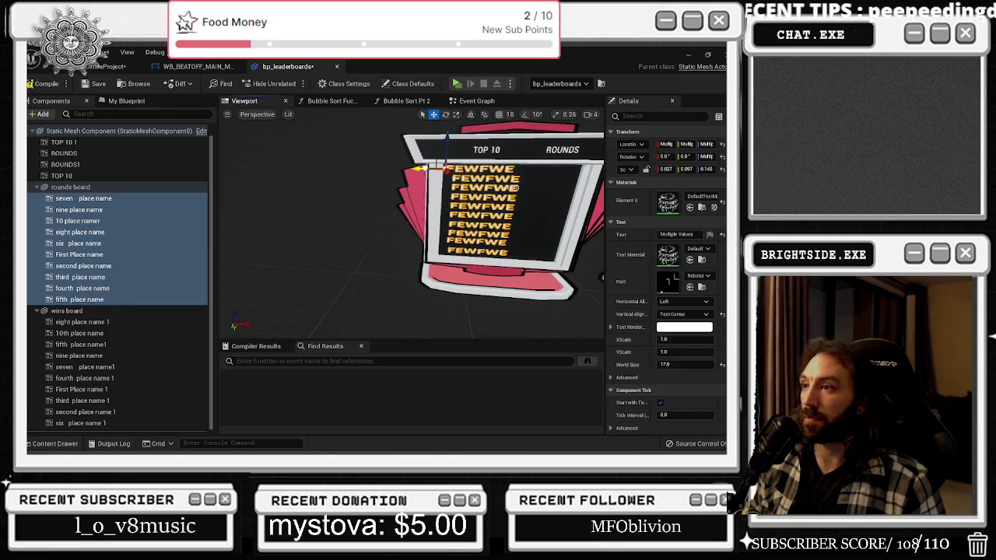
click(122, 210)
mouse_move(430, 238)
mouse_down()
mouse_move(420, 237)
mouse_move(430, 236)
mouse_up()
click(494, 288)
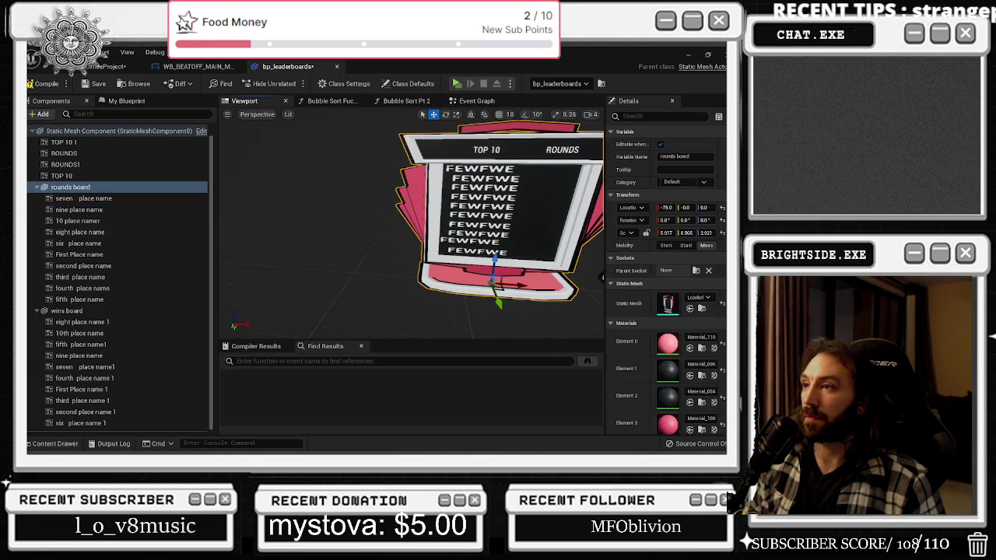
Paste the shared X position onto the rounds board's tenth-place and First Place rows
click(474, 168)
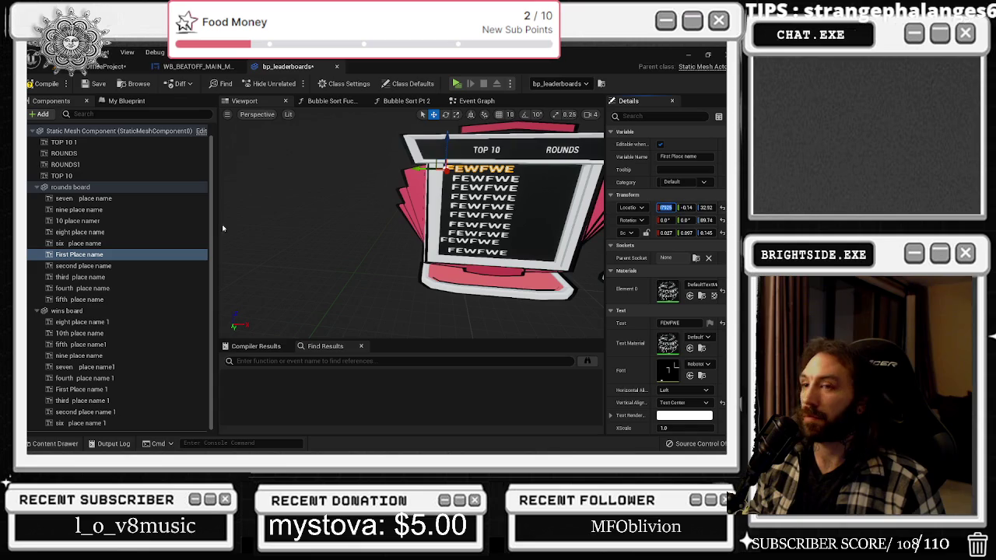
click(83, 199)
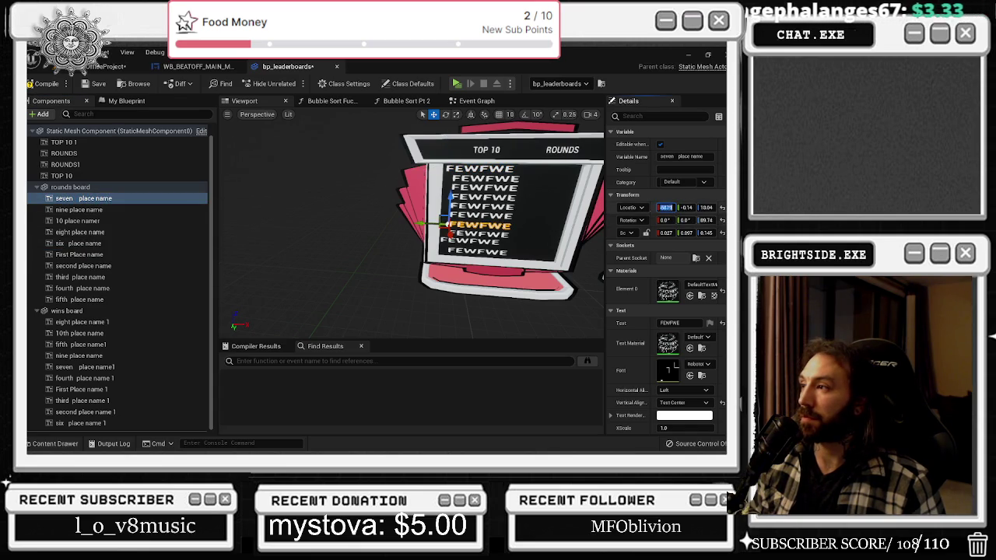
click(78, 210)
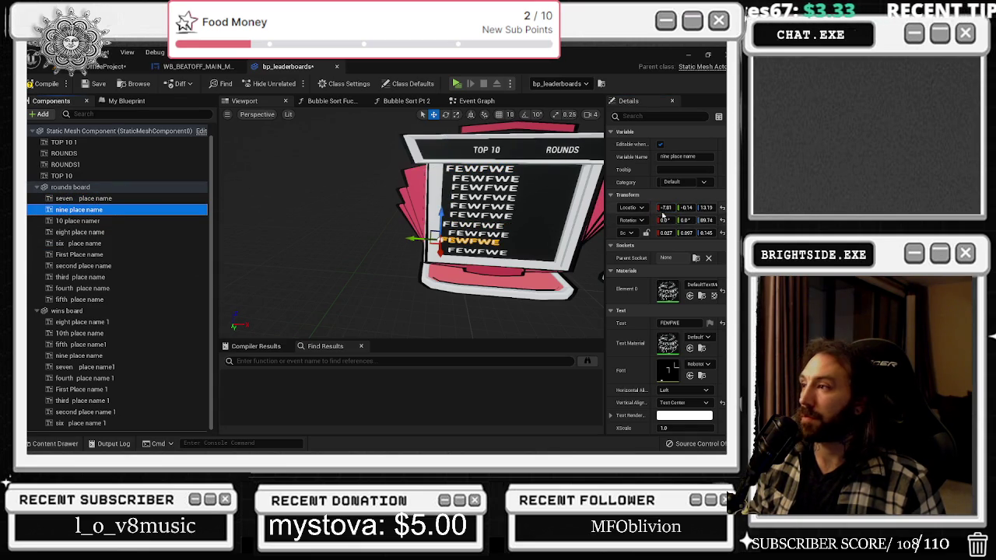
click(78, 221)
click(666, 207)
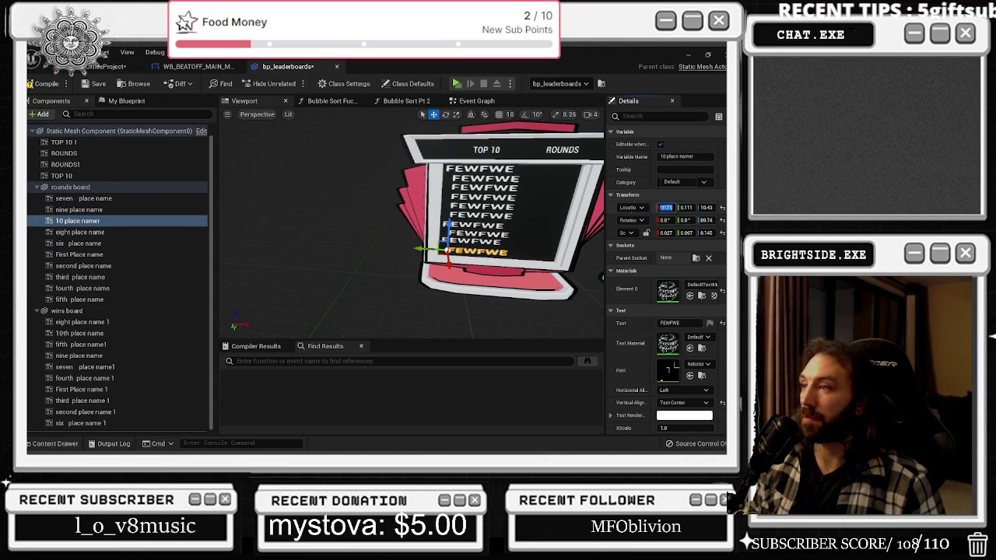
click(154, 231)
click(154, 244)
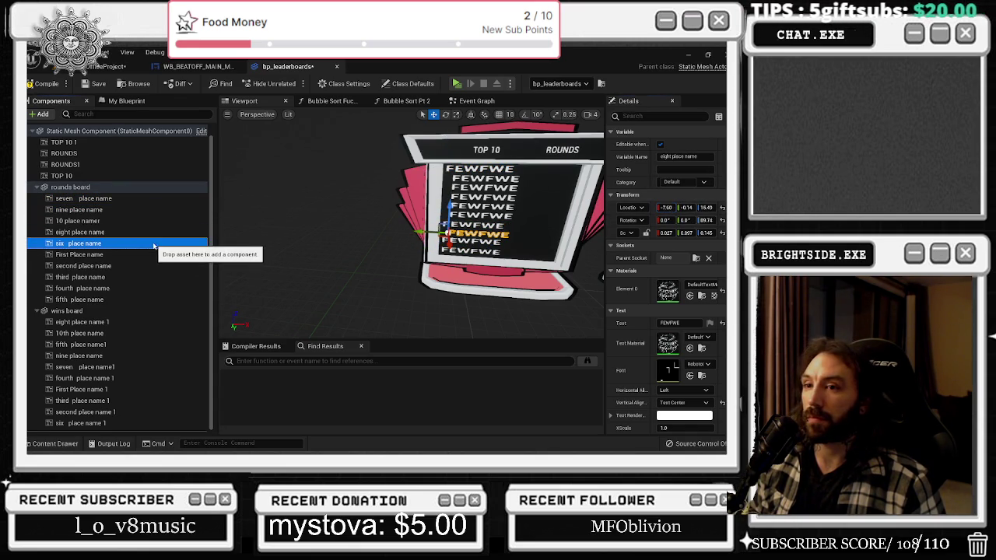
click(163, 255)
click(655, 207)
Align the fourth place-name row to X -7.60 and zoom out to show both boards
click(143, 266)
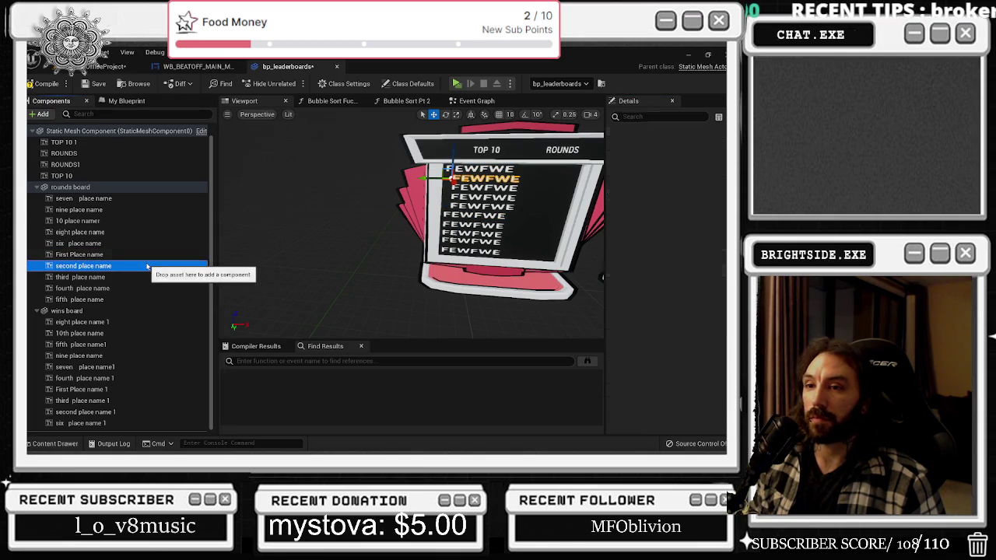
click(130, 288)
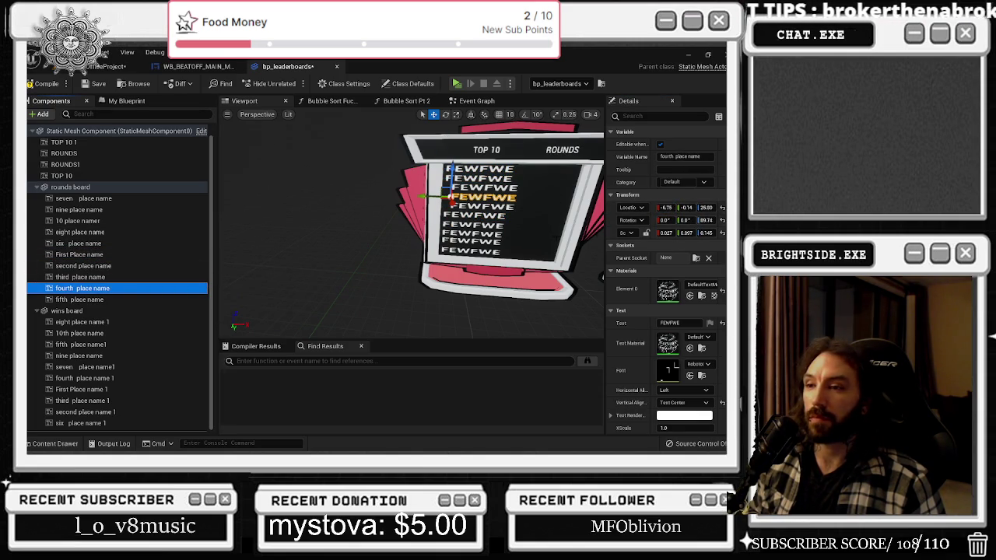
click(666, 208)
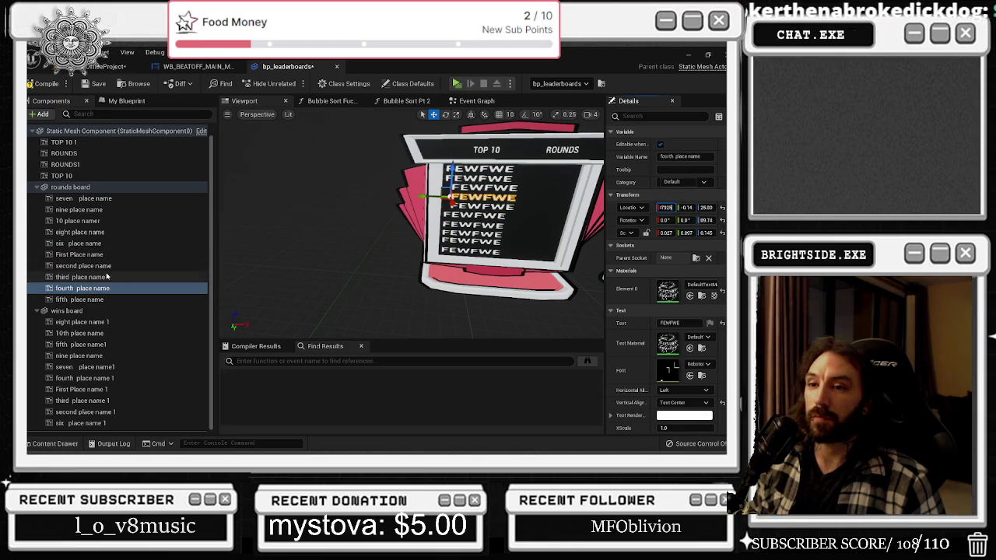
click(194, 277)
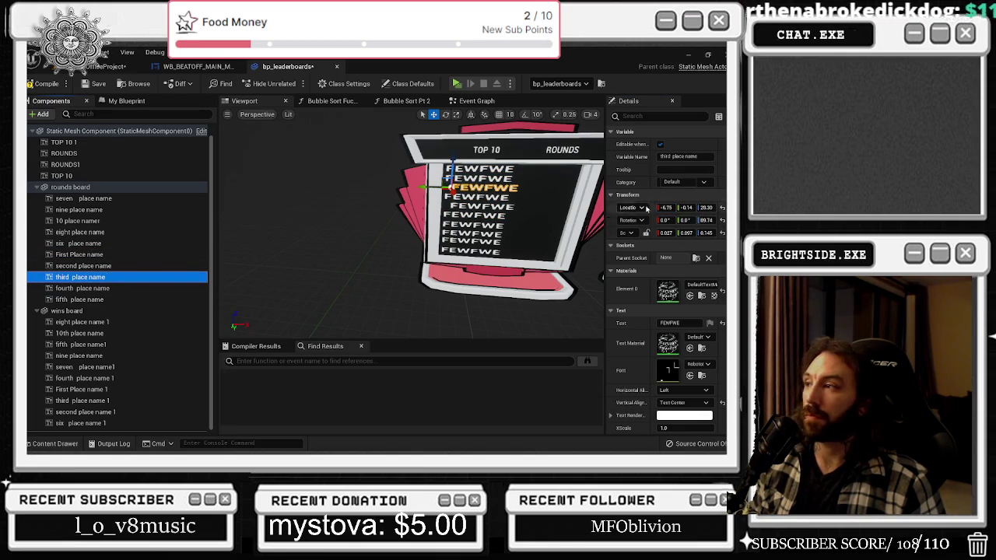
click(140, 299)
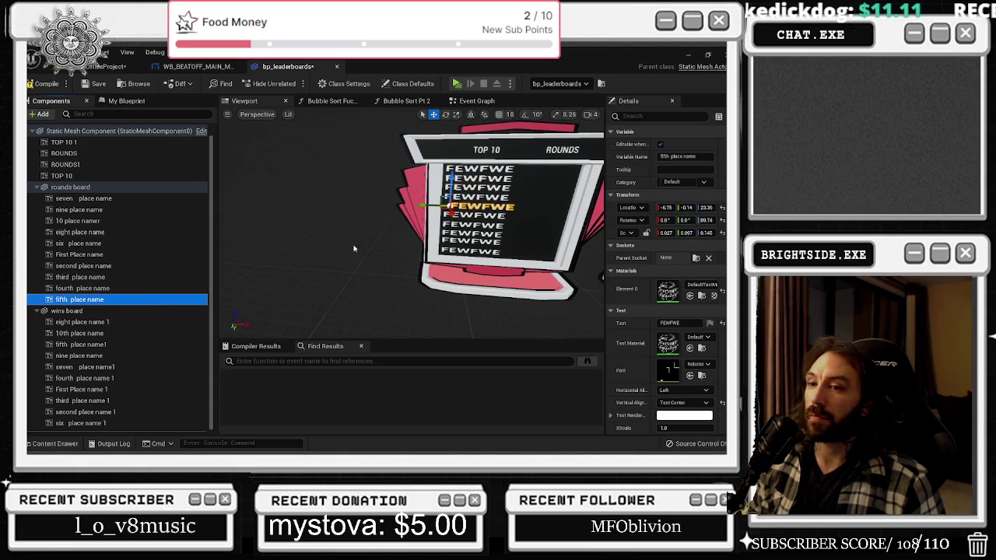
click(168, 288)
drag(413, 226, 459, 257)
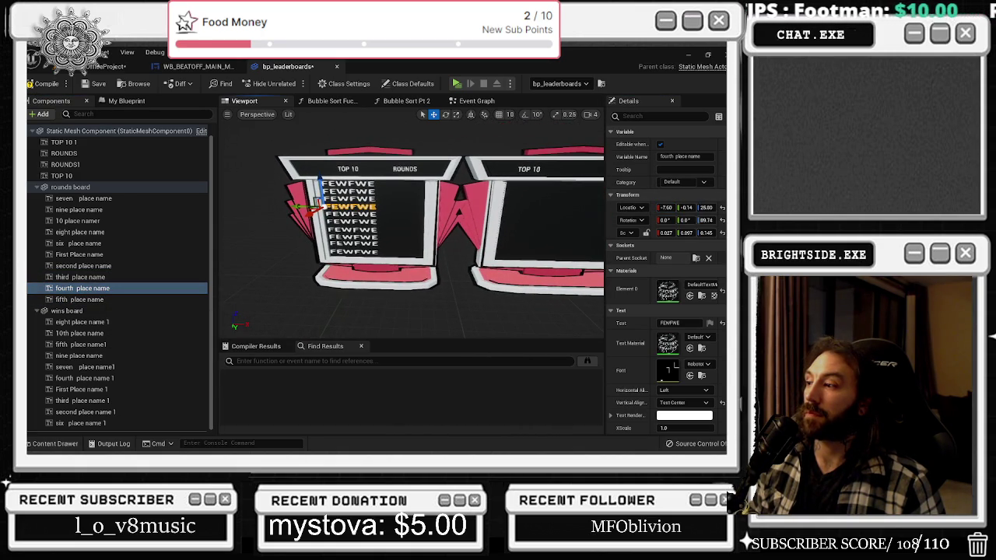
Empty the text of all ten rounds-board place-name rows, then save the blueprint and the map
scroll(413, 226, down, 3)
scroll(661, 270, down, 2)
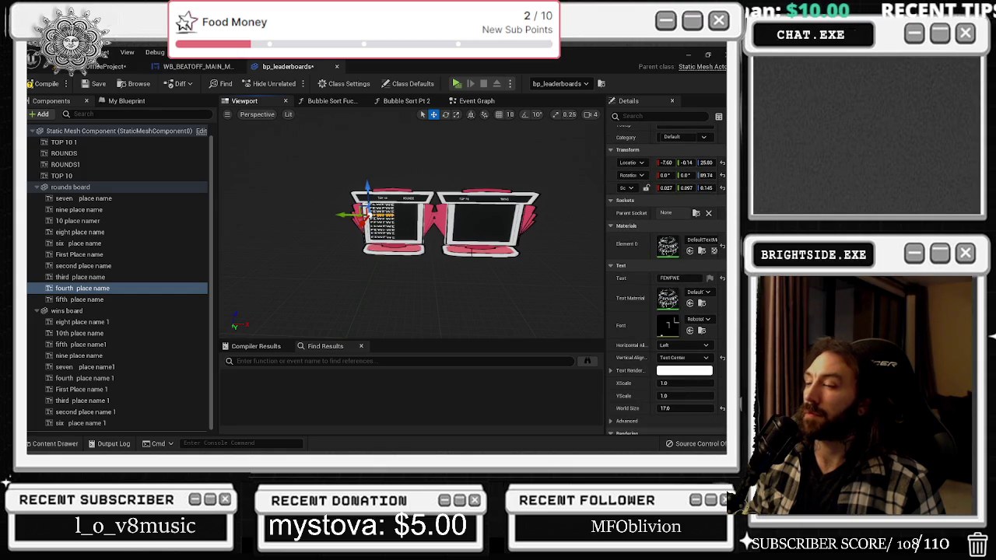
scroll(436, 218, up, 5)
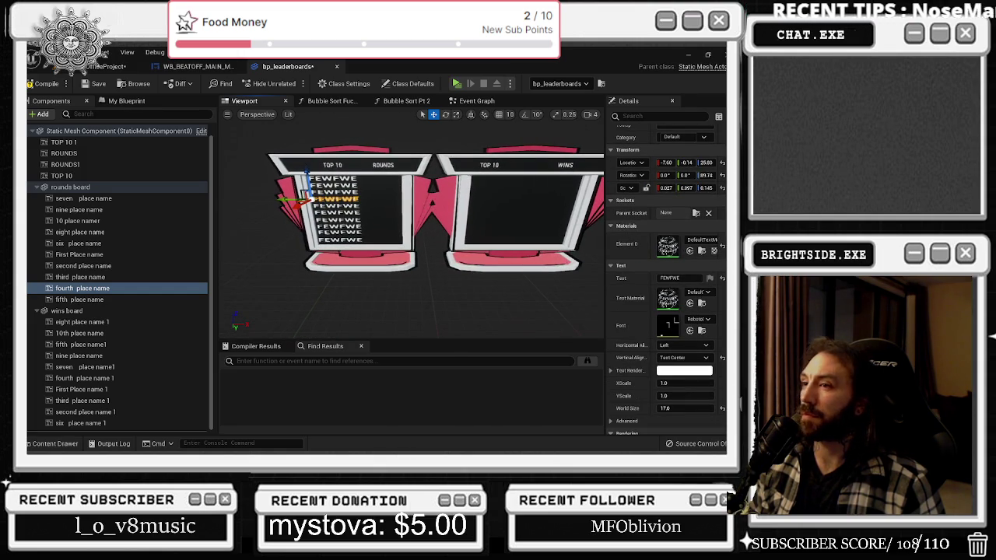
click(99, 327)
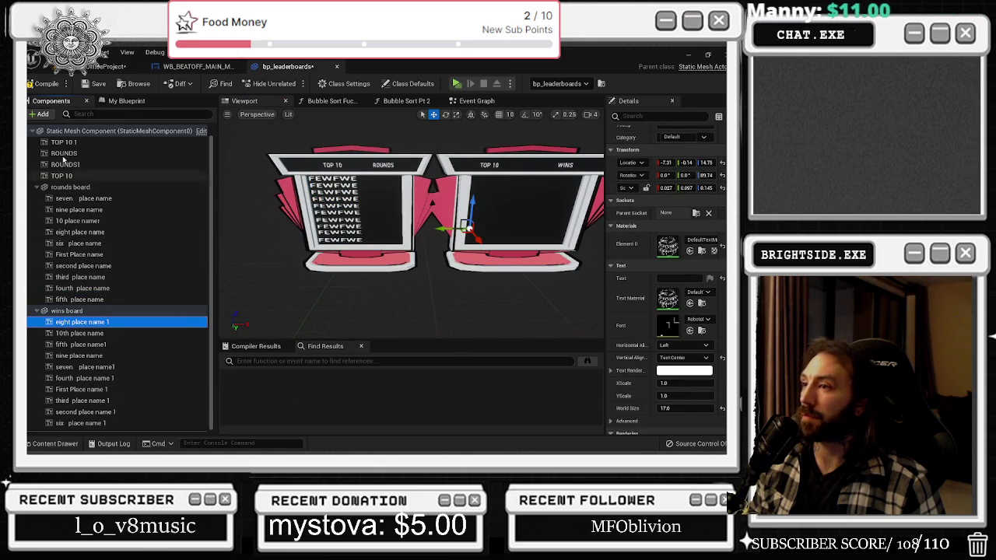
click(78, 299)
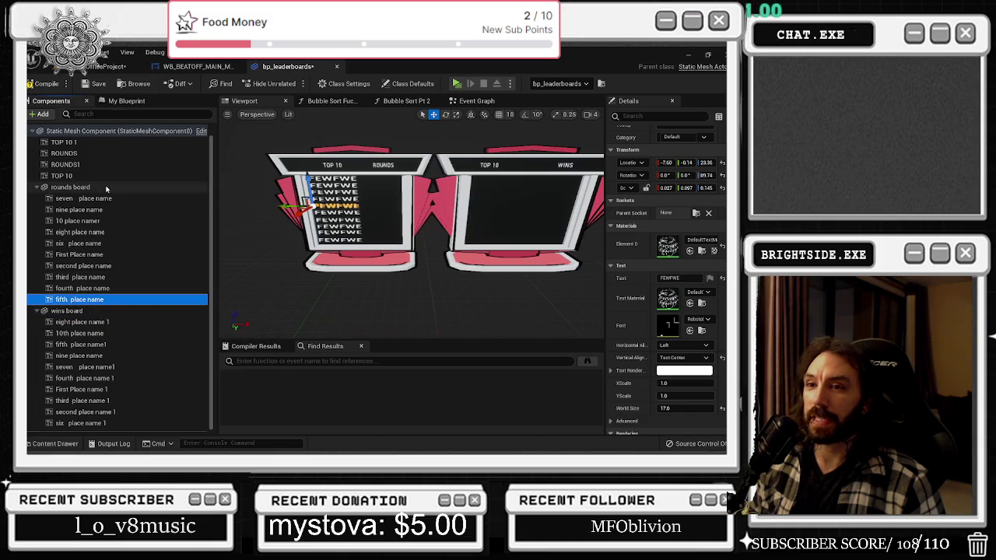
shift+click(82, 198)
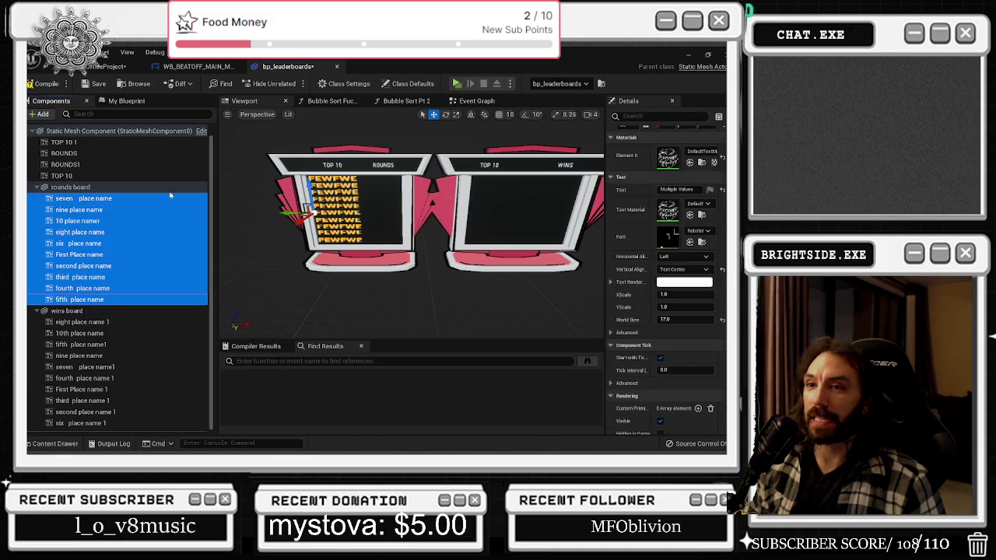
click(676, 189)
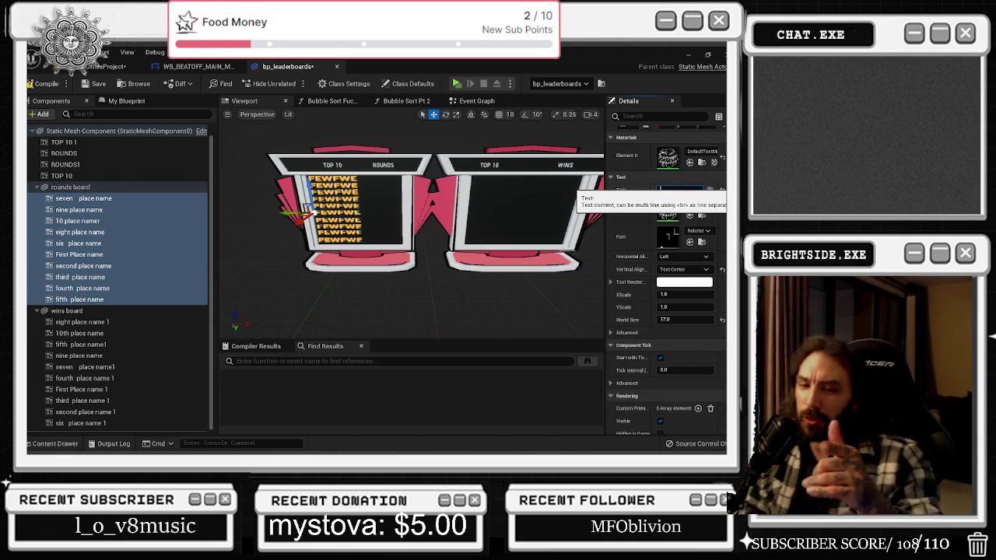
key(BackSpace)
key(Return)
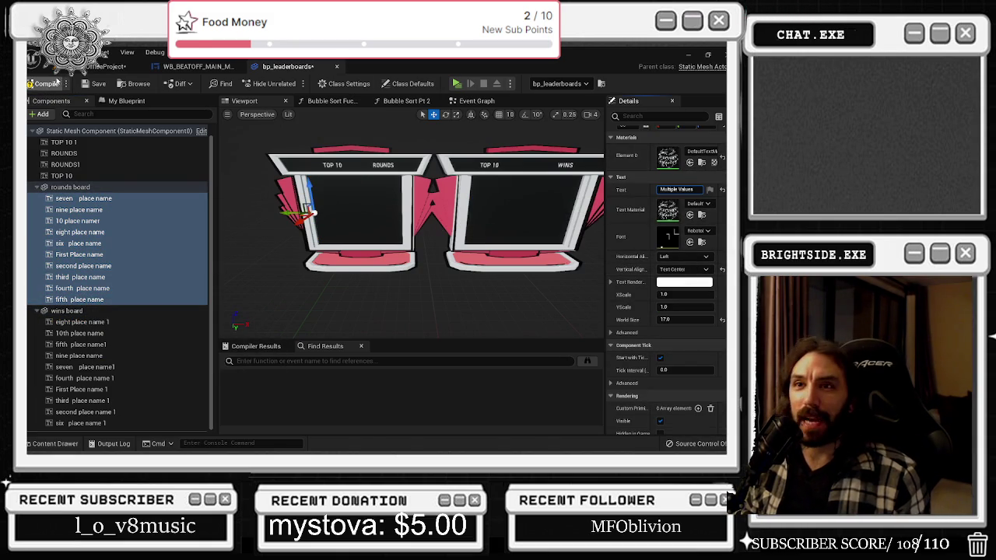
click(89, 81)
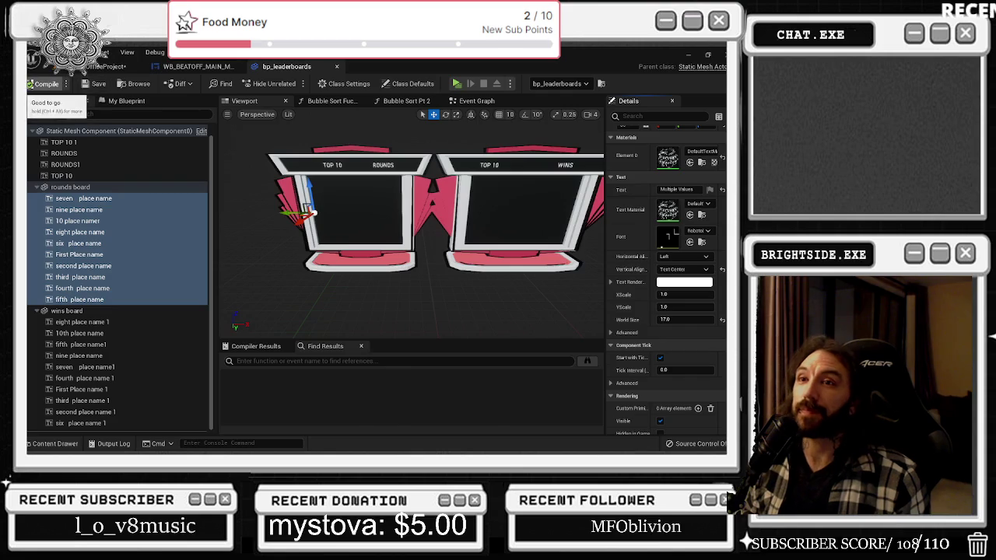
click(105, 66)
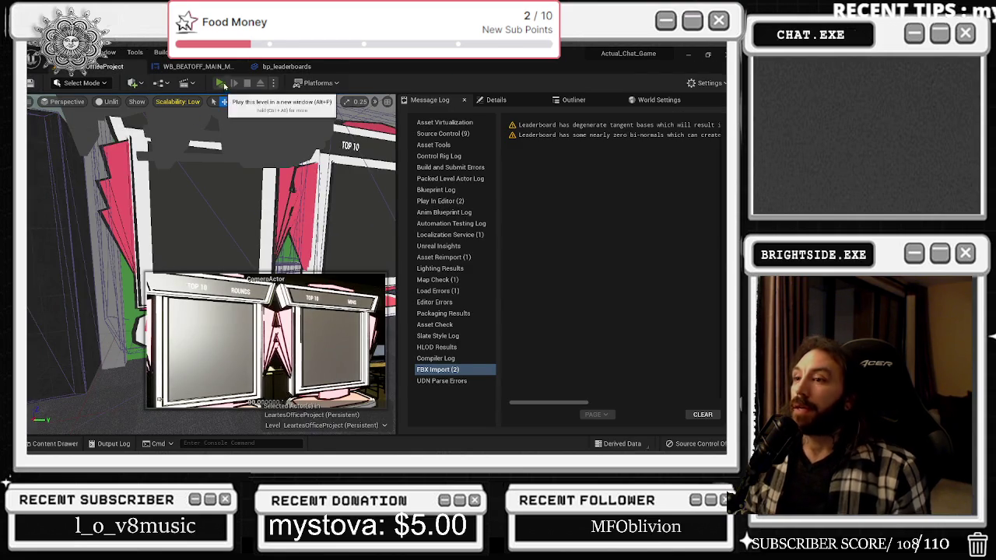
click(220, 82)
click(660, 204)
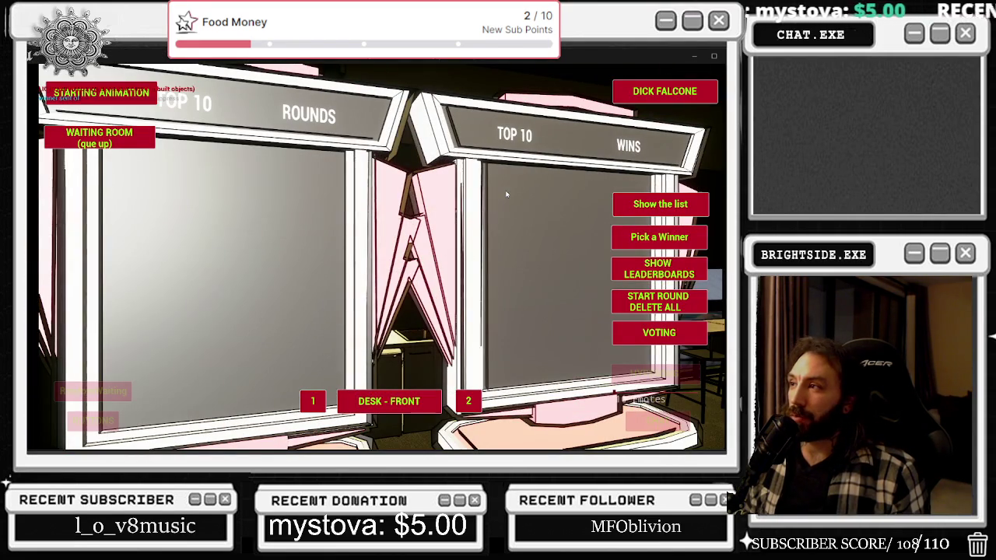
click(656, 209)
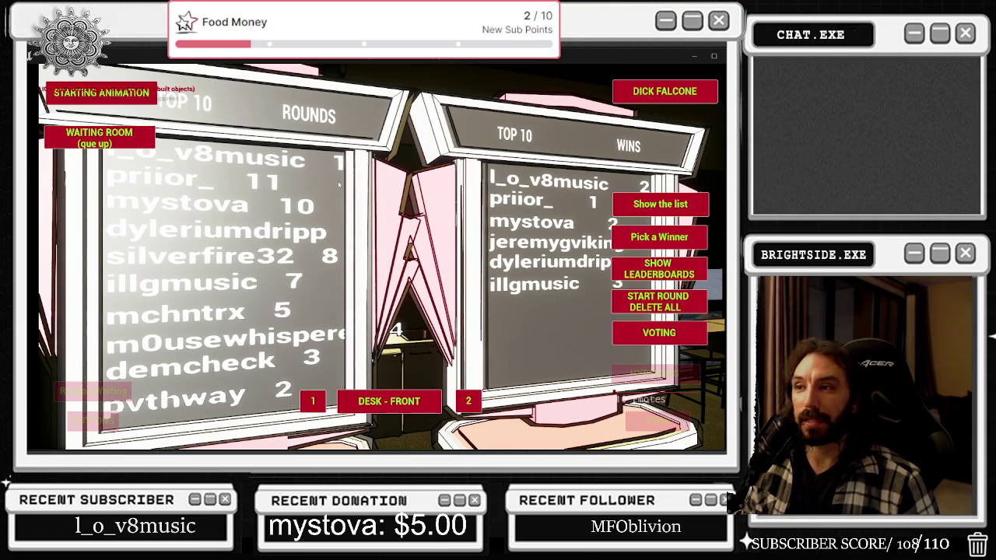
key(alt+Tab)
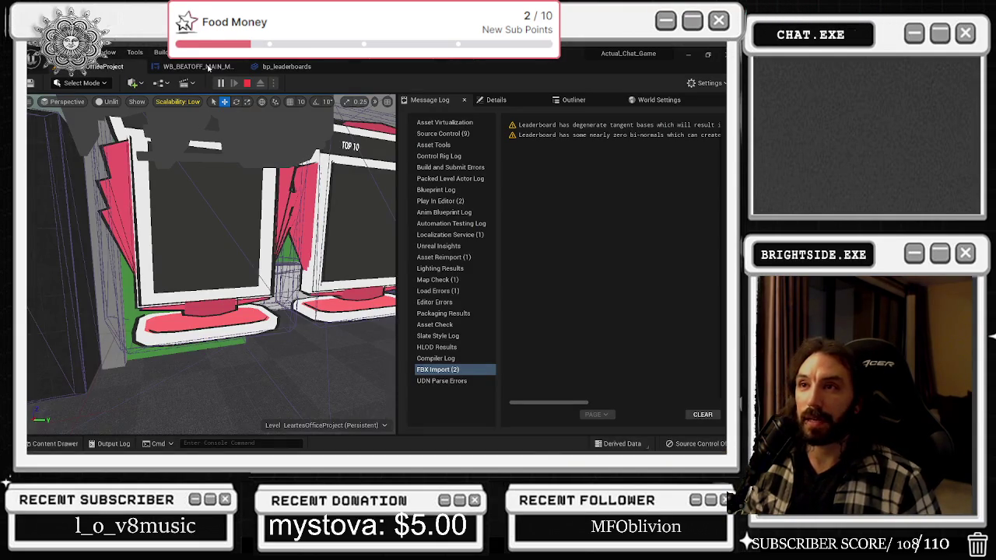
In bp_leaderboards, rename the wins board's nine place name row to 'nine place name 1'
click(282, 67)
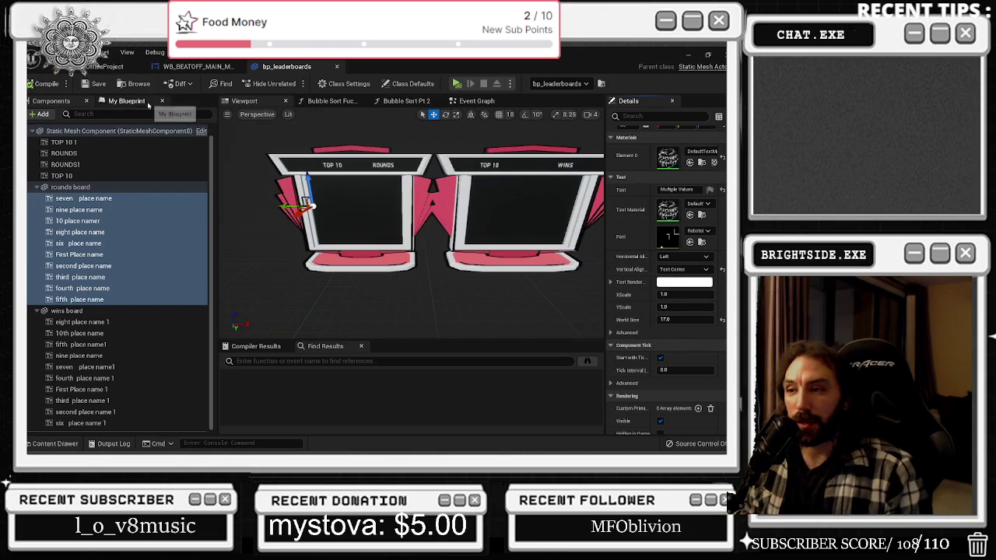
click(92, 322)
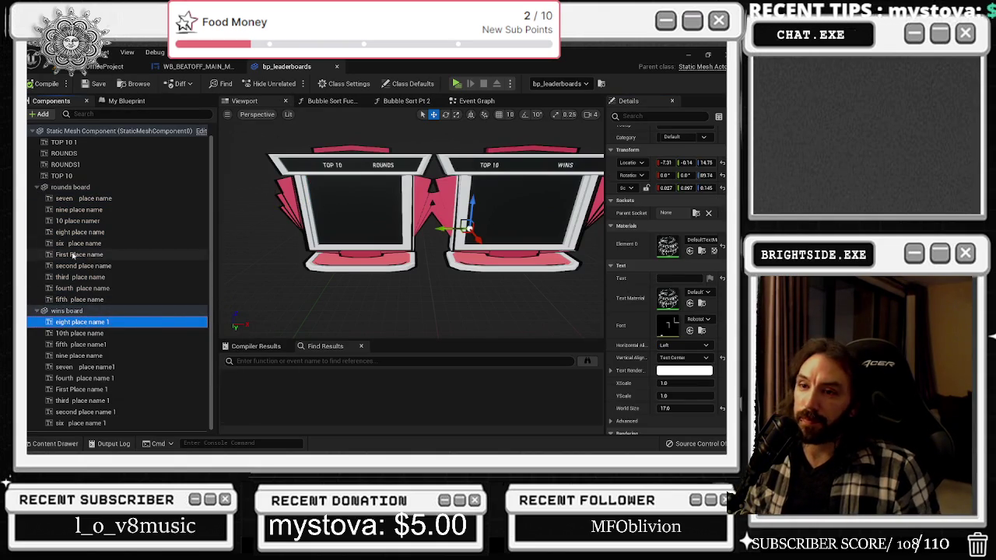
click(86, 199)
shift+click(99, 299)
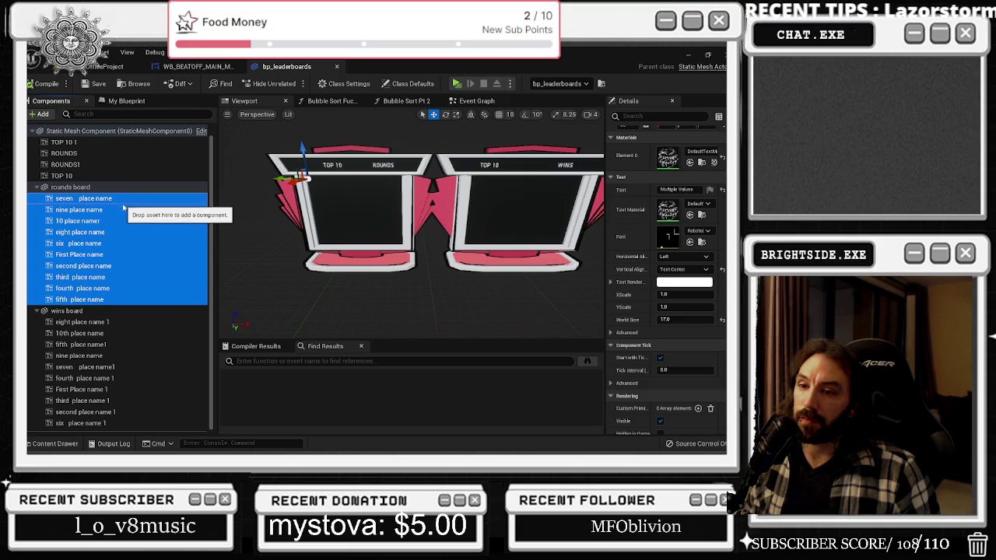
click(115, 355)
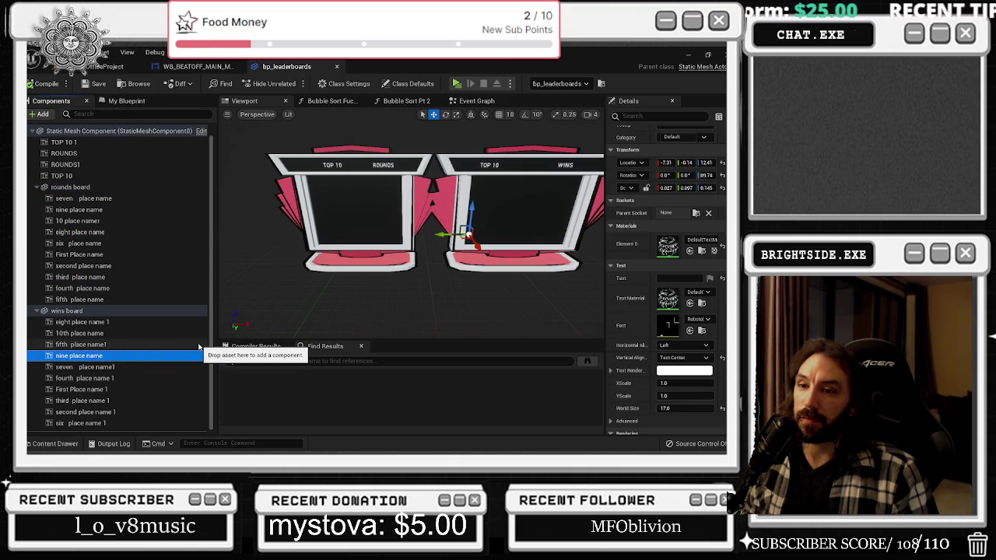
key(F2)
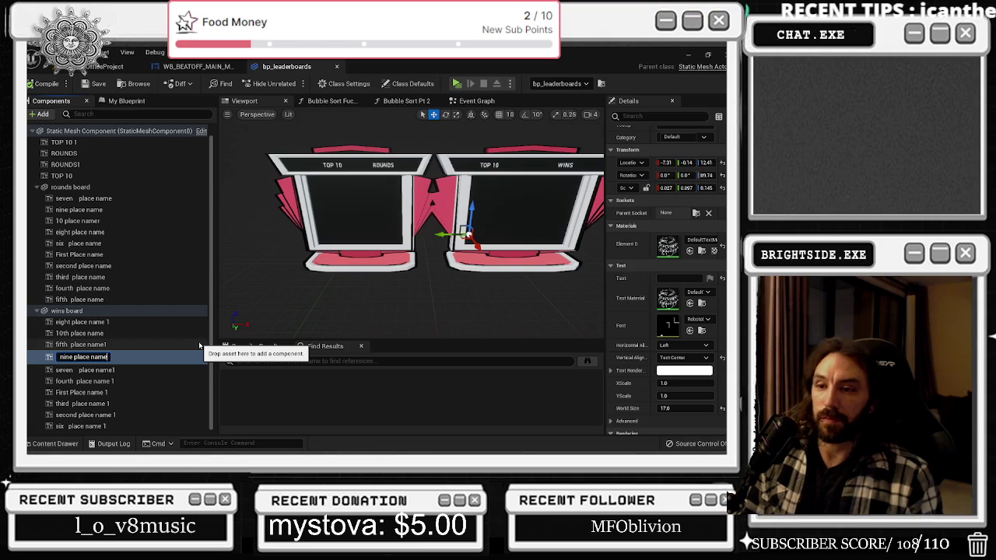
text( 1)
key(Return)
Rename 10th place name to '10th place name 1' and reselect the seven-through-fifth place rows
click(196, 333)
key(F2)
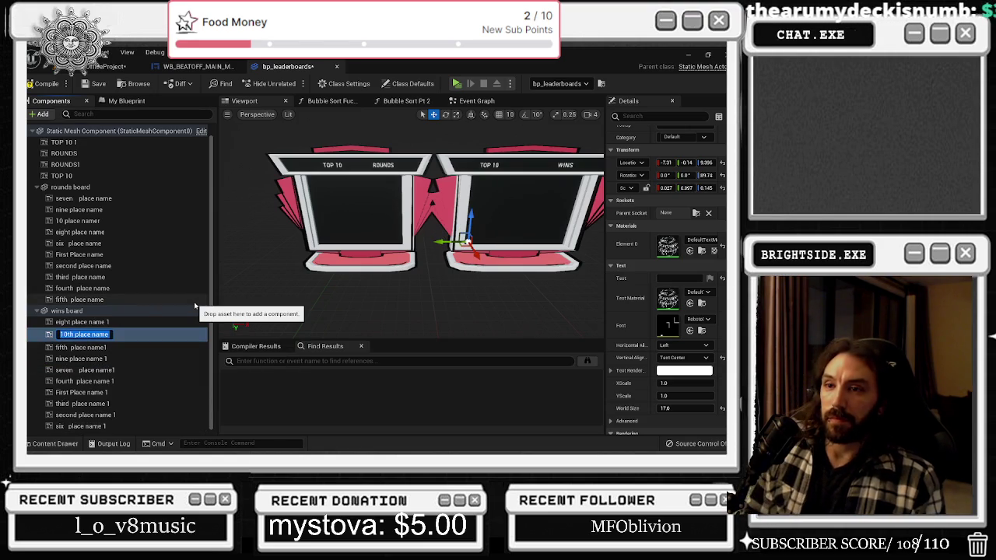
text( 1)
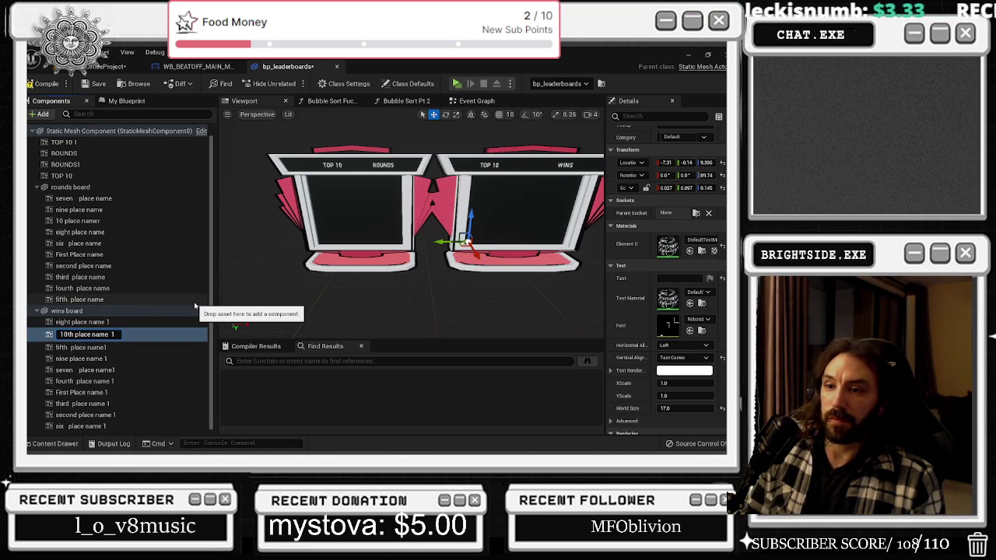
key(Return)
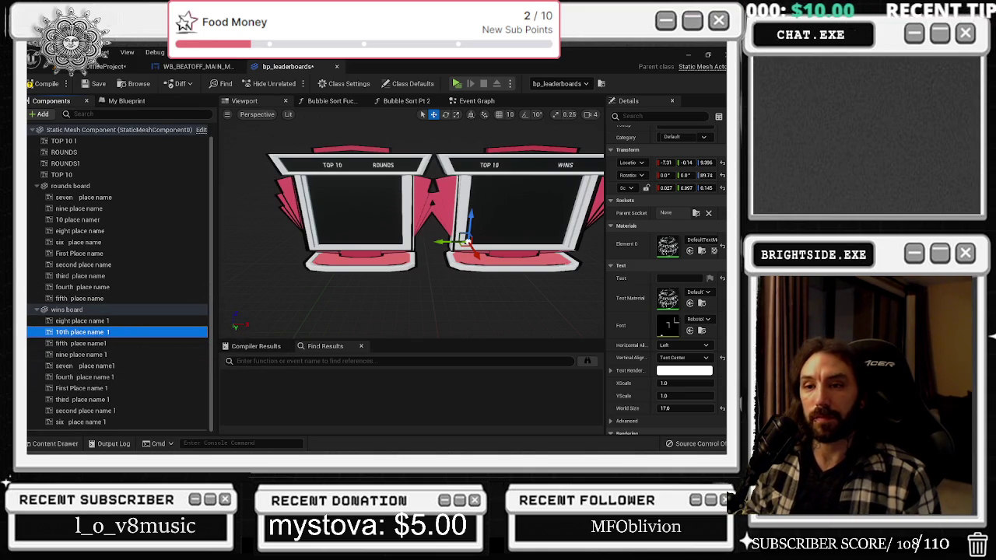
click(81, 198)
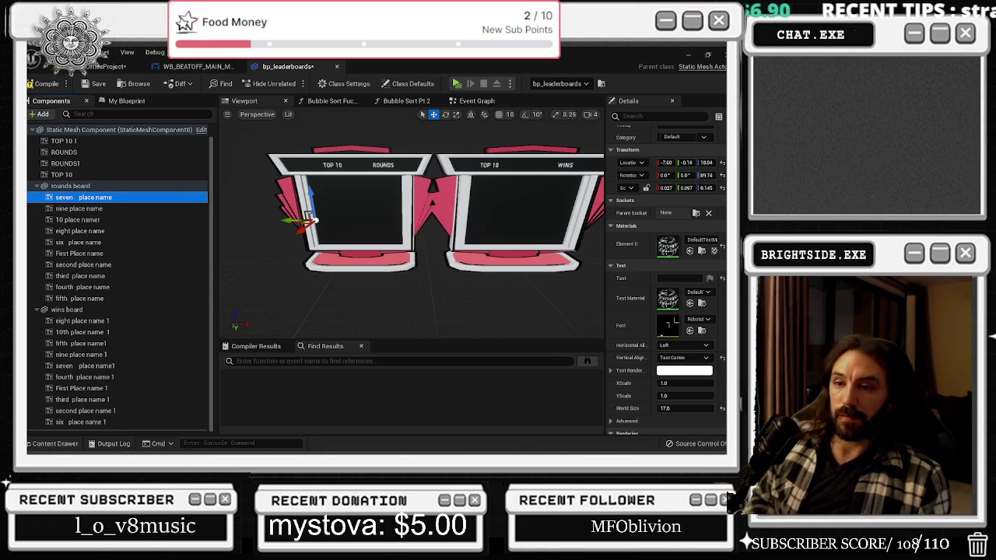
shift+click(94, 299)
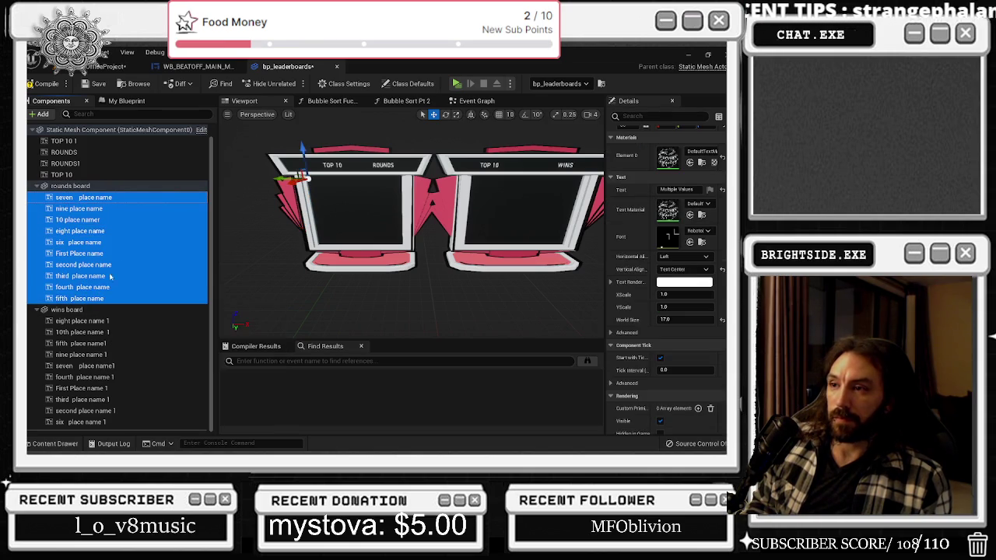
Duplicate the ten selected place-name components into new '2' rows and select First Place name 2
key(ctrl+d)
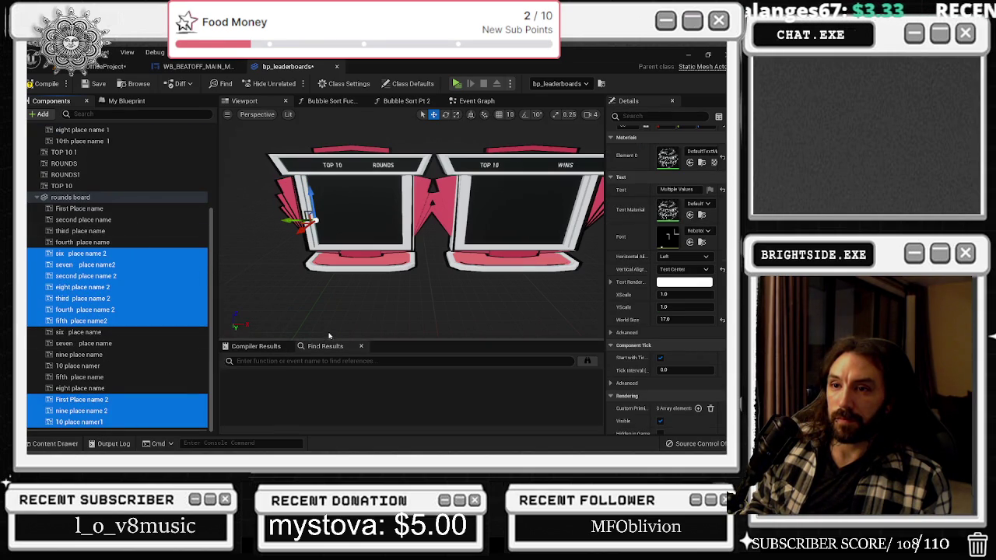
scroll(176, 307, up, 2)
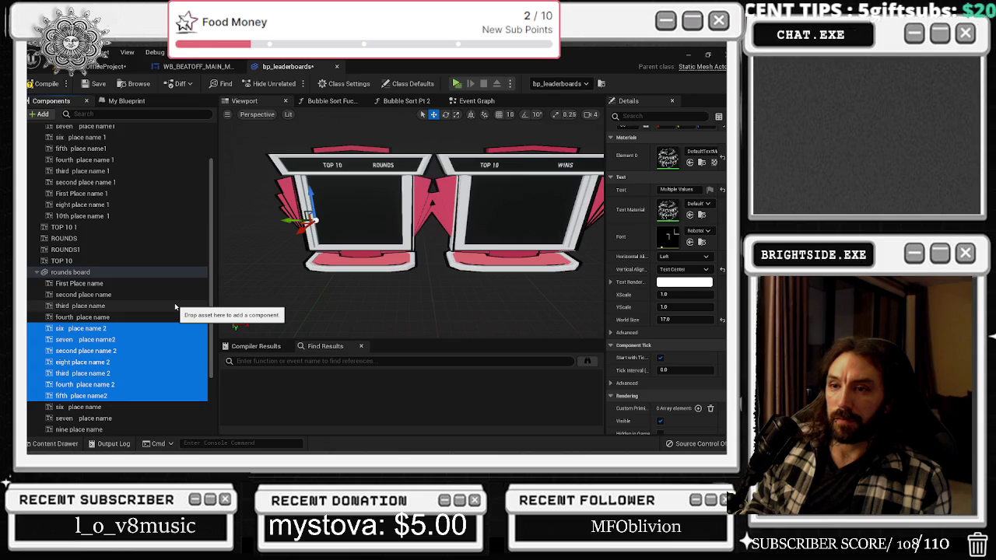
scroll(175, 308, up, 2)
scroll(174, 293, down, 3)
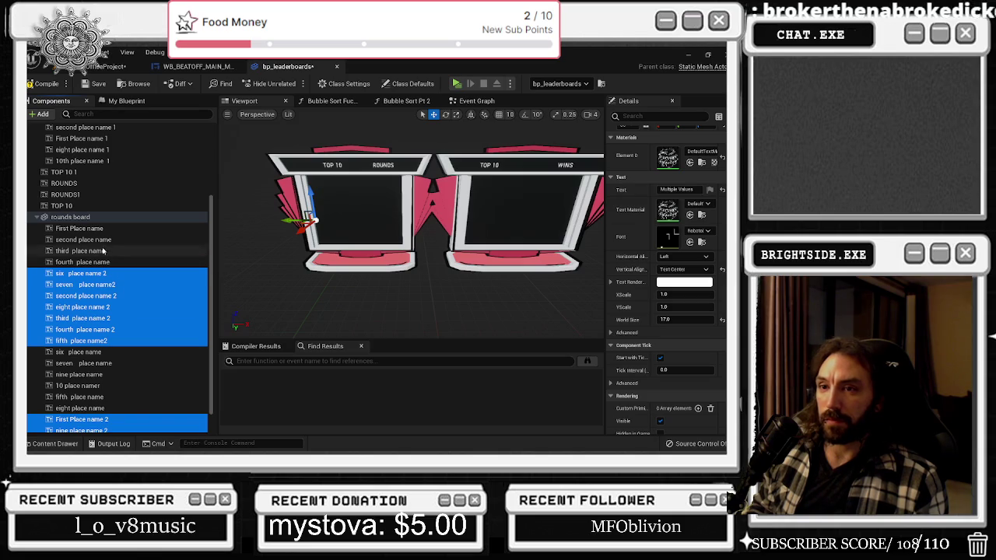
scroll(133, 331, down, 1)
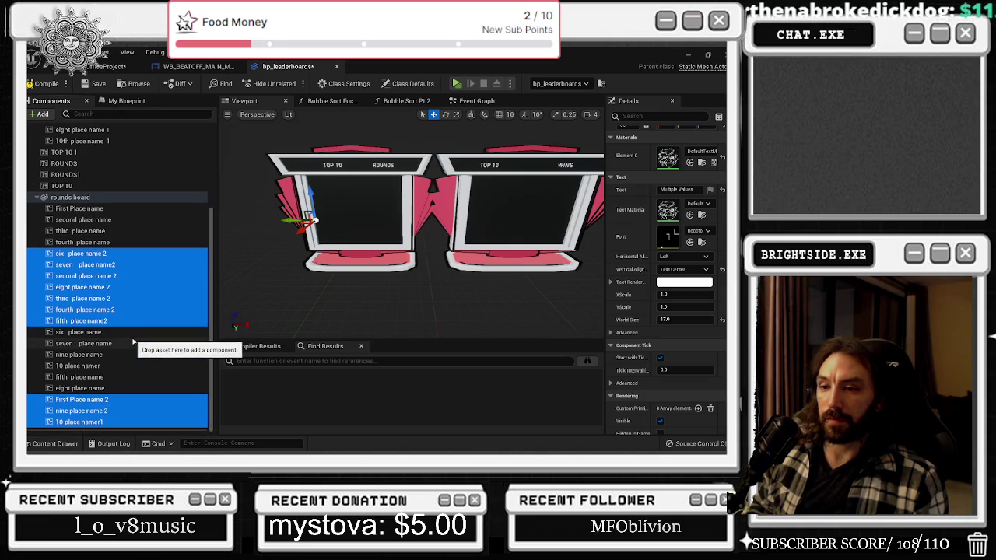
click(103, 399)
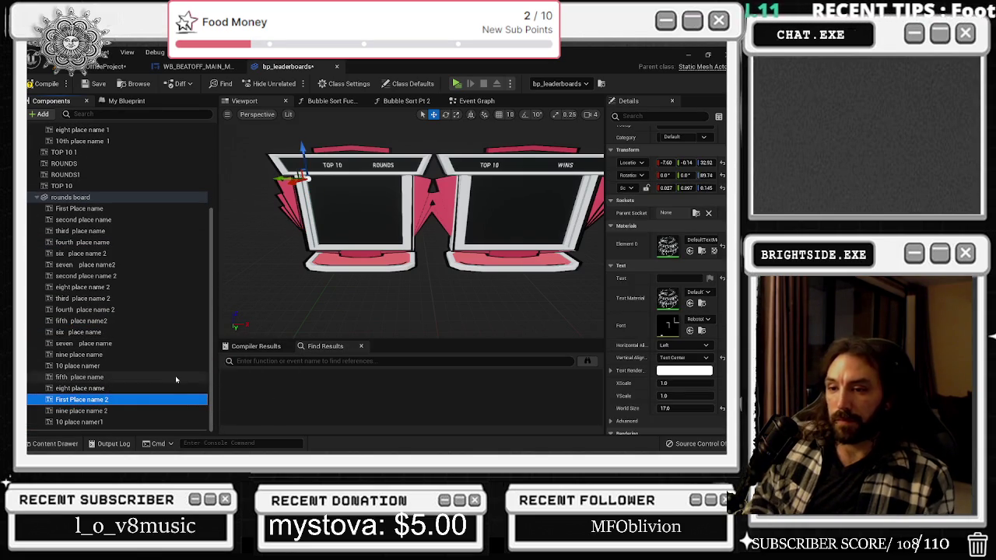
Rename the First Place name 2 copy so its name ends in 'rOUNDS nUMBER'
click(129, 399)
key(BackSpace)
key(BackSpace)
key(BackSpace)
text(rOUNDS nUMBER)
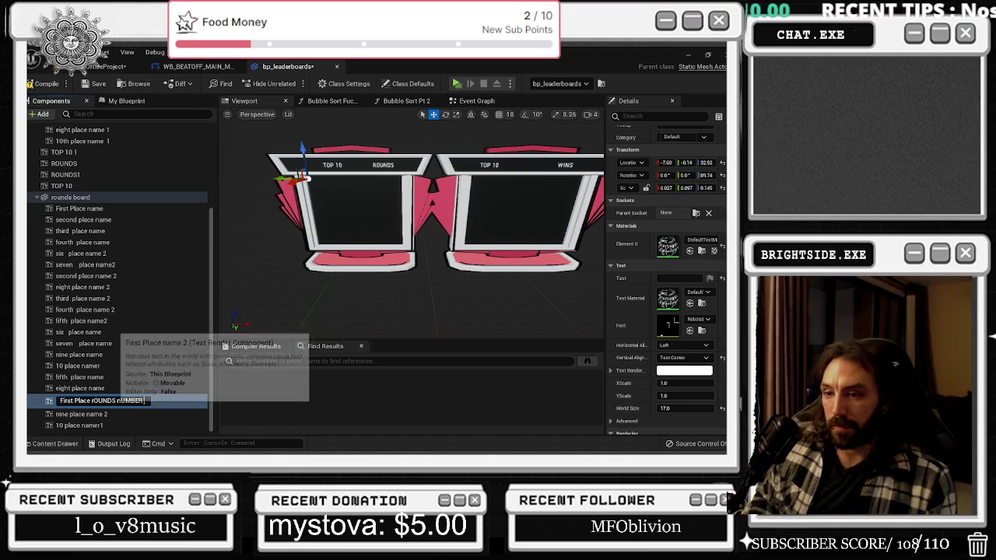
key(shift+Left)
key(shift+Left)
key(shift+Left)
key(ctrl+c)
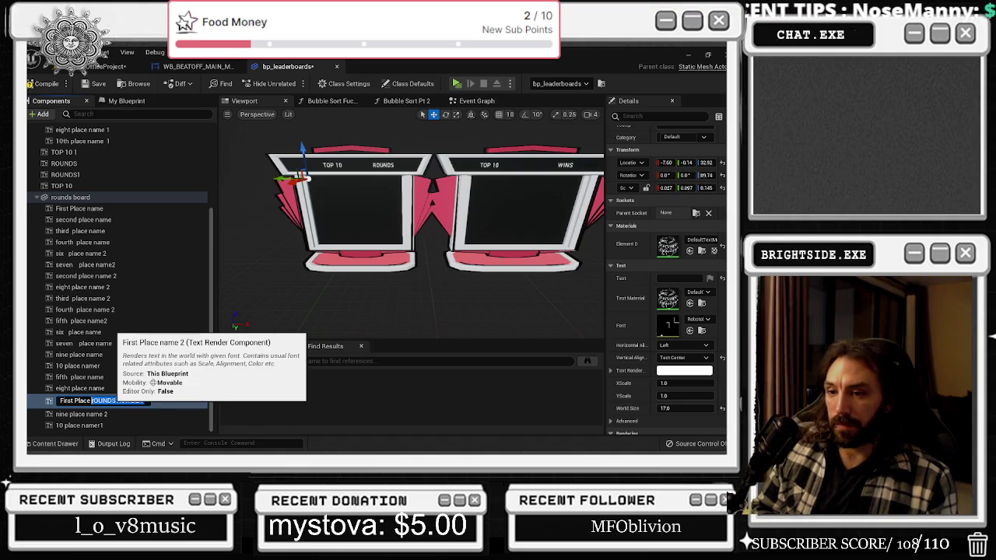
click(130, 410)
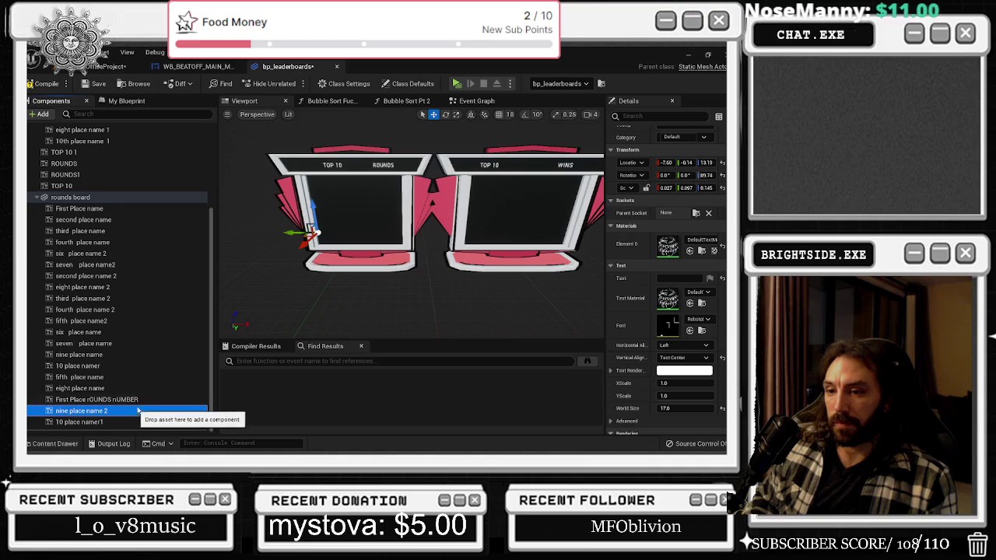
Replace the 2 suffix with 'rOUNDS nUMBER' on the nine place name 2 and 10 place namer1 copies
key(F2)
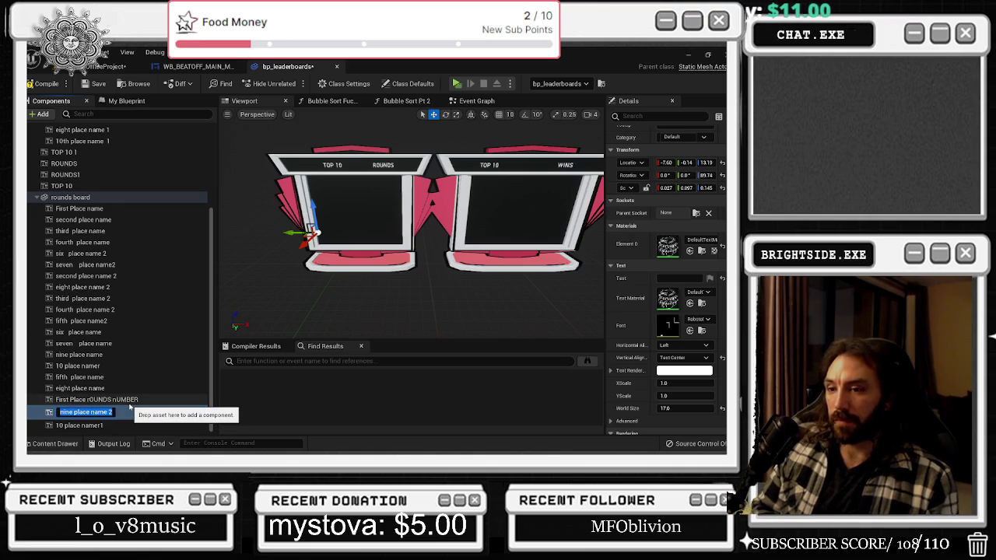
key(BackSpace)
key(ctrl+v)
key(Return)
click(125, 425)
key(F2)
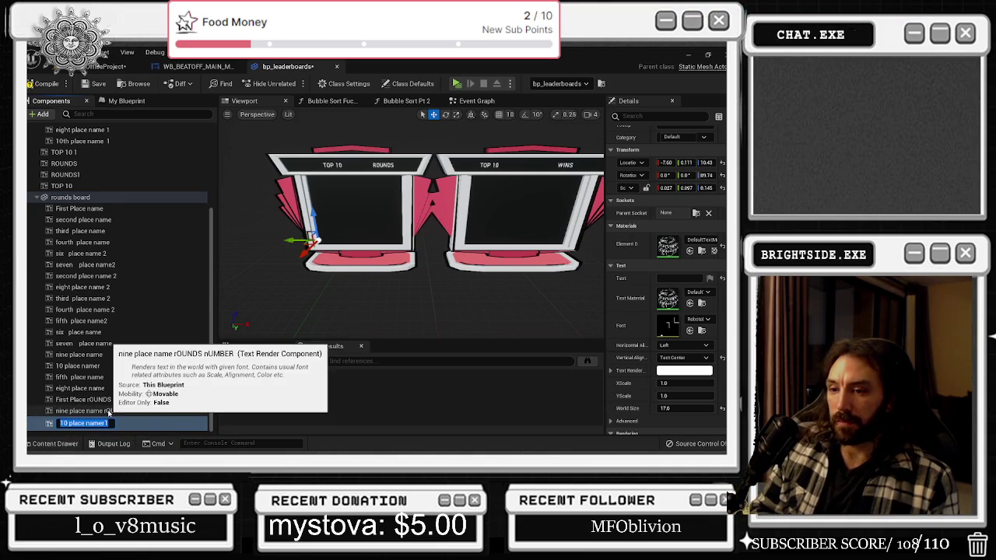
key(BackSpace)
key(ctrl+v)
key(Return)
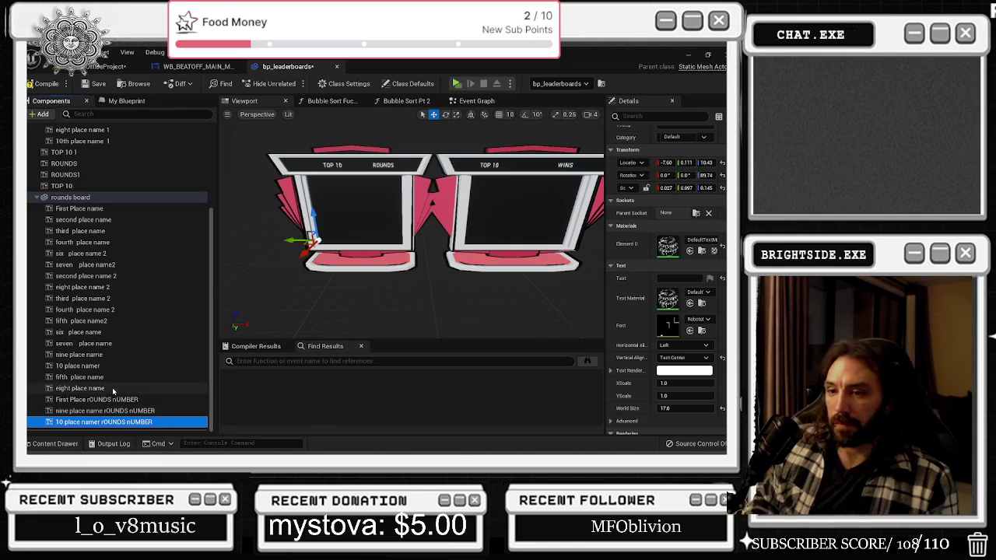
Append 'rOUNDS nUMBER' to the eight place name and fifth place name components
click(106, 389)
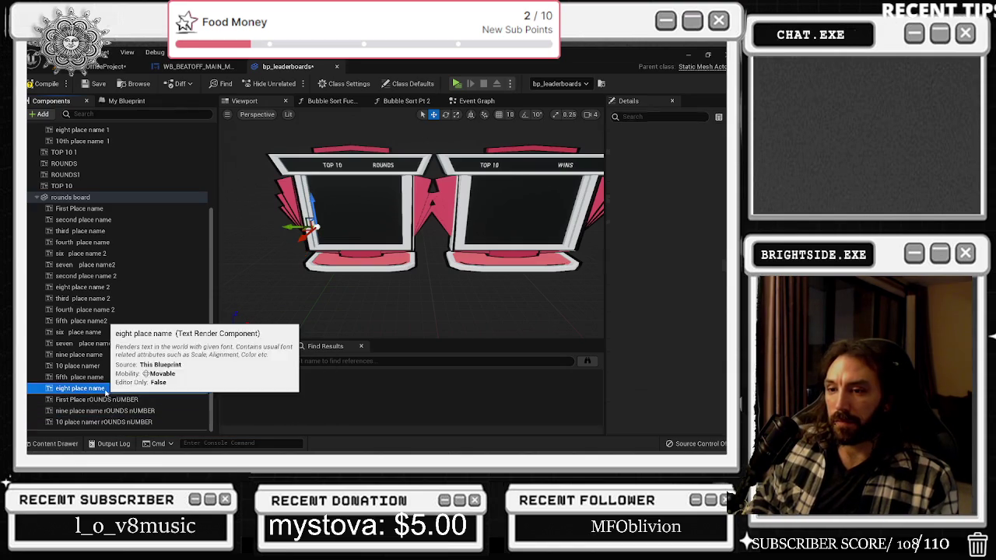
key(F2)
key(End)
key(ctrl+v)
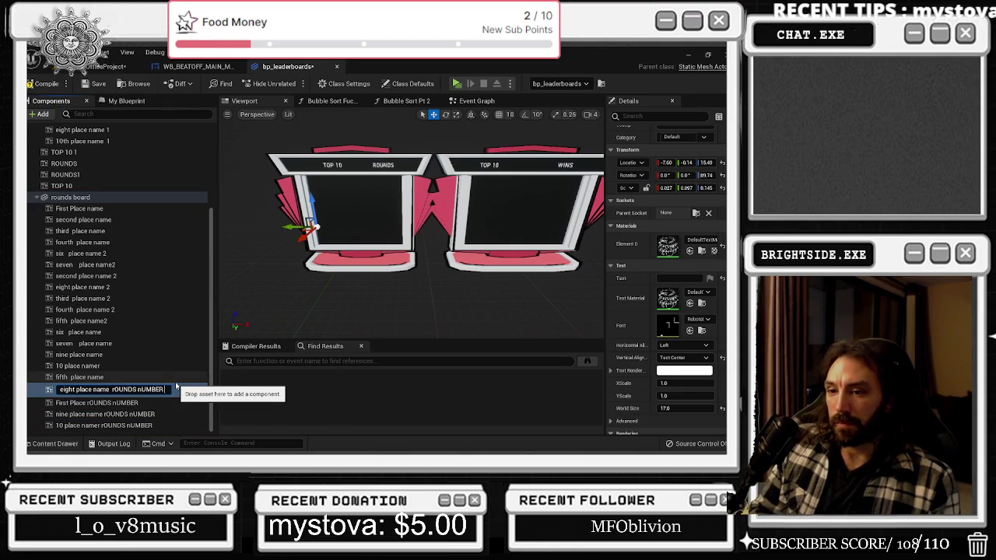
click(141, 382)
key(F2)
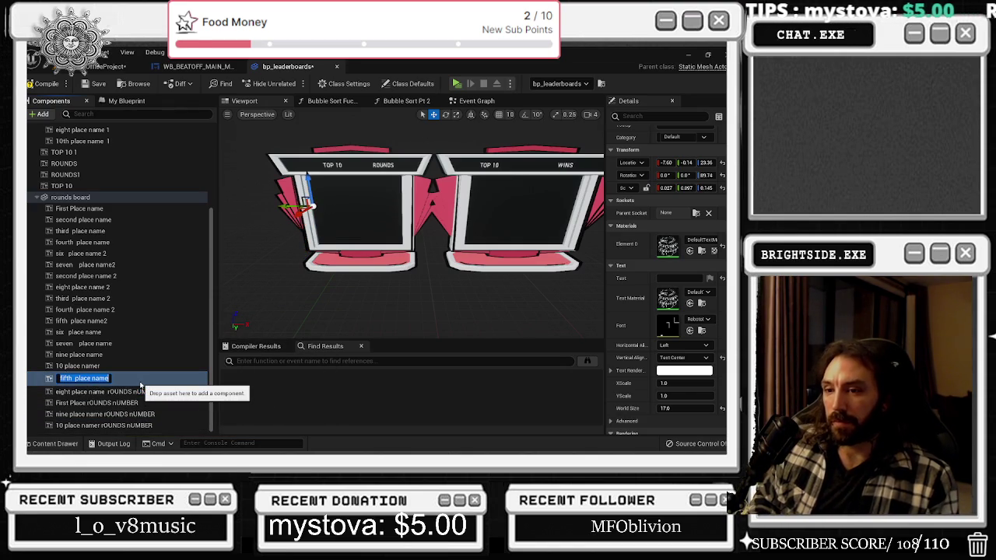
key(End)
key(ctrl+v)
Append 'rOUNDS nUMBER' to the 10 place namer and nine place name components
click(136, 367)
key(F2)
key(End)
key(ctrl+v)
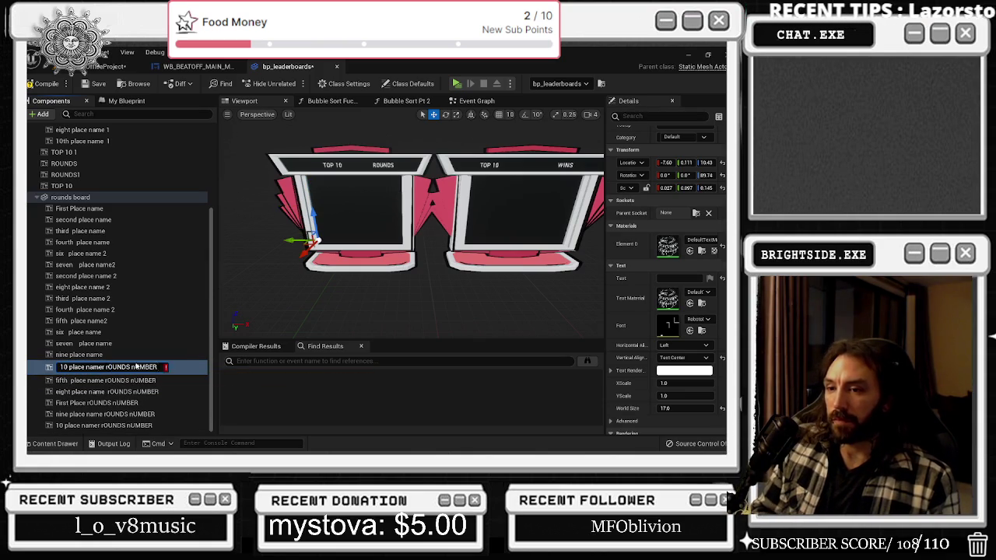
click(132, 358)
key(F2)
key(End)
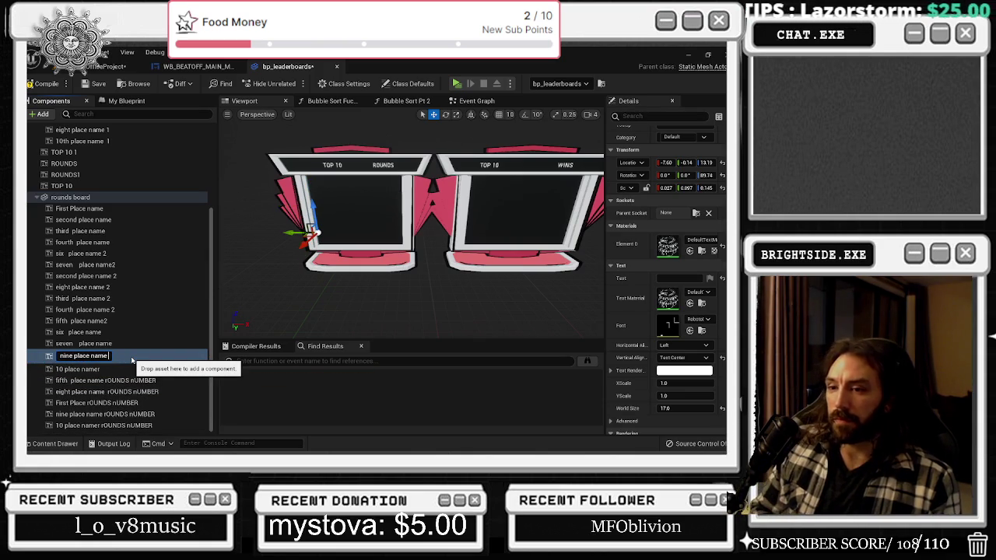
key(ctrl+v)
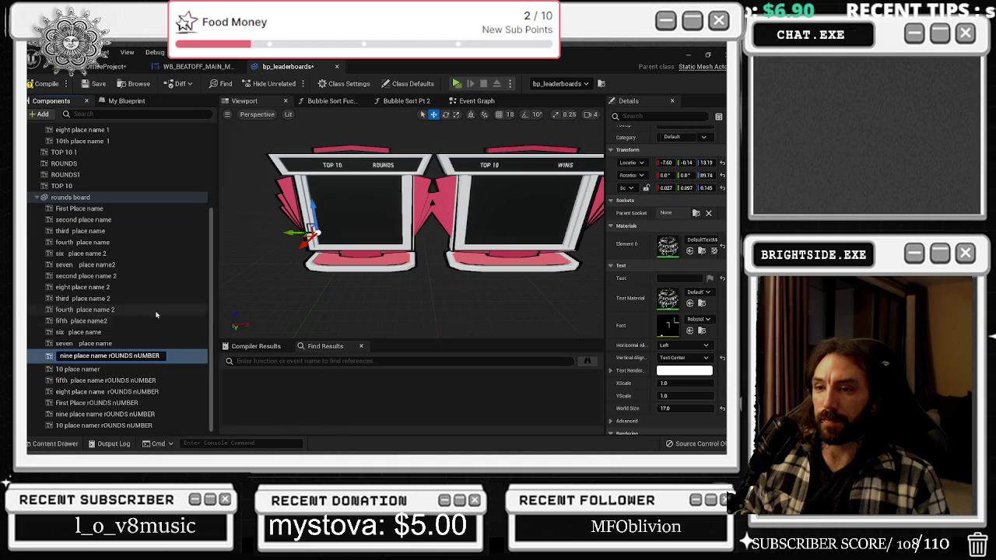
Commit the ninth-place rename, rename the other component '10 place namer ROUNDS', and compile bp_leaderboards
click(152, 324)
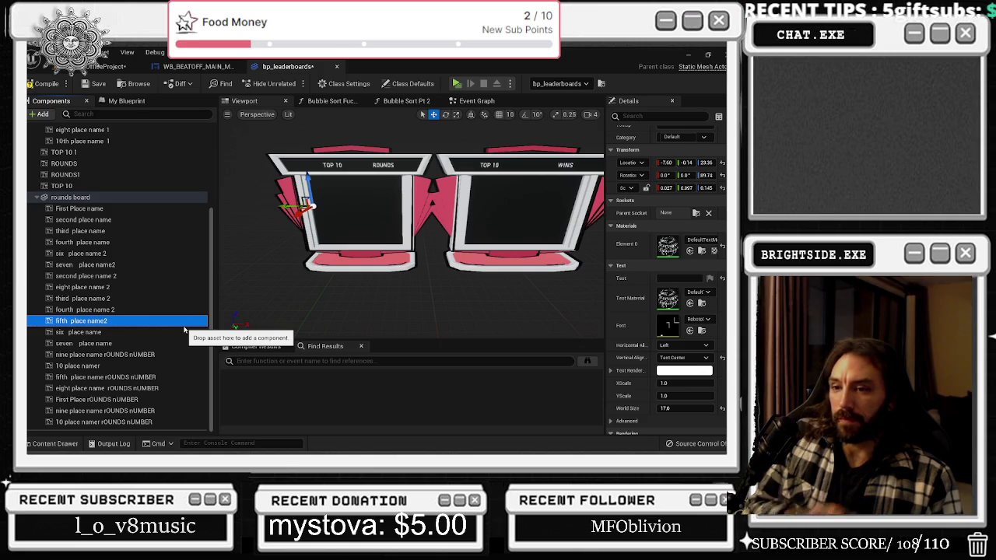
double_click(135, 366)
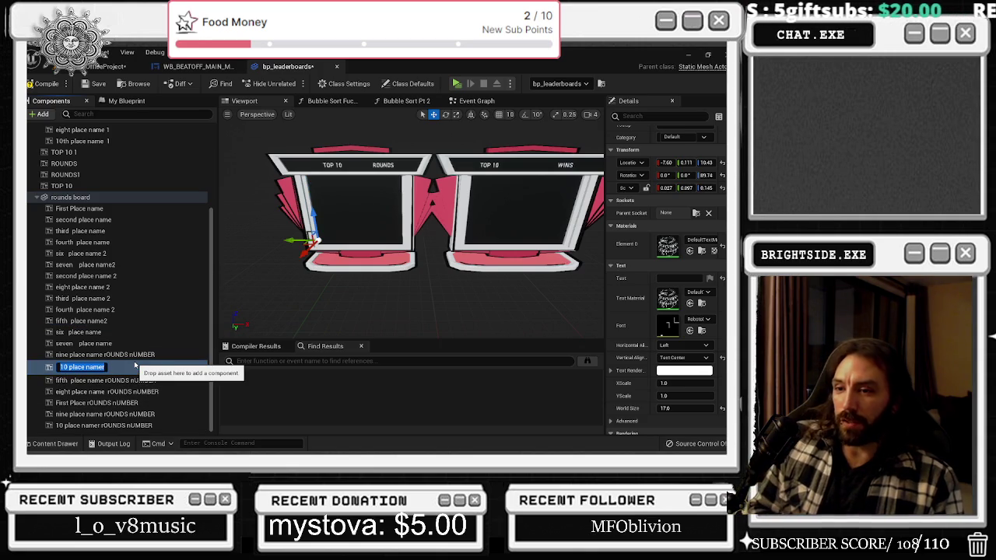
key(End)
text(ROUNDS NU)
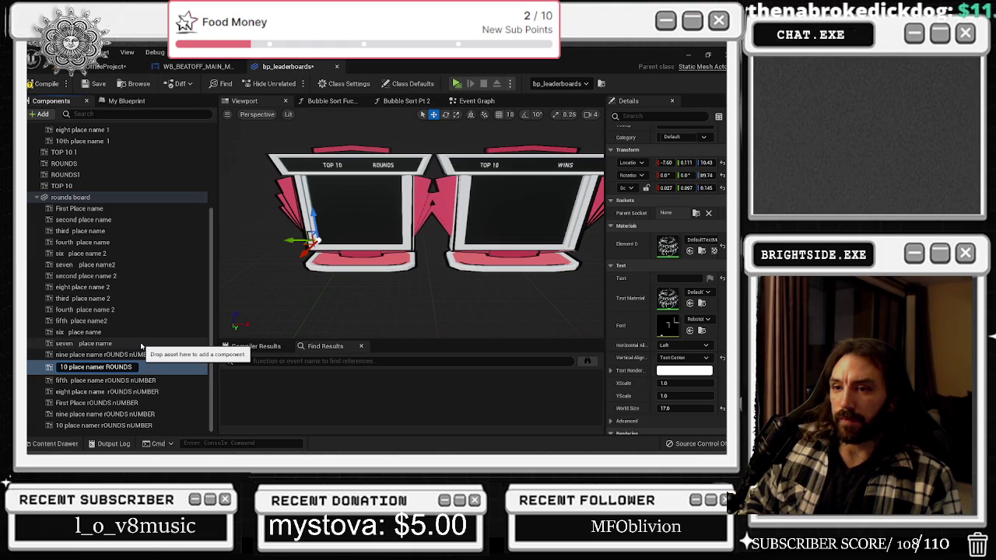
click(142, 345)
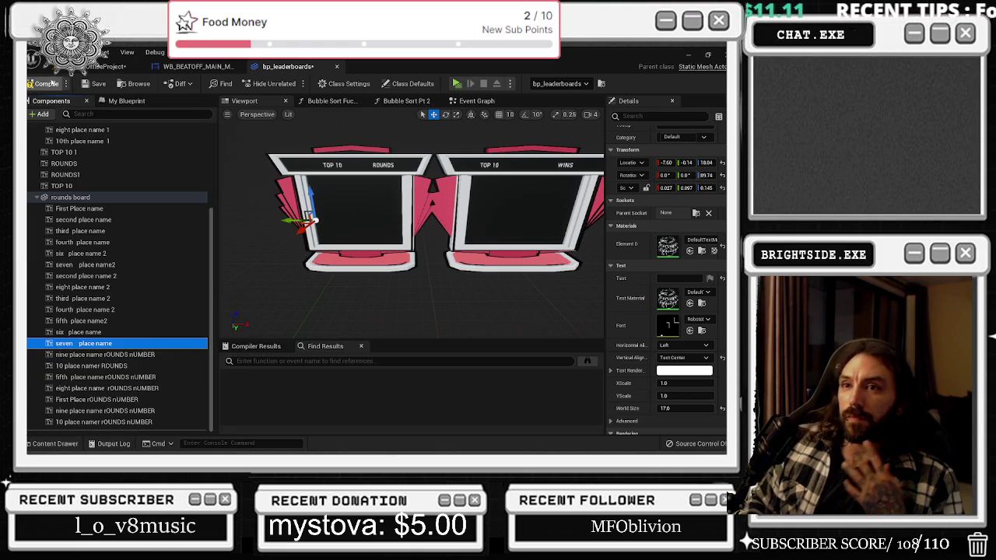
click(39, 86)
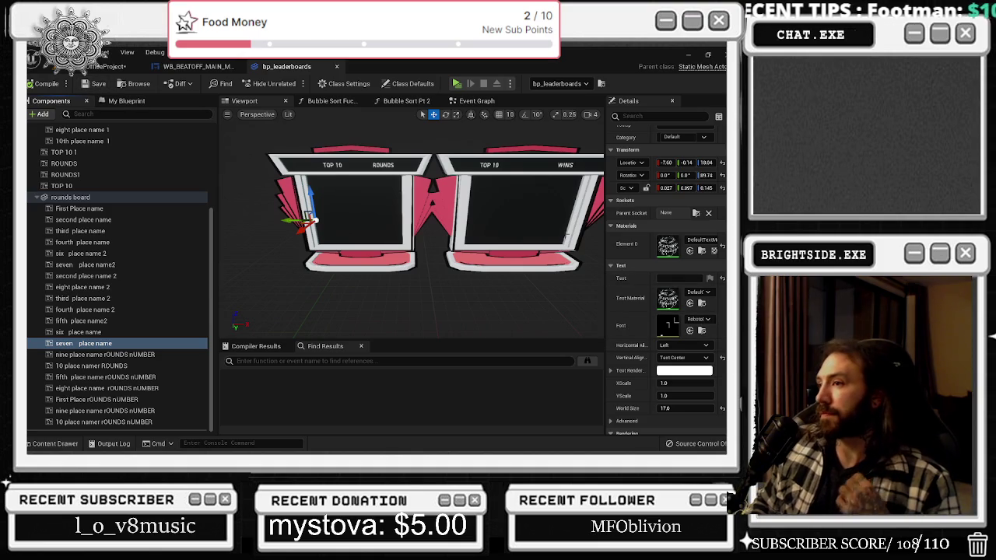
click(540, 228)
Nudge the right leaderboard slightly right, save the map, and test-play to check both boards
drag(536, 268, 541, 268)
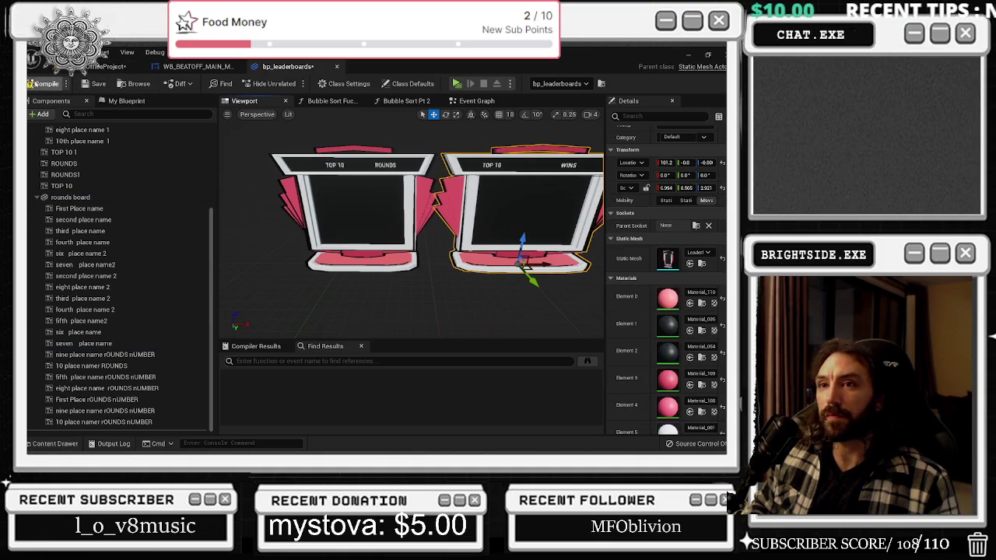
click(109, 66)
key(ctrl+s)
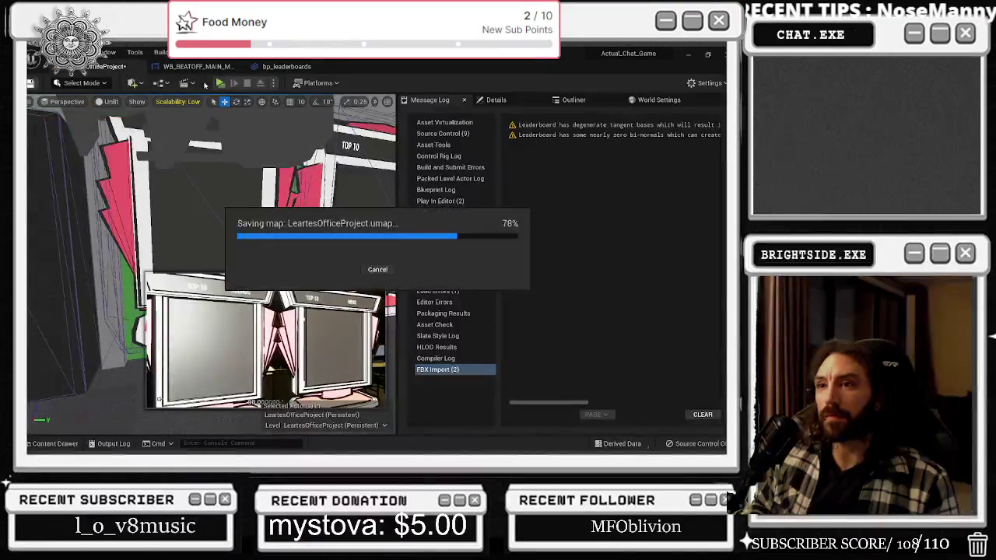
click(220, 83)
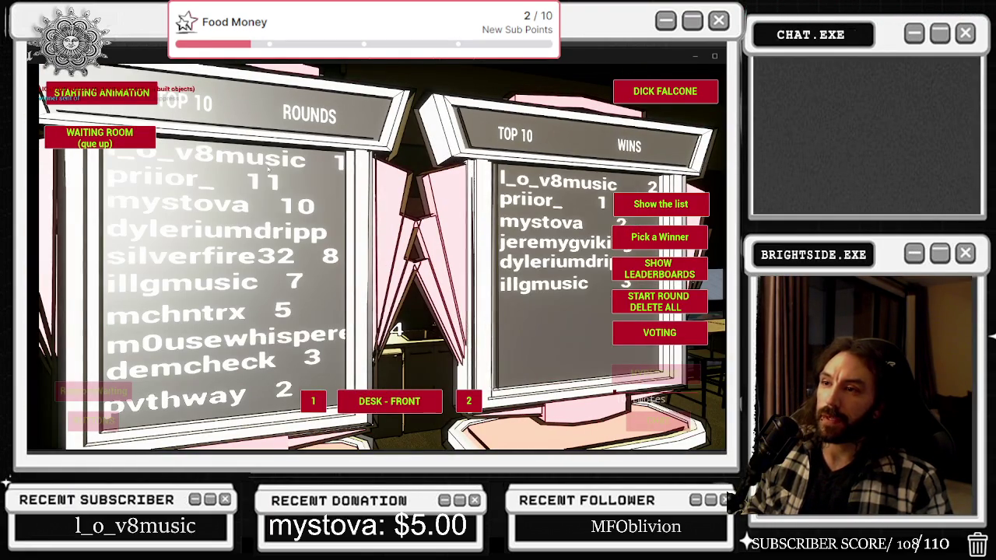
key(alt+Tab)
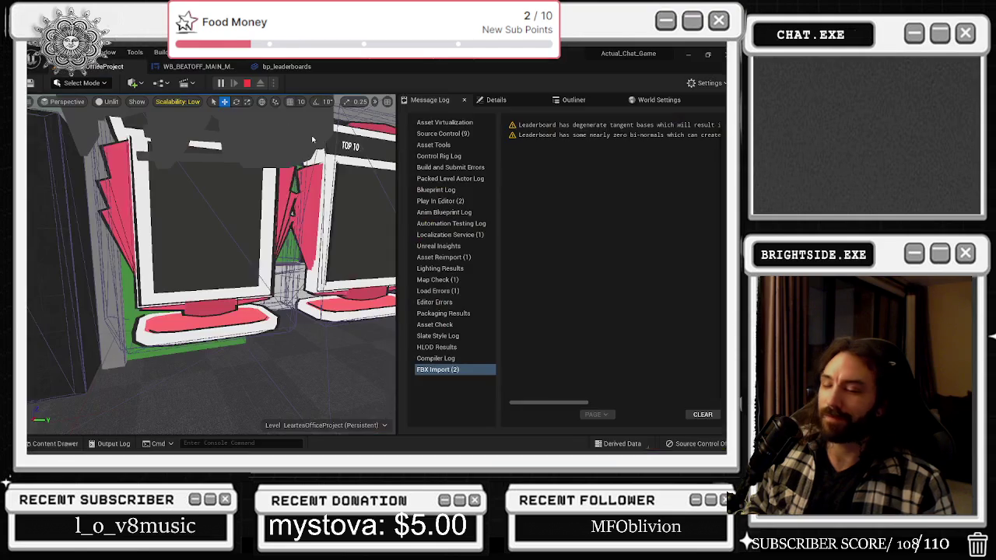
click(247, 83)
Back in bp_leaderboards, select all seven rounds-number text components to edit their shared text
click(286, 66)
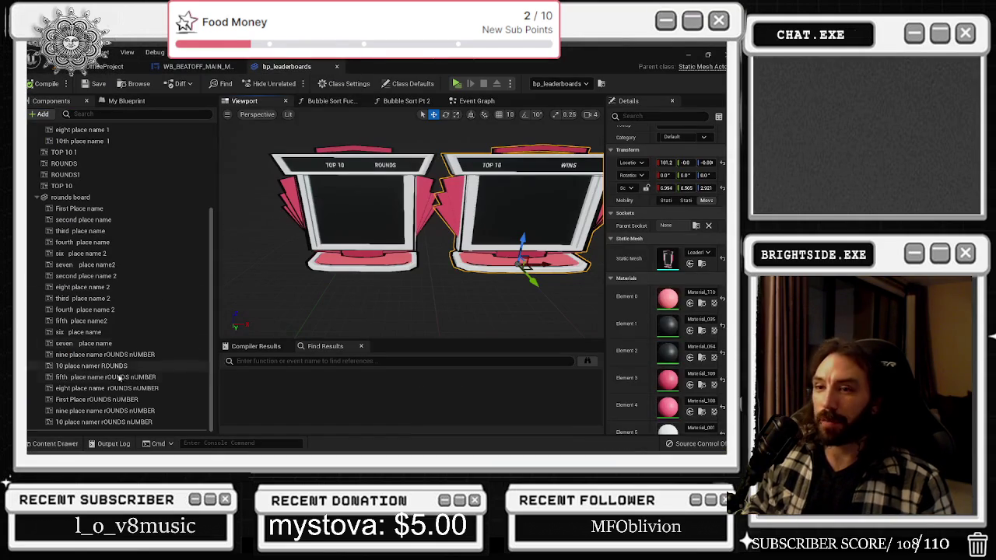
click(102, 354)
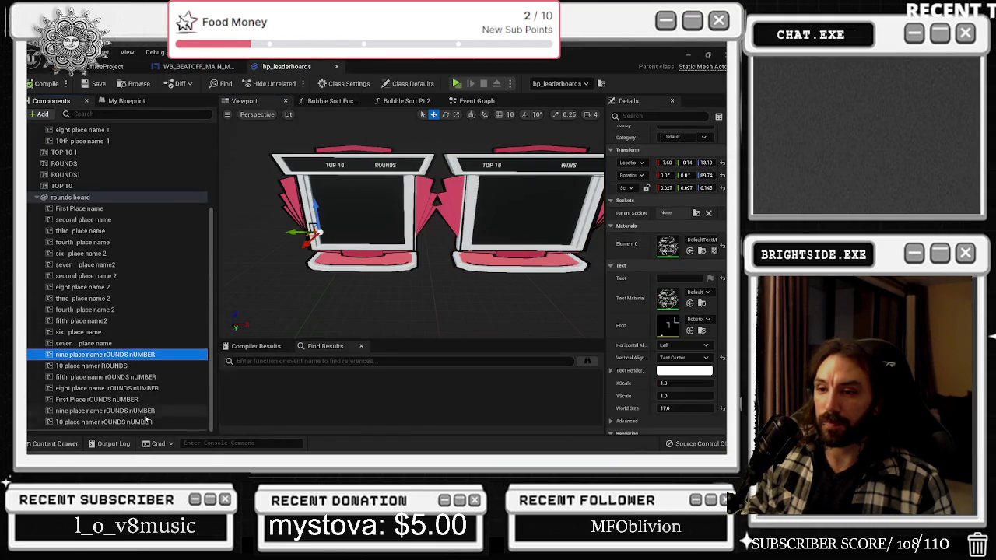
shift+click(101, 422)
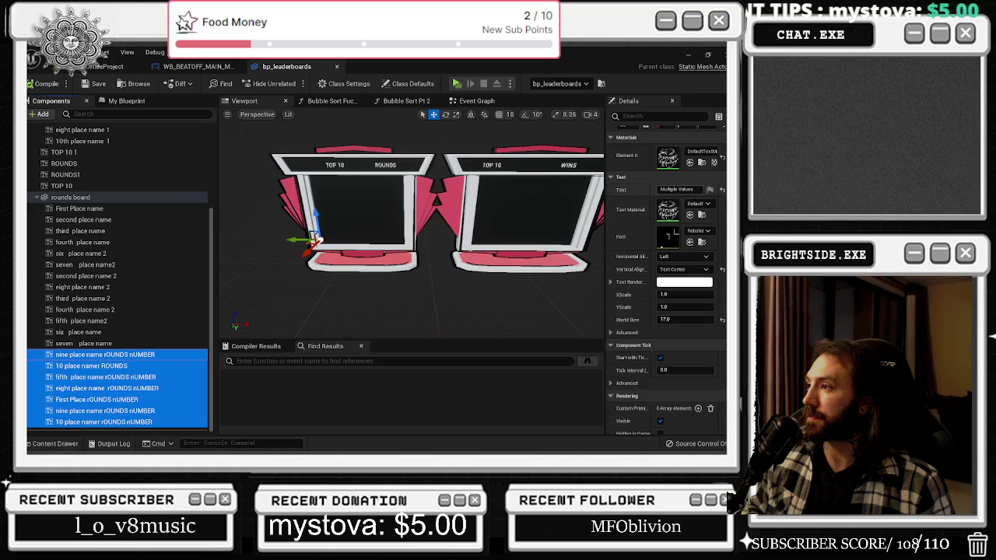
click(676, 189)
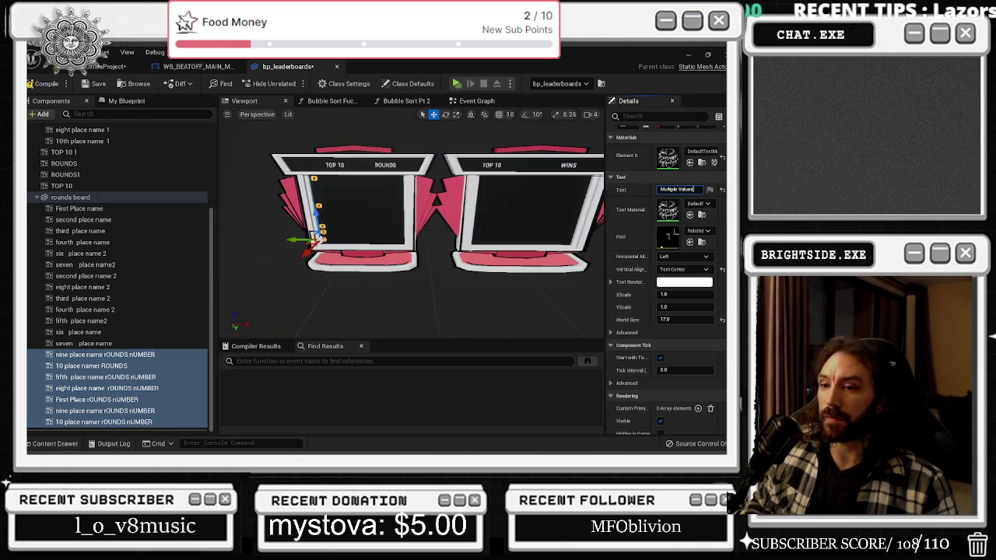
Move the rounds-number texts, then the fifth- and eighth-place numbers individually, toward the board's right side
drag(300, 238, 373, 230)
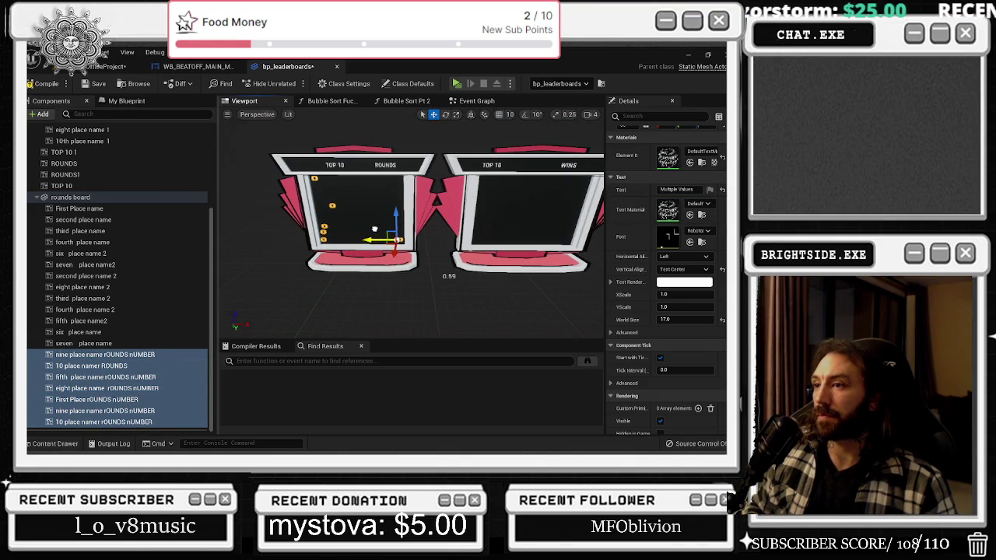
click(105, 377)
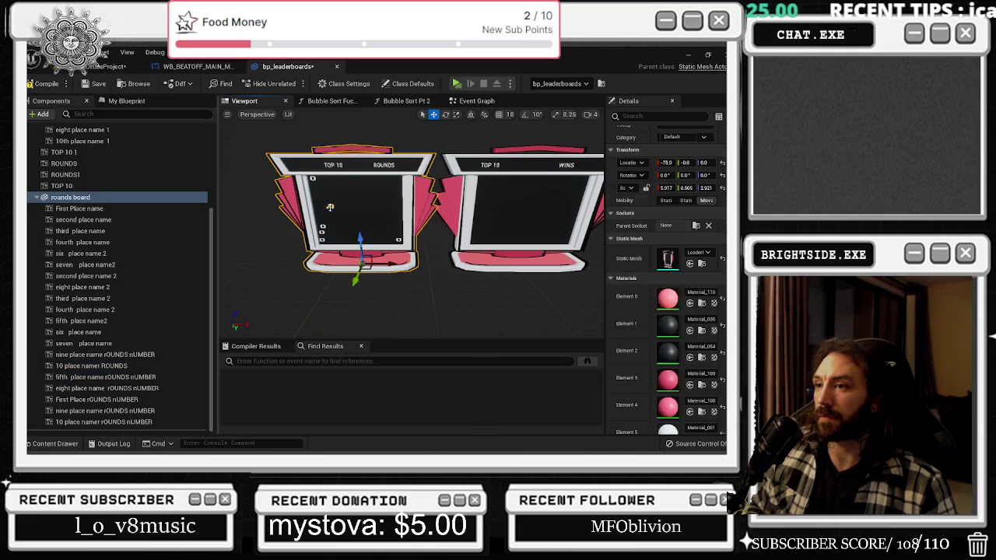
drag(369, 233, 445, 234)
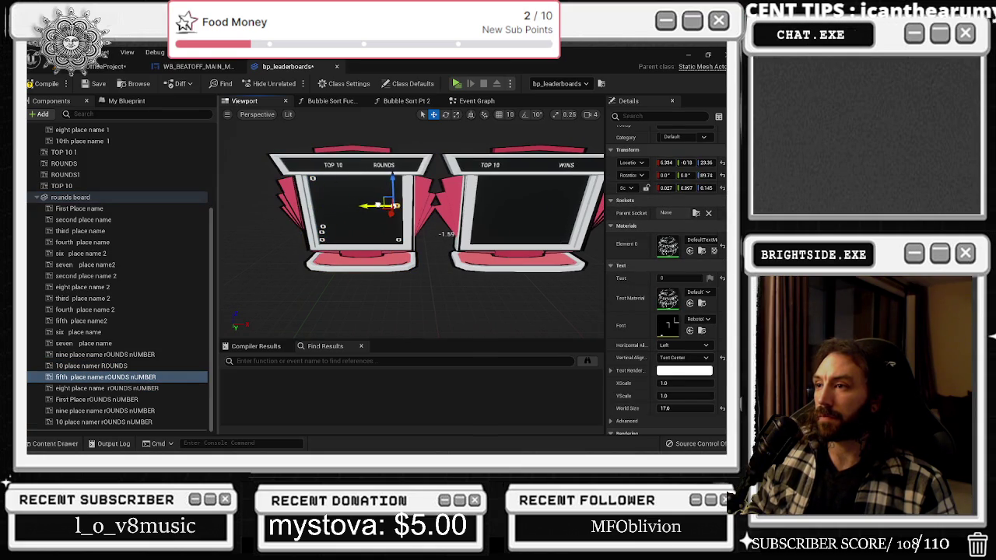
click(107, 387)
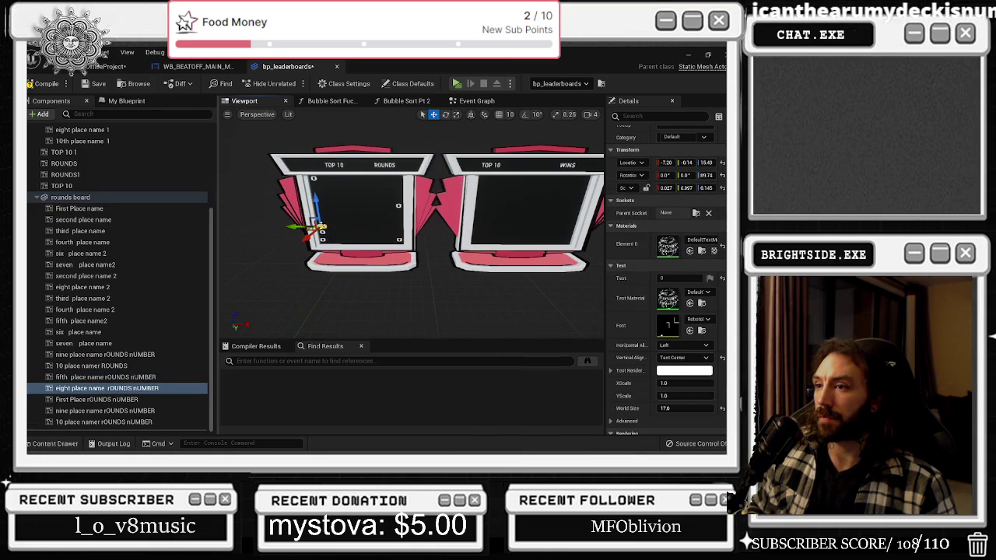
drag(302, 228, 378, 225)
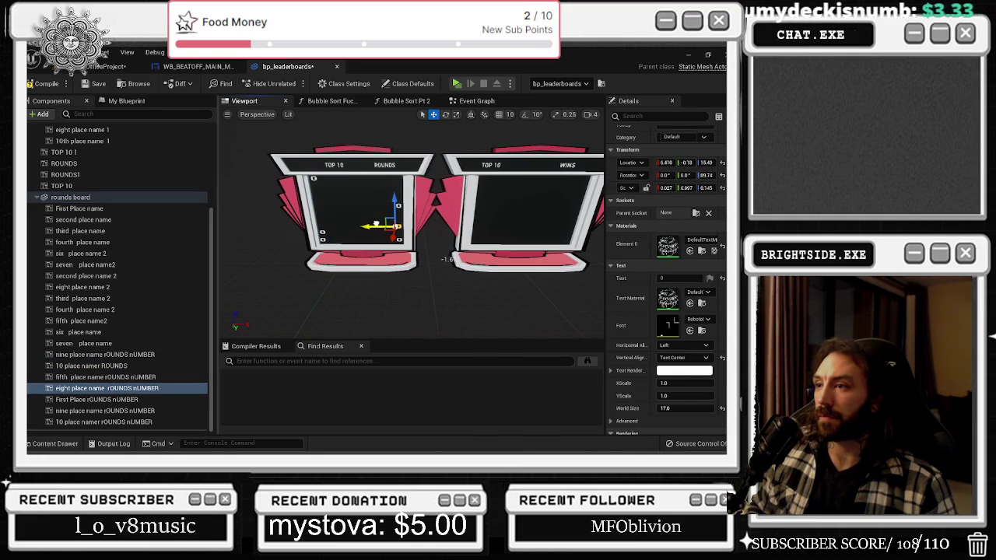
Set the eighth-place number text to 11, then reselect all seven rounds-number texts
click(317, 240)
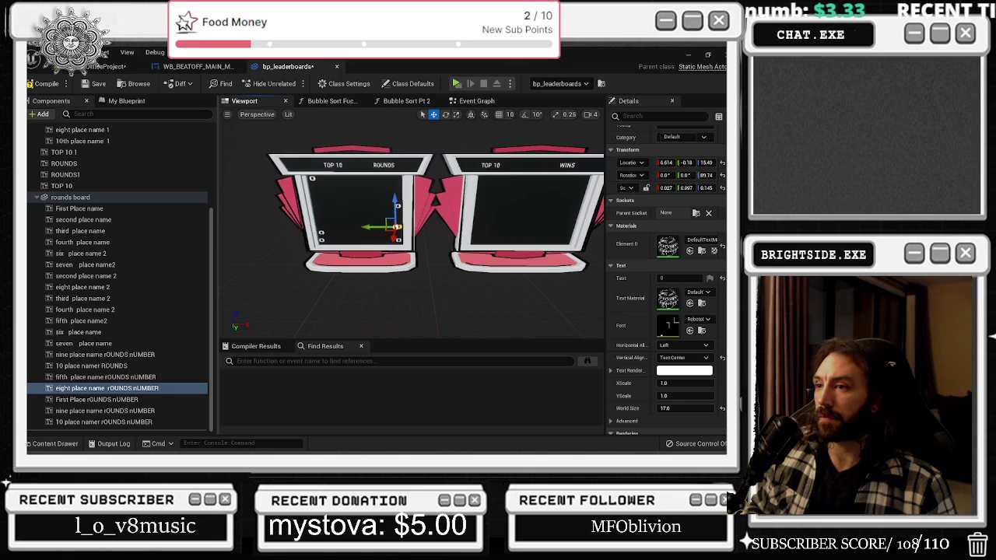
scroll(332, 238, up, 3)
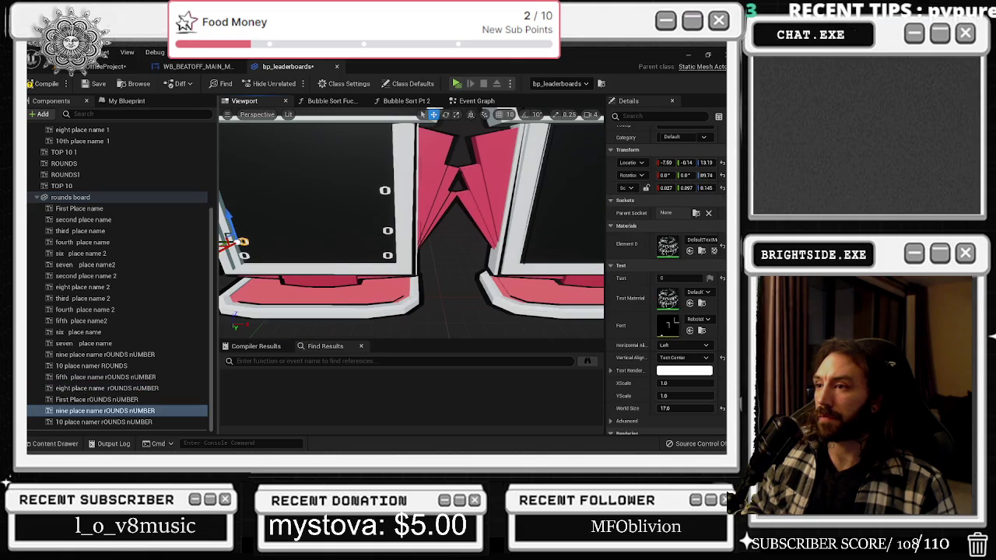
click(387, 230)
click(680, 278)
text(11)
key(Return)
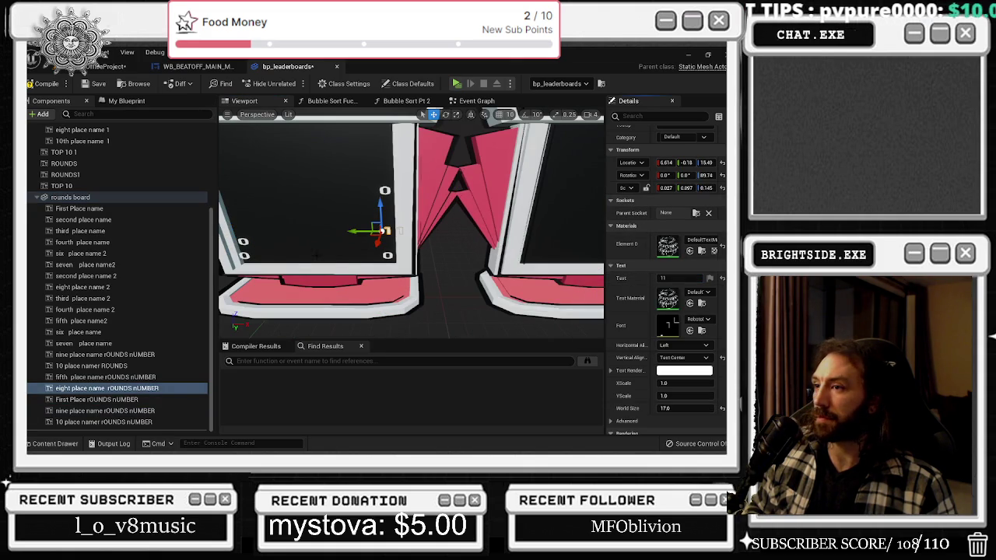
click(385, 190)
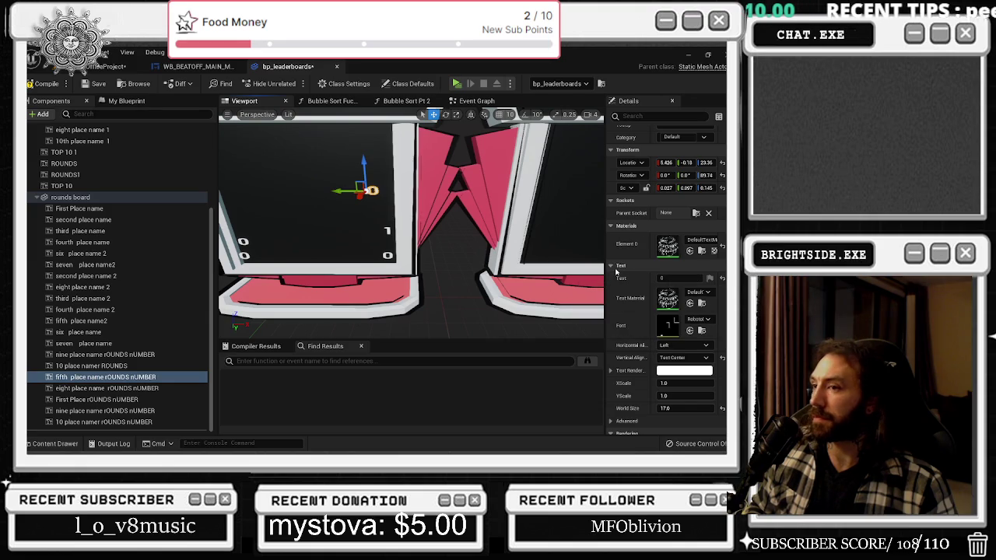
click(101, 354)
shift+click(101, 422)
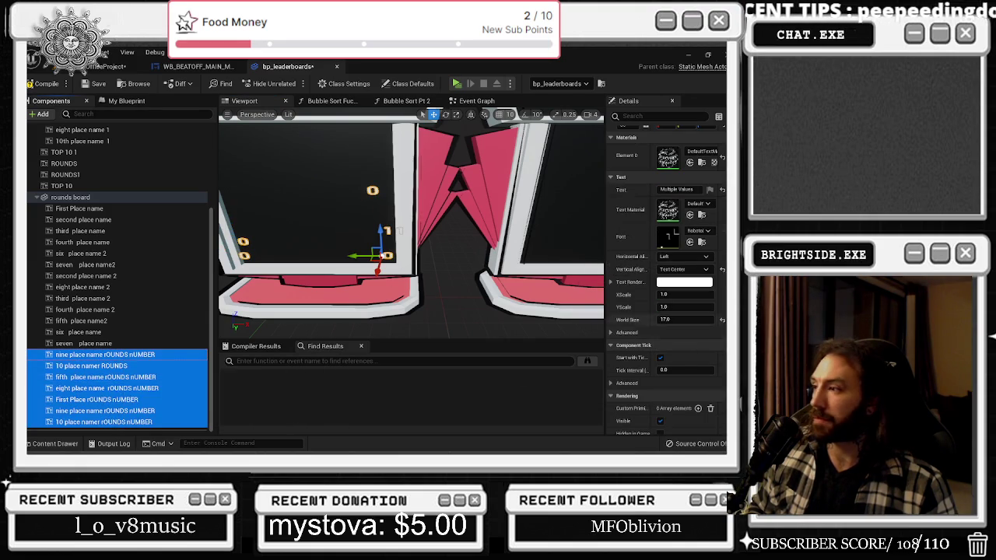
Set the shared Text of the selected rounds-number components to 11
click(675, 189)
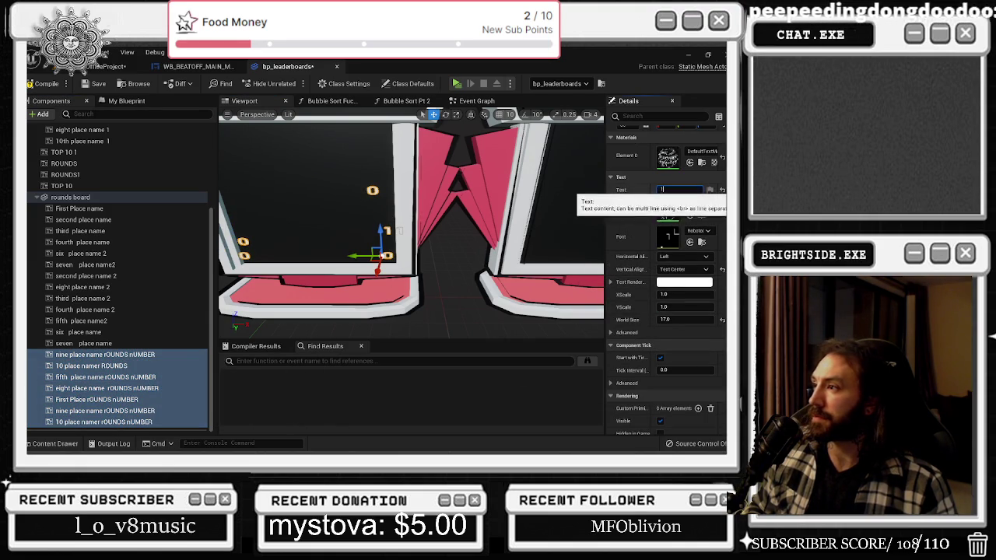
text(11)
key(Return)
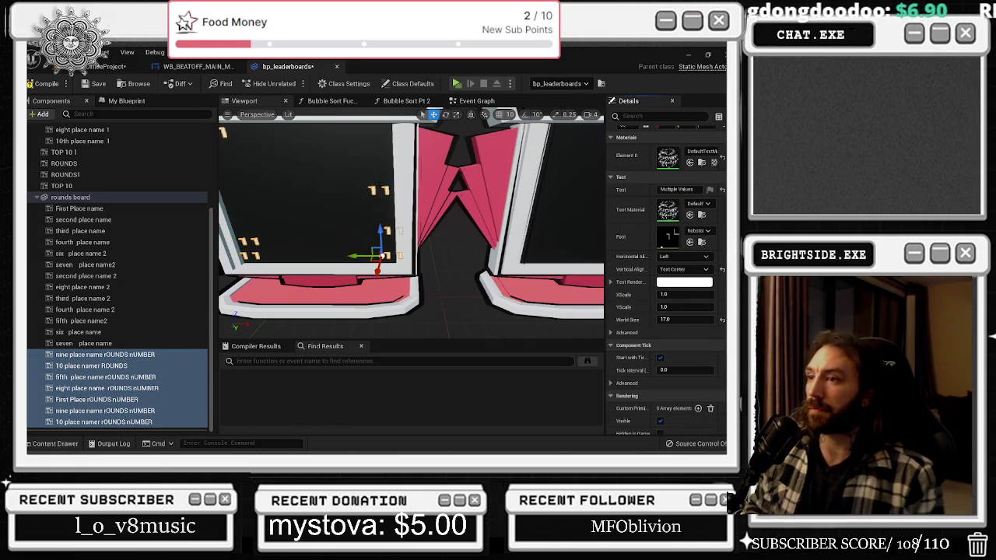
Slide the eighth-, tenth- and ninth-place rounds numbers left to start lining them up
click(379, 232)
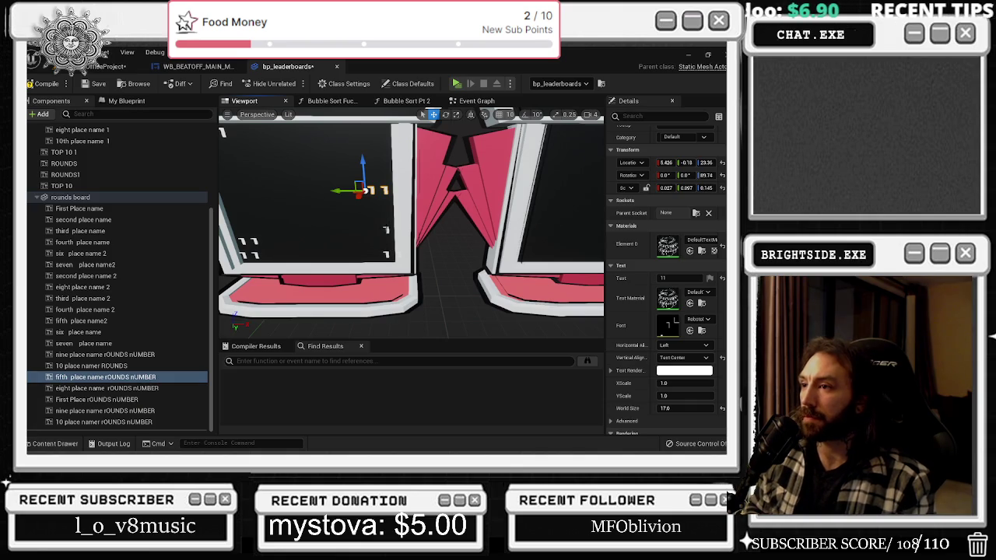
click(370, 231)
drag(370, 232, 353, 231)
scroll(370, 265, up, 1)
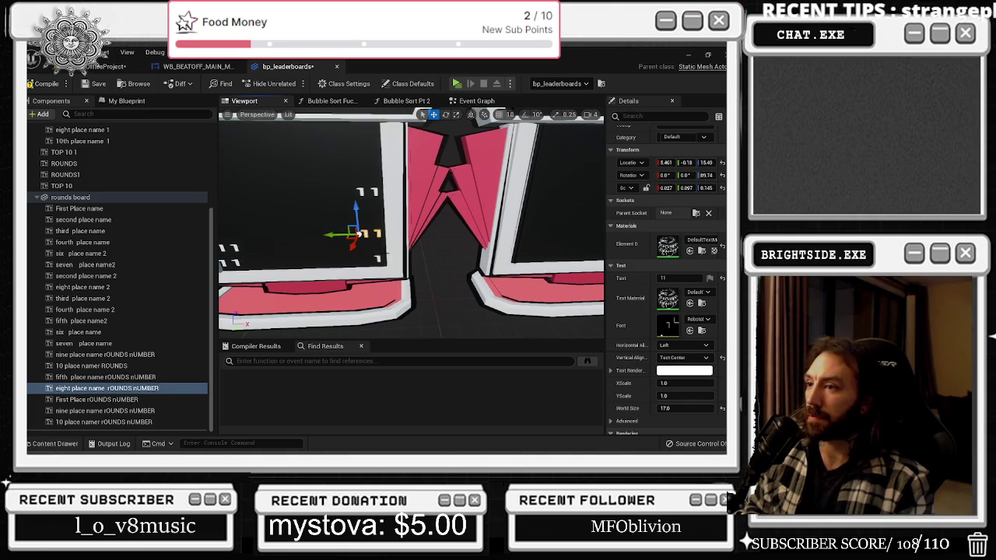
click(372, 259)
drag(366, 259, 359, 231)
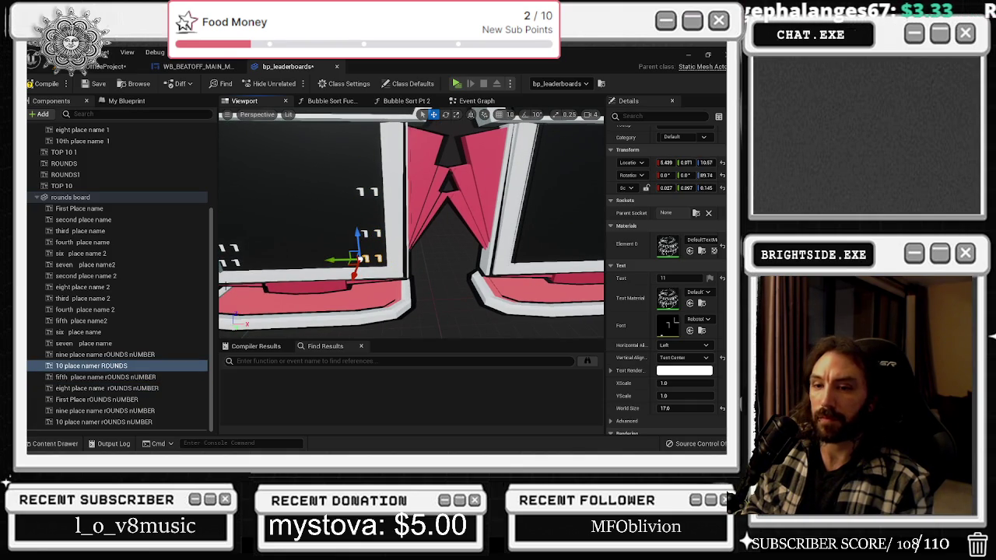
scroll(356, 264, up, 2)
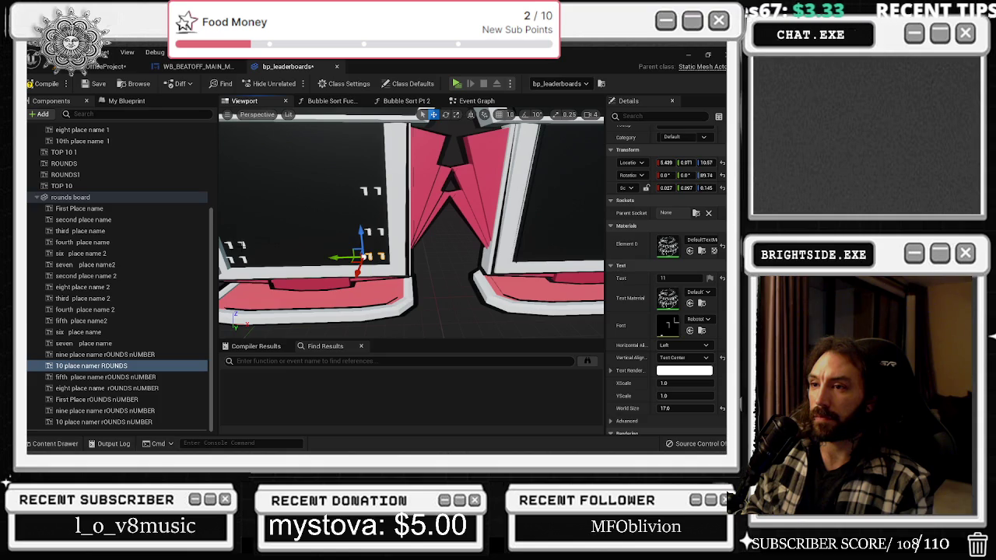
click(105, 410)
drag(231, 246, 265, 248)
drag(386, 256, 380, 258)
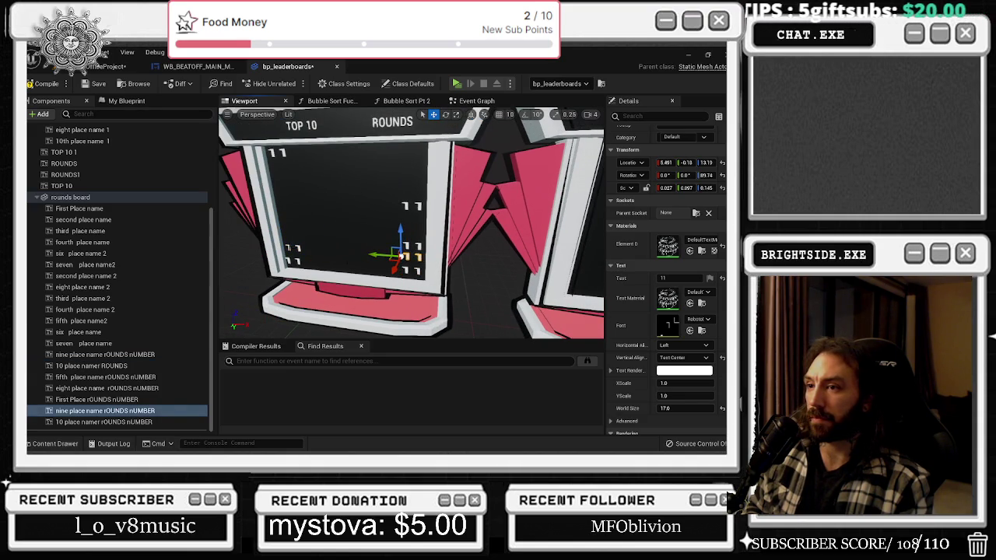
Drag the ninth-, eighth- and tenth-place 11 labels into one column, tenth ending at X 5.278
click(288, 248)
mouse_move(285, 230)
mouse_down()
mouse_move(287, 211)
mouse_move(339, 229)
mouse_move(415, 235)
mouse_up()
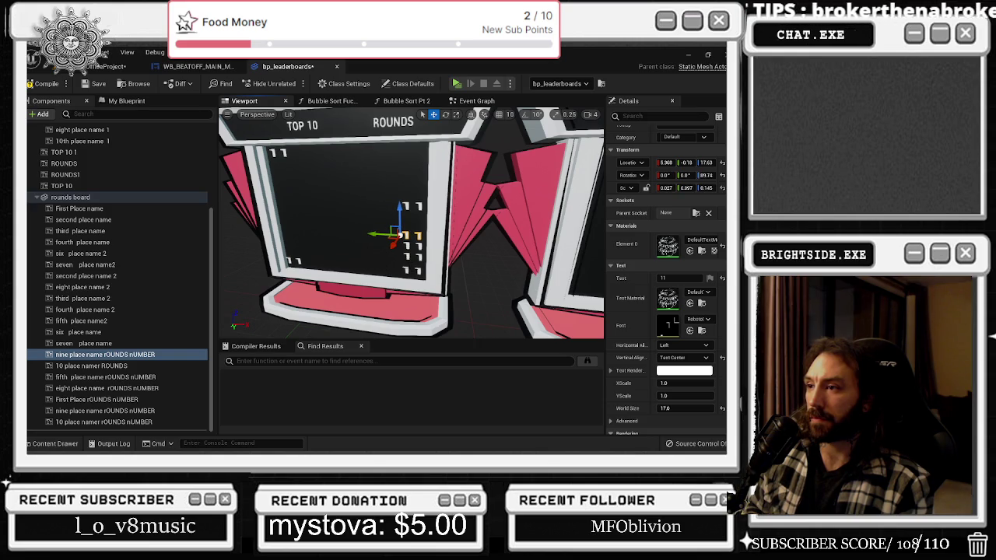
click(415, 234)
click(410, 257)
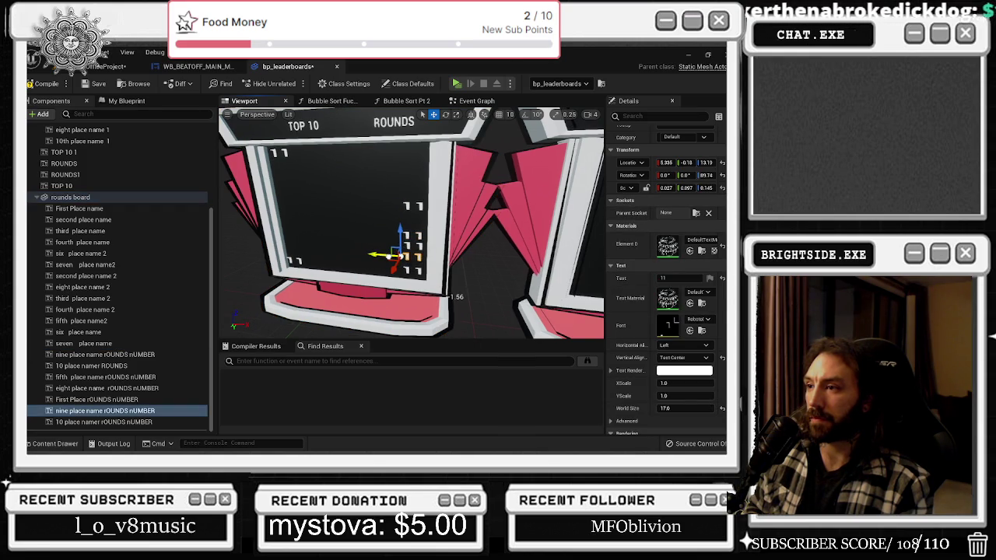
drag(399, 237, 399, 241)
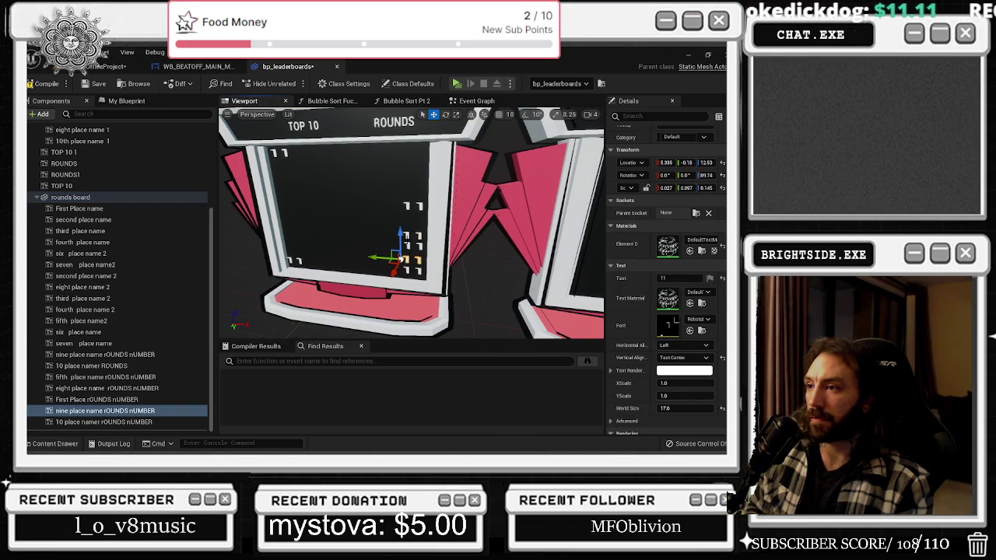
click(405, 242)
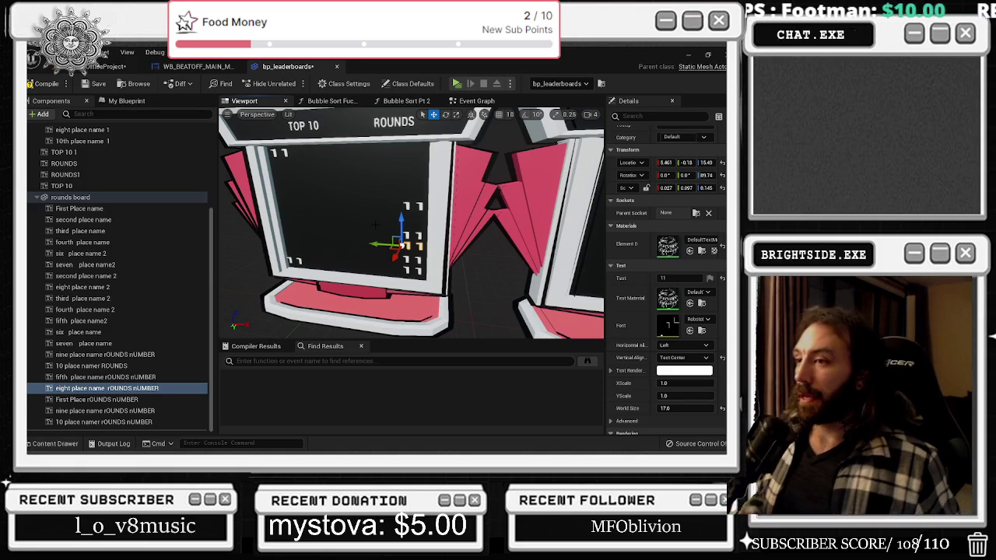
click(293, 261)
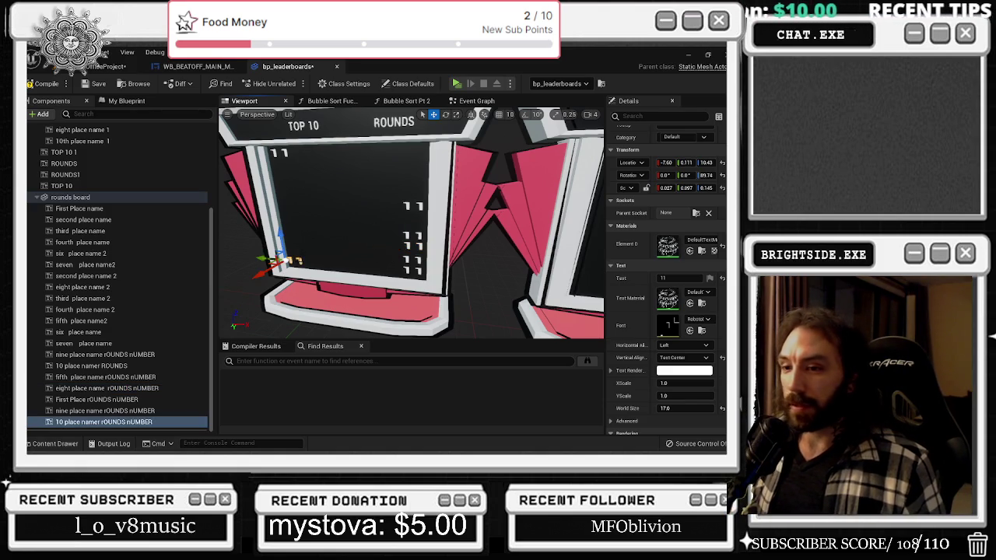
mouse_move(261, 258)
mouse_down()
mouse_move(374, 270)
mouse_move(399, 235)
mouse_up()
click(398, 260)
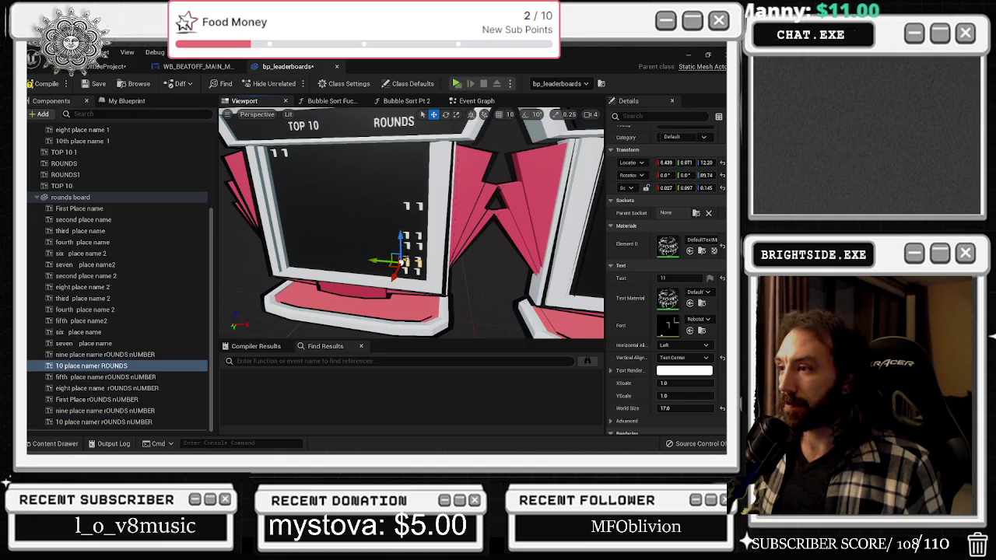
click(402, 260)
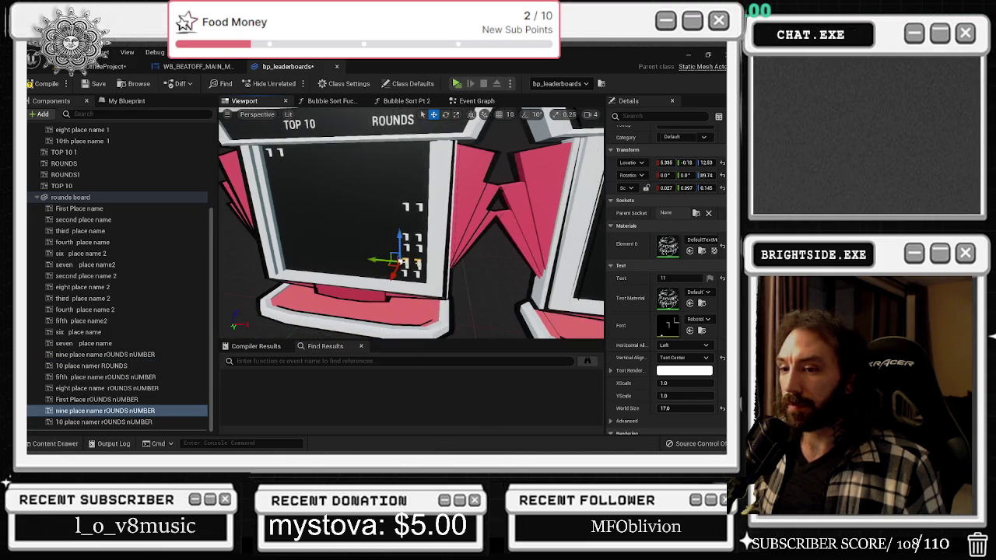
click(400, 265)
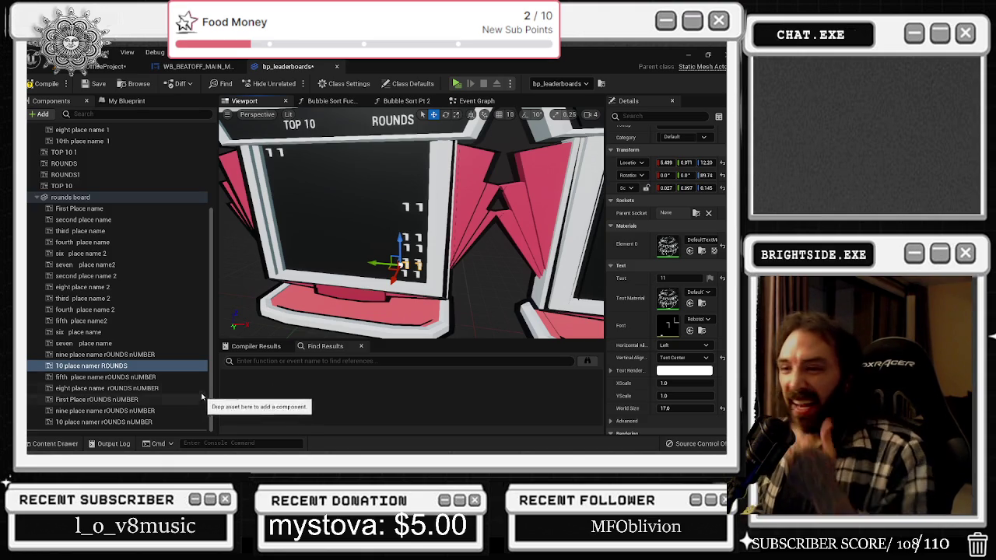
Multi-select First Place name through eight place name 2 and enter FFFR as their shared Text
click(118, 209)
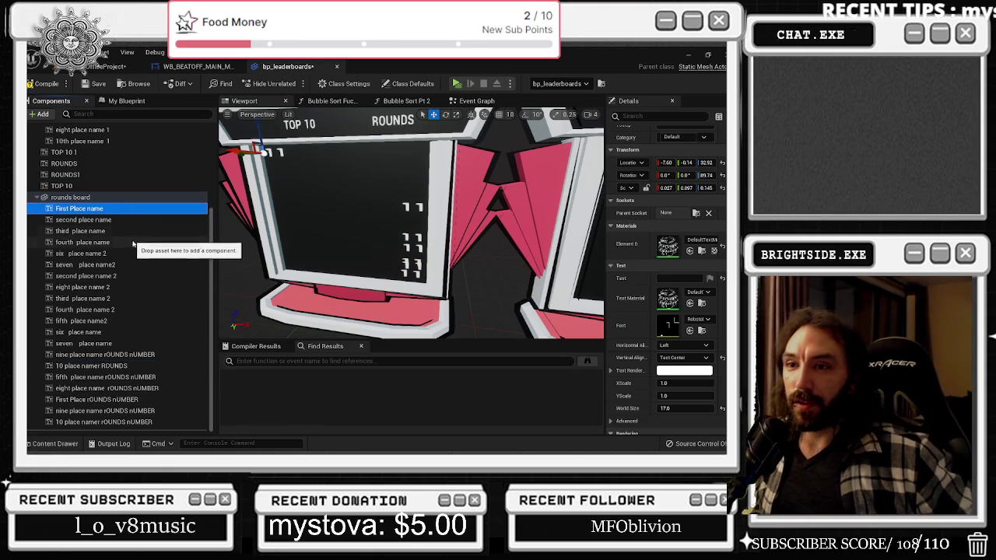
click(117, 242)
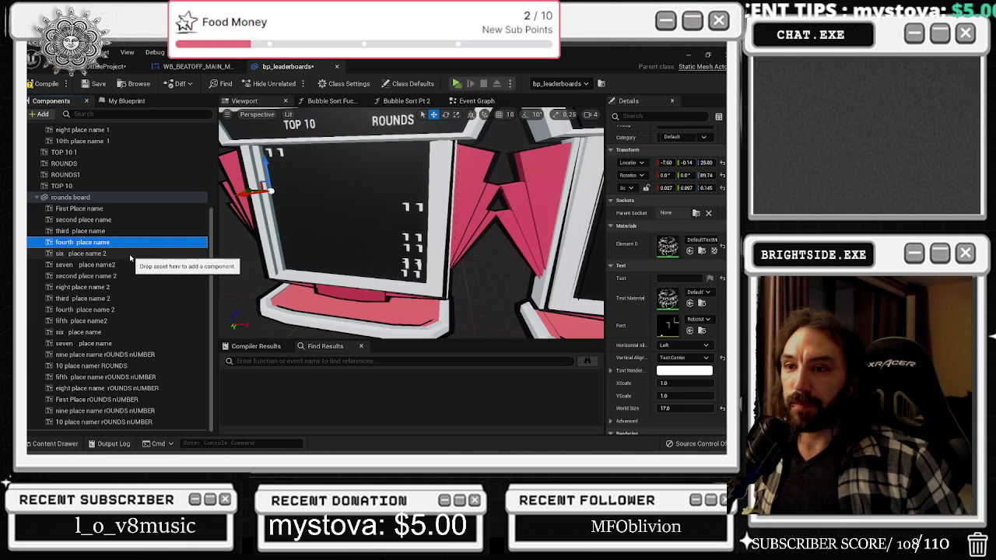
click(124, 321)
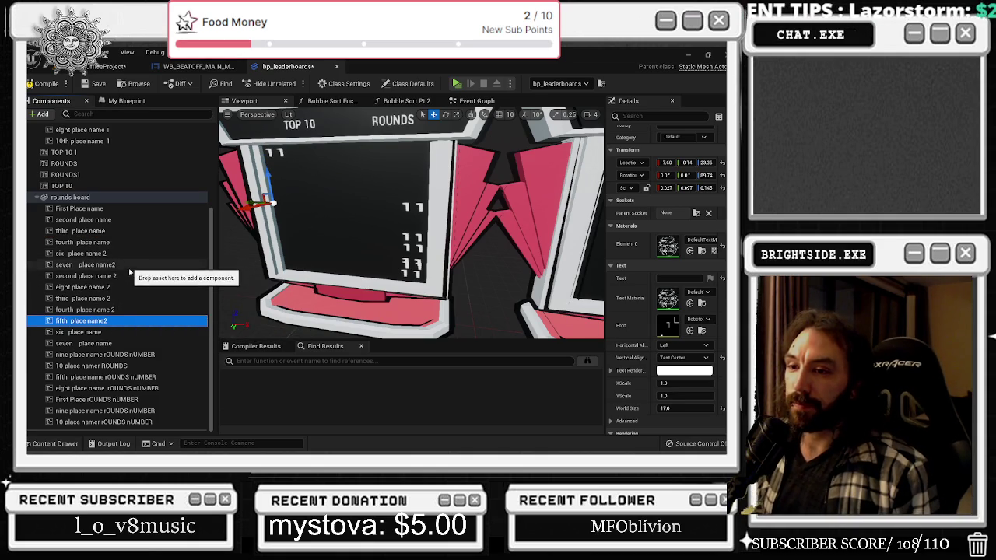
click(82, 208)
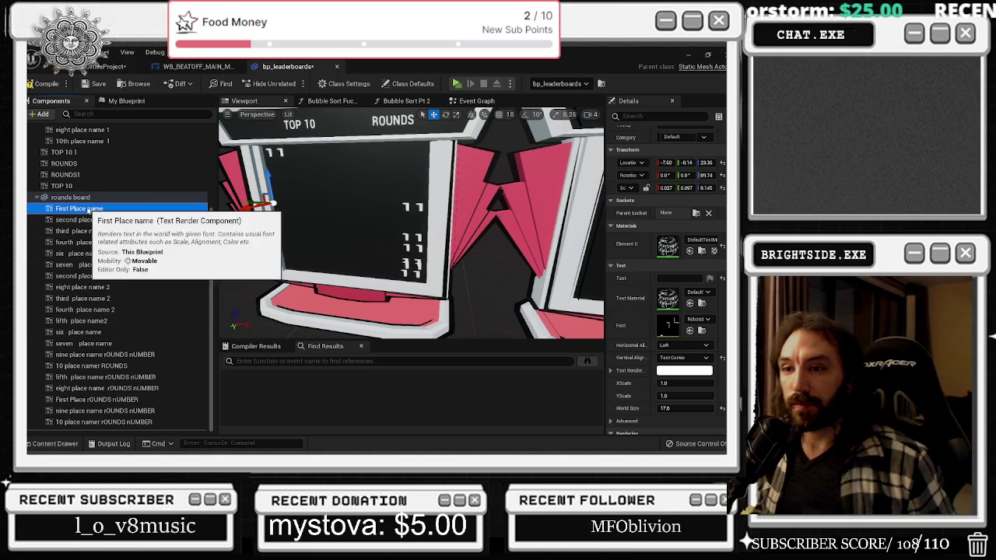
shift+click(109, 288)
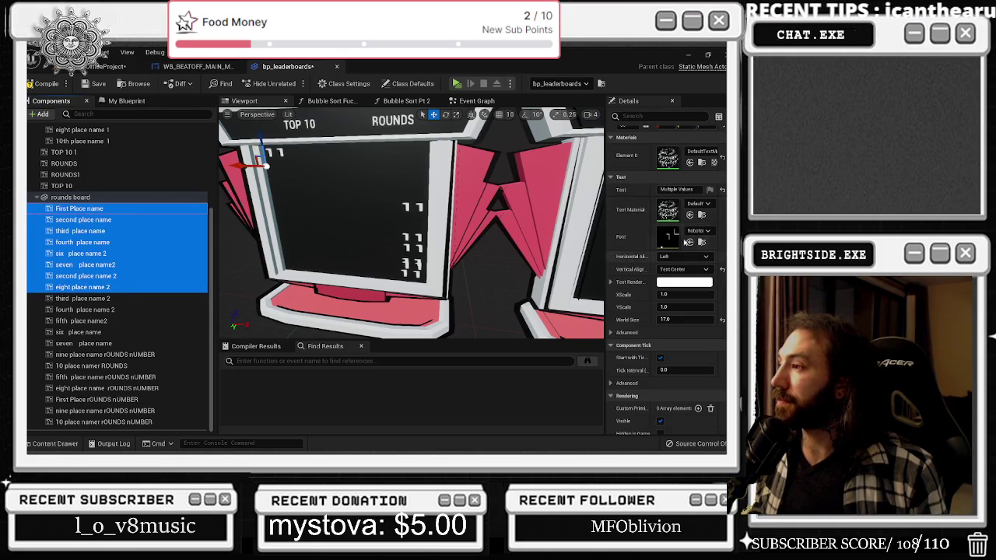
click(674, 189)
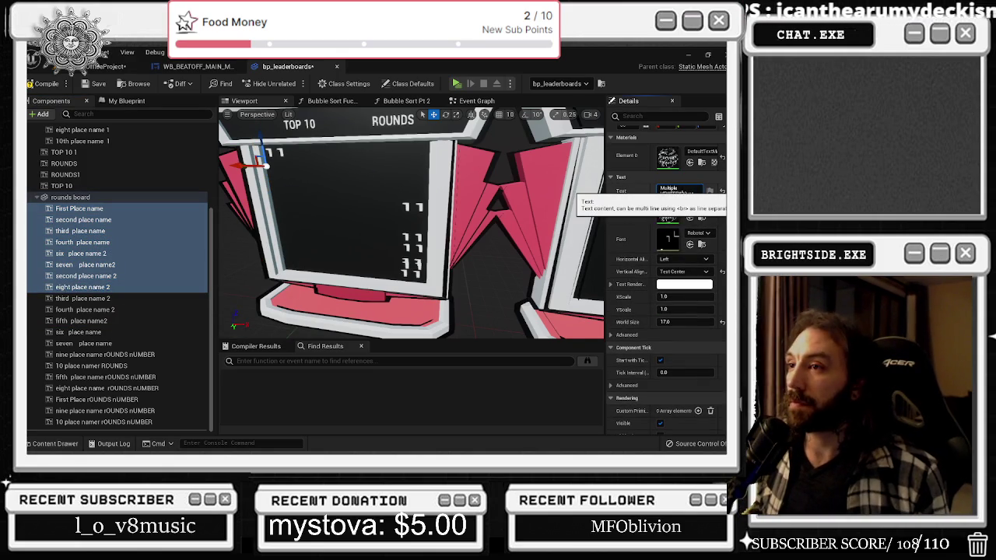
key(Return)
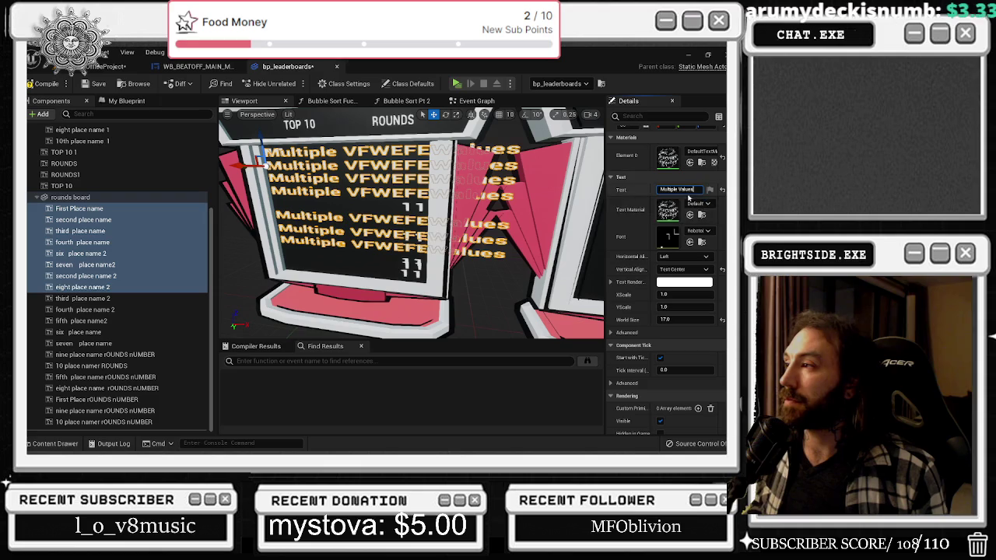
click(683, 190)
text(FFFf)
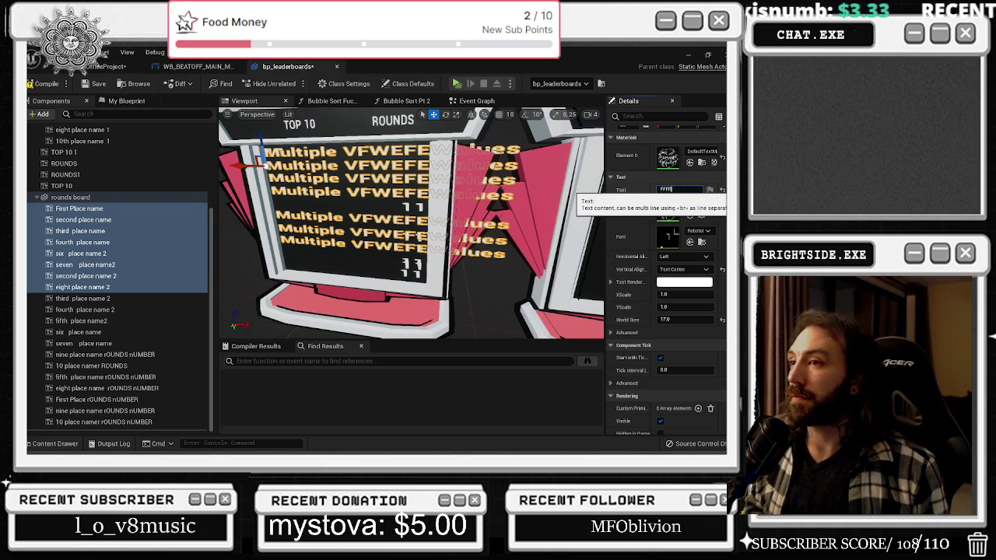
key(Return)
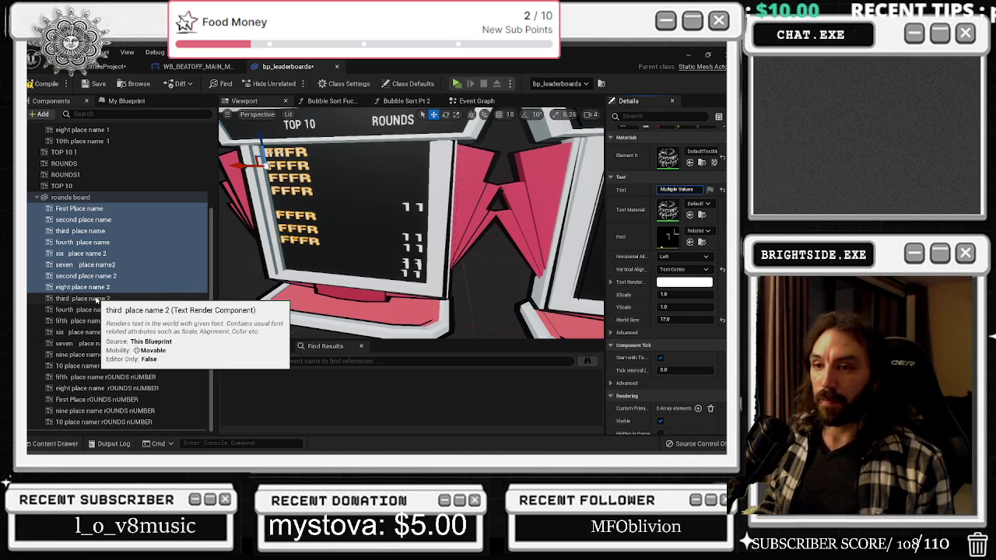
click(123, 309)
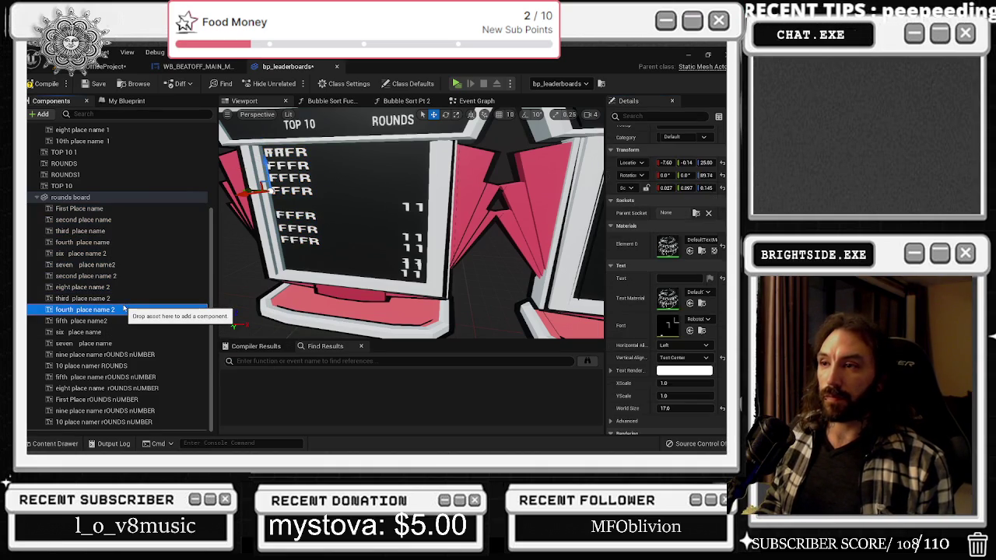
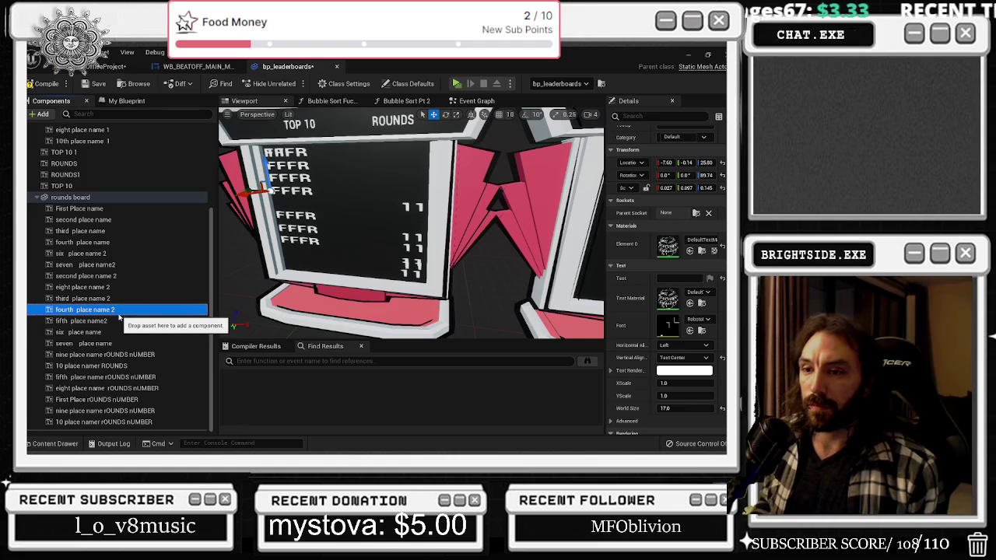
Rename the First Place name text to First Place name 2
click(121, 321)
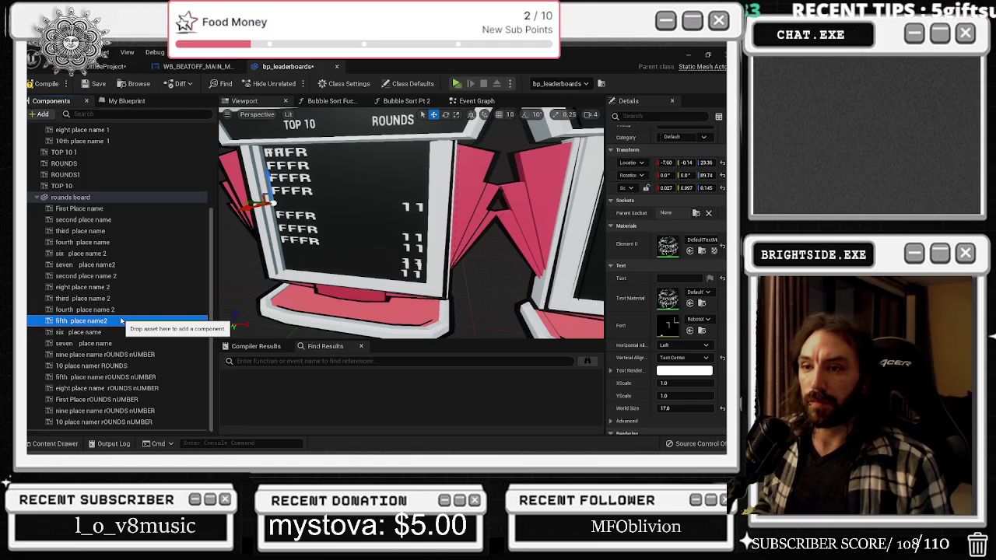
double_click(146, 210)
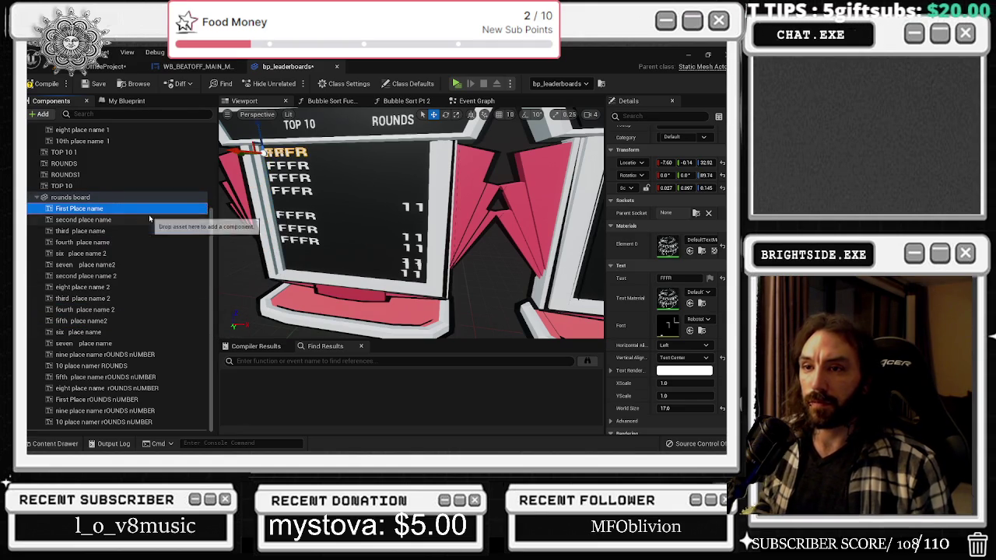
click(87, 210)
text(2)
key(Return)
key(Down)
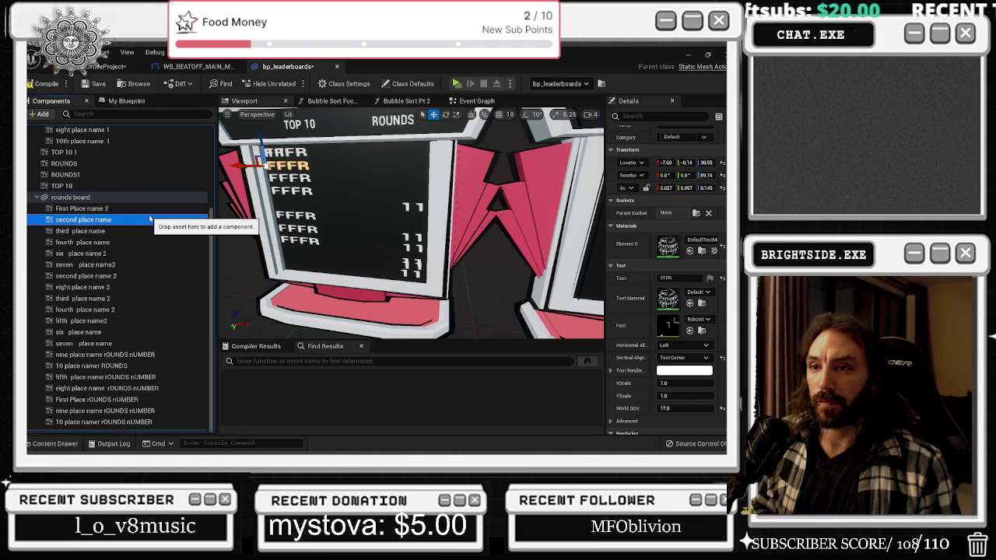
key(Down)
Try a 2 suffix on third place name, backing out the conflicting rename
key(F2)
key(End)
text(2)
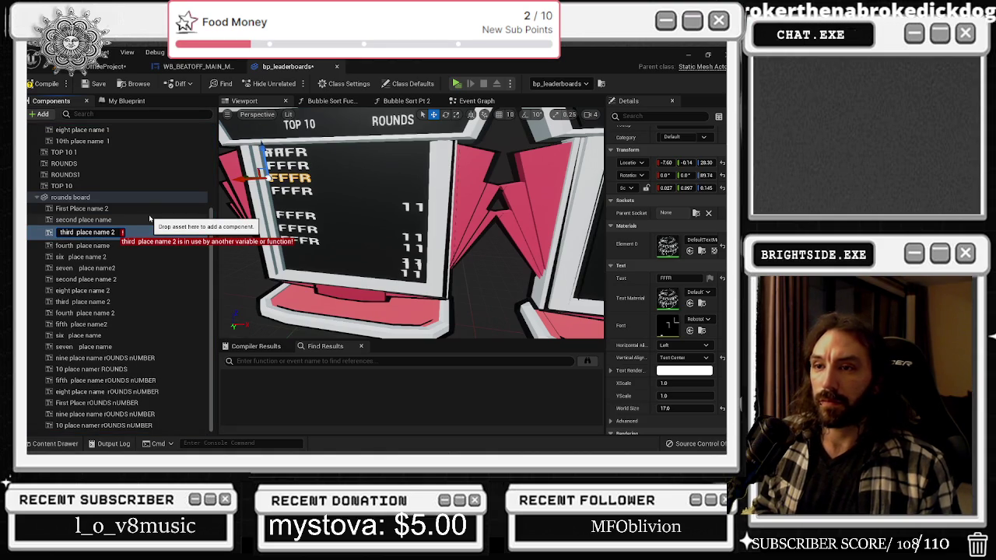
key(BackSpace)
key(BackSpace)
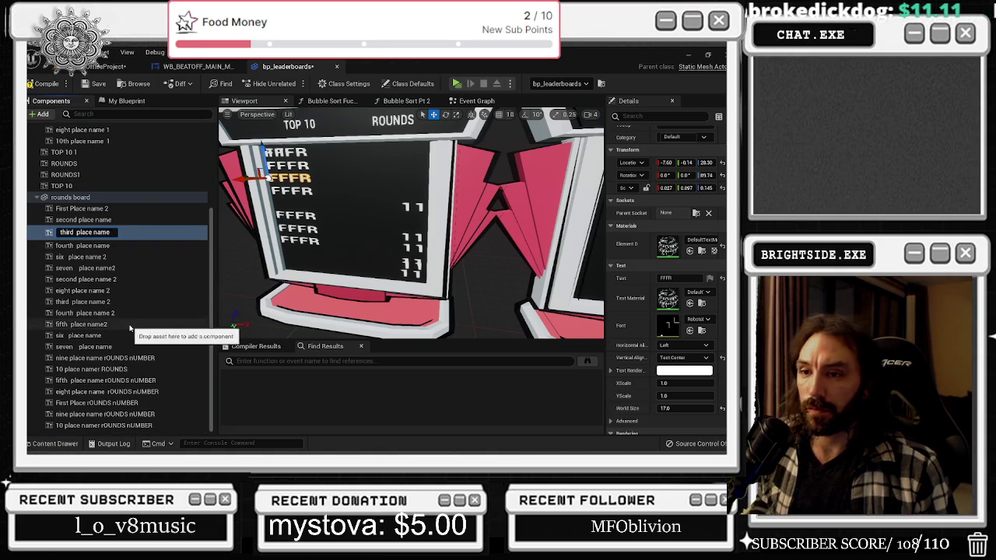
click(96, 303)
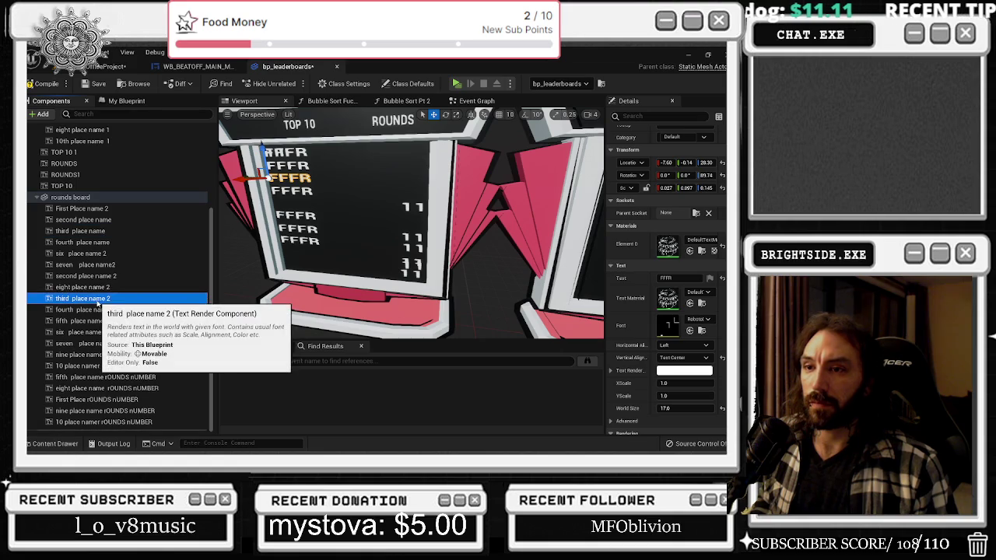
key(F2)
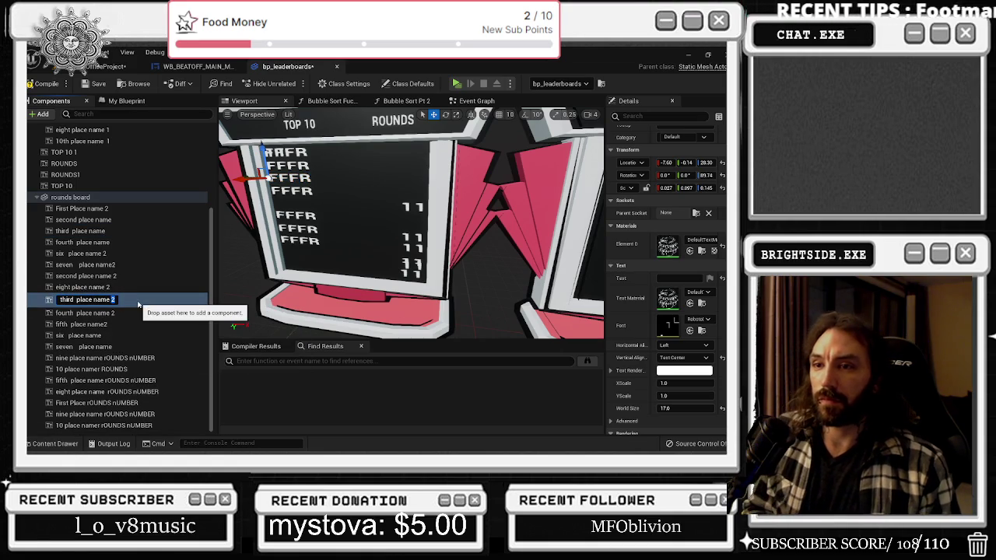
key(Escape)
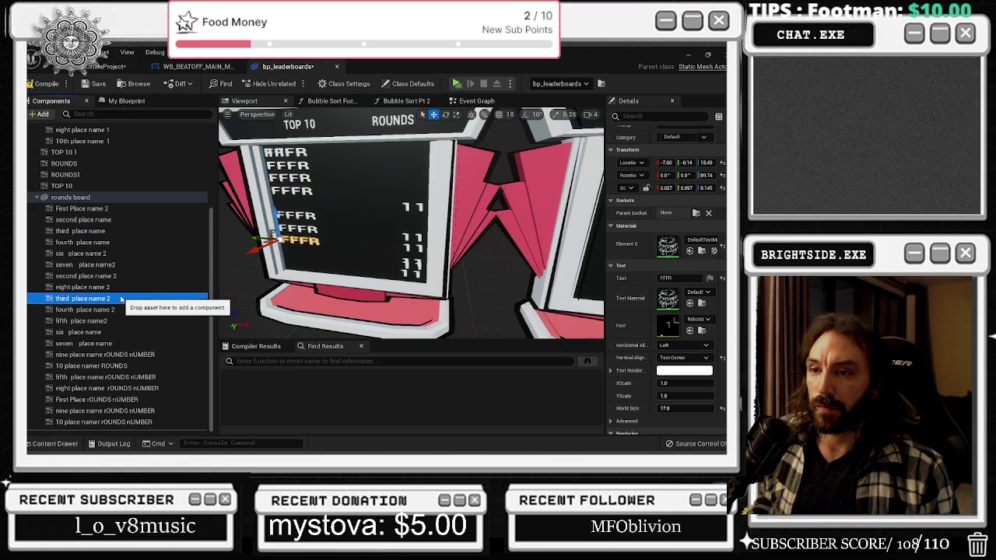
click(93, 231)
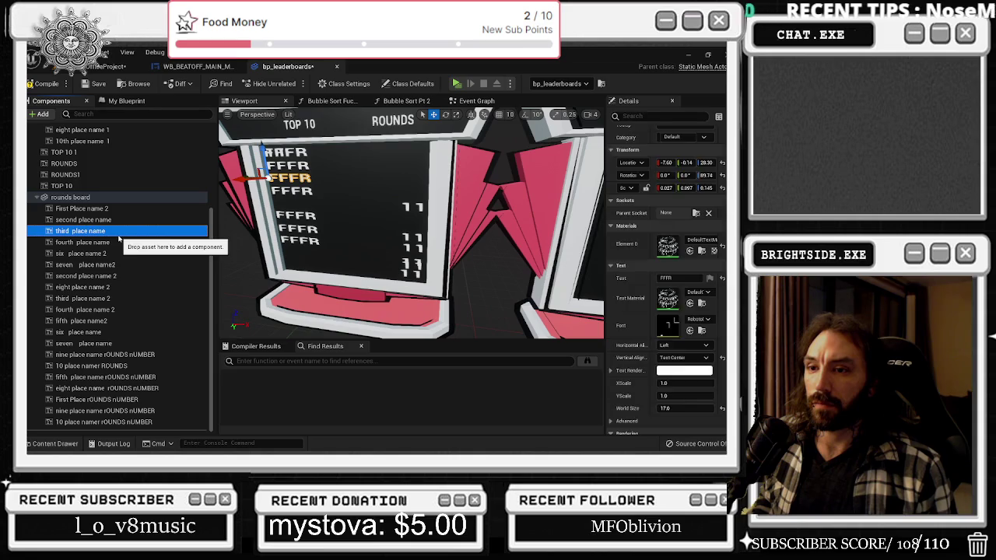
key(ctrl+z)
key(ctrl+z)
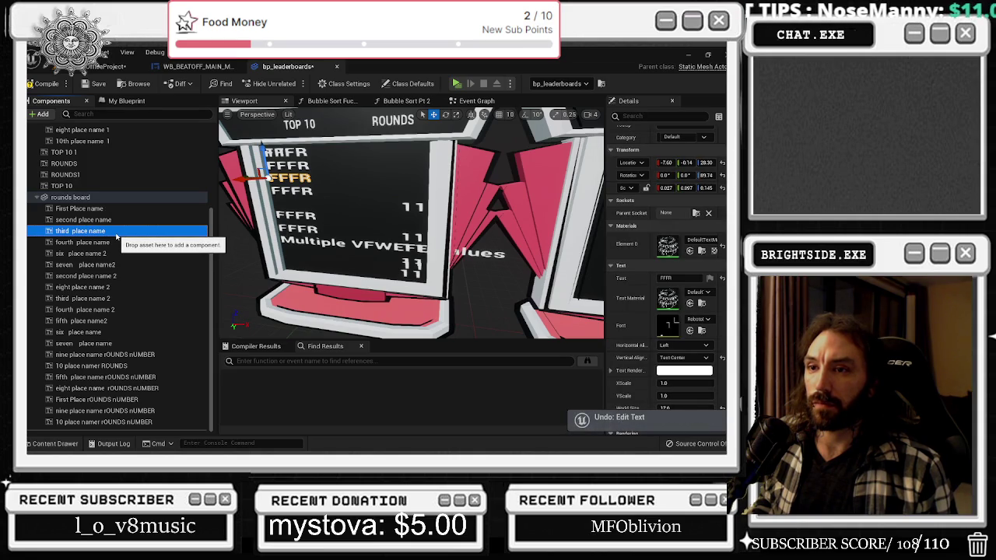
Rename the third place name text to third place name 2
click(116, 232)
key(End)
text(rOUNDS nUMBER)
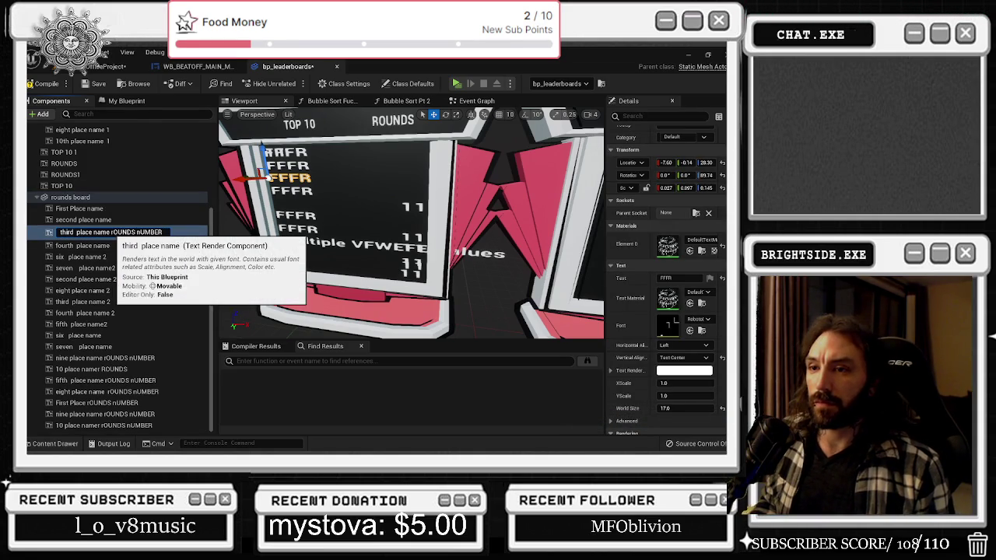
key(ctrl+z)
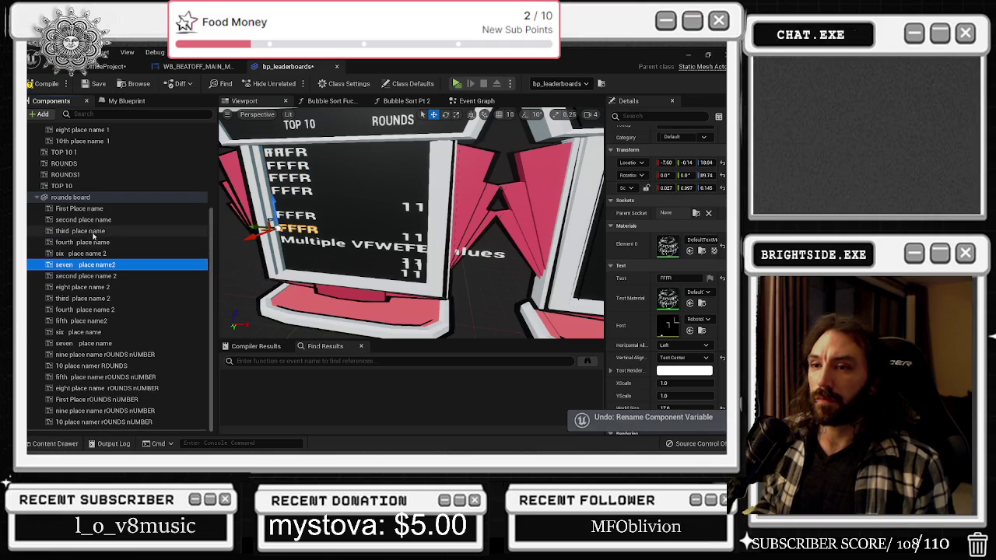
key(End)
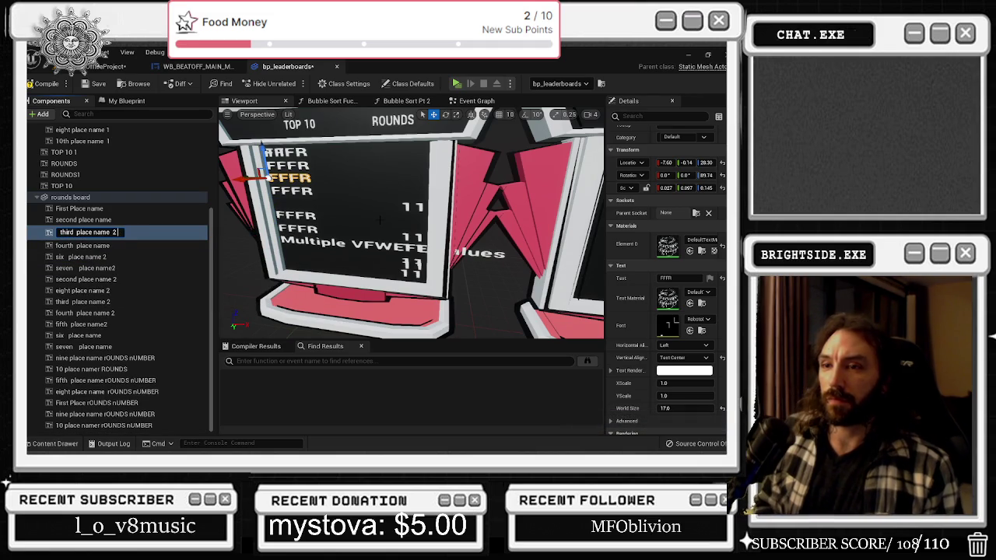
key(Return)
Confirm the fourth place name 2 and First Place name 2 renames; move the first-place rounds count lower
click(117, 243)
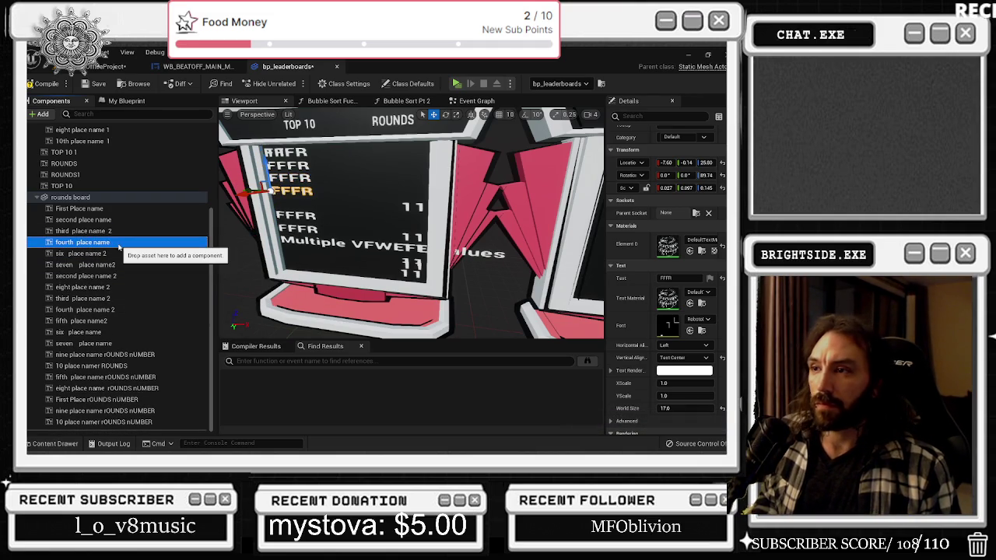
key(F2)
key(Return)
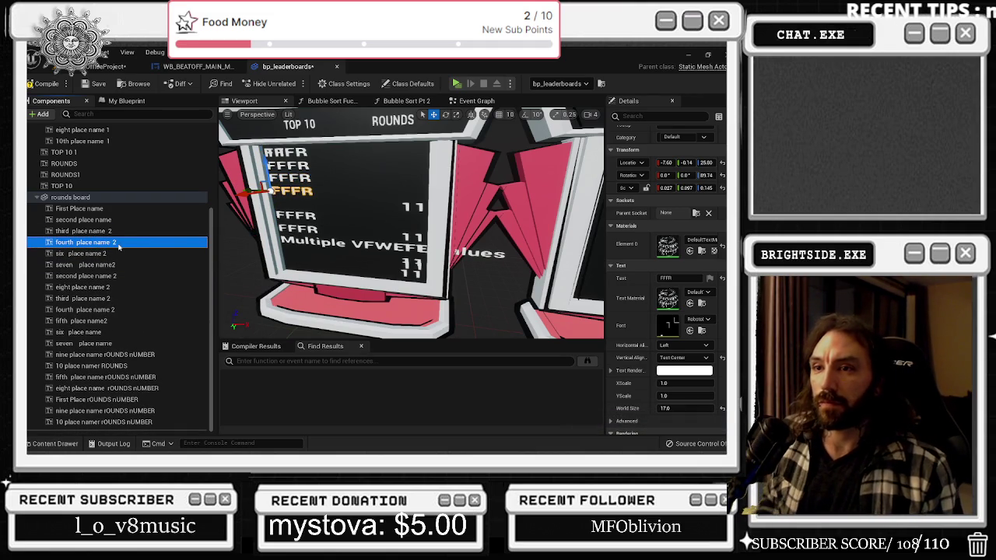
click(80, 210)
key(F2)
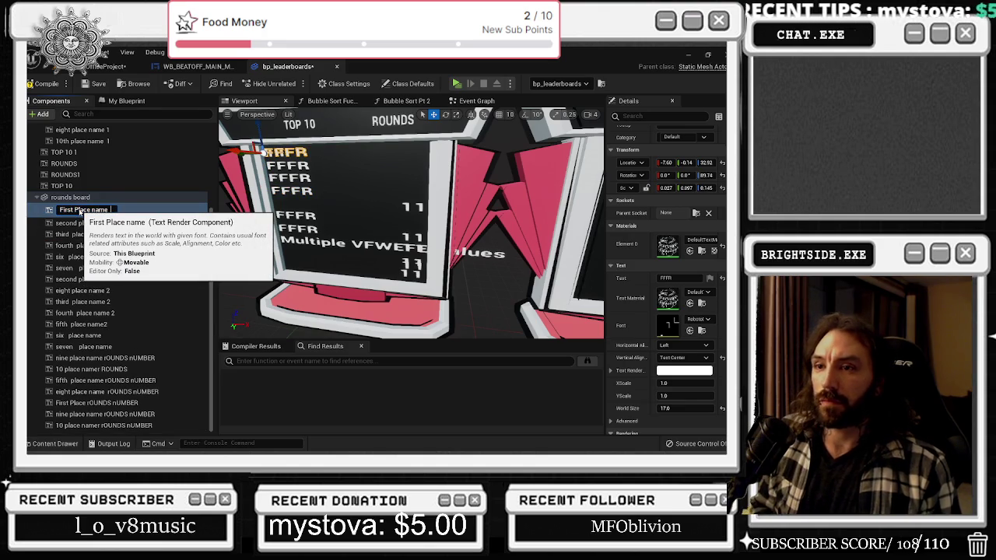
text(2)
key(Return)
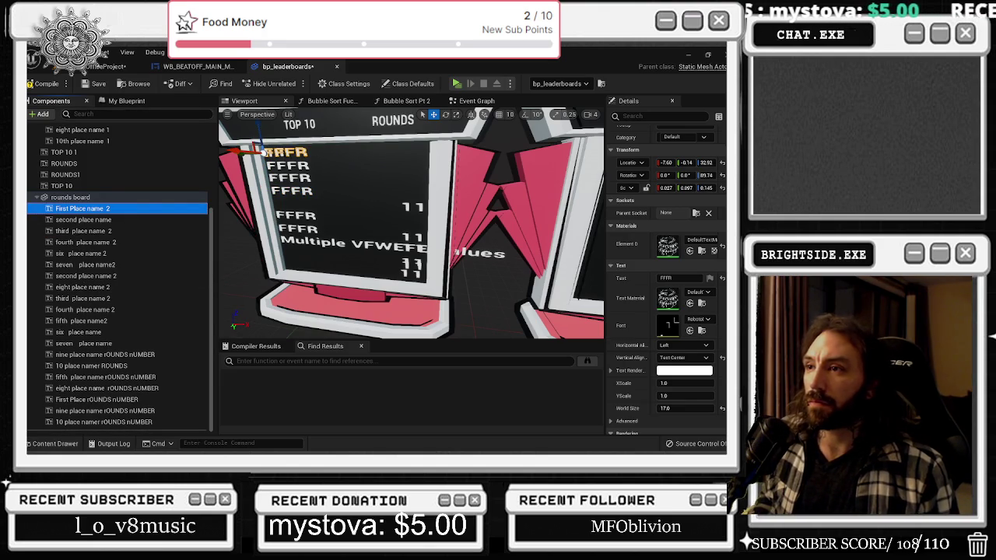
click(97, 399)
mouse_move(265, 151)
mouse_down()
mouse_move(270, 200)
mouse_move(311, 201)
mouse_up()
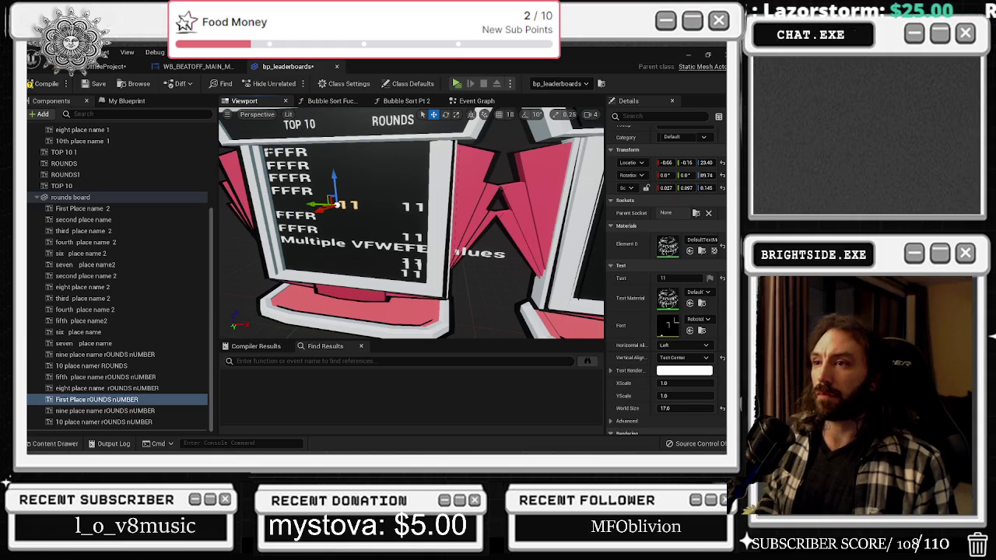
Set the fifth place name2 text to read FEFE
click(148, 208)
click(148, 220)
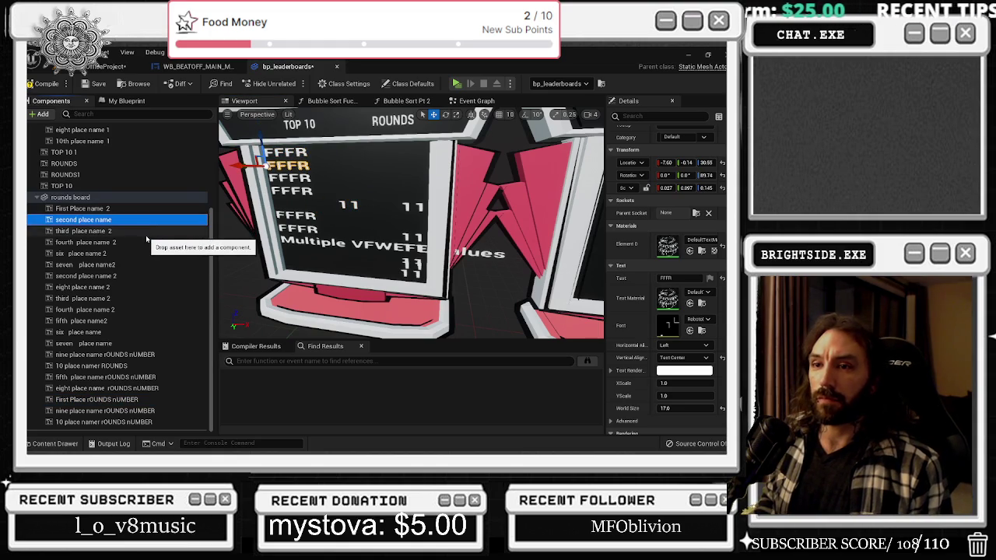
click(146, 231)
click(140, 242)
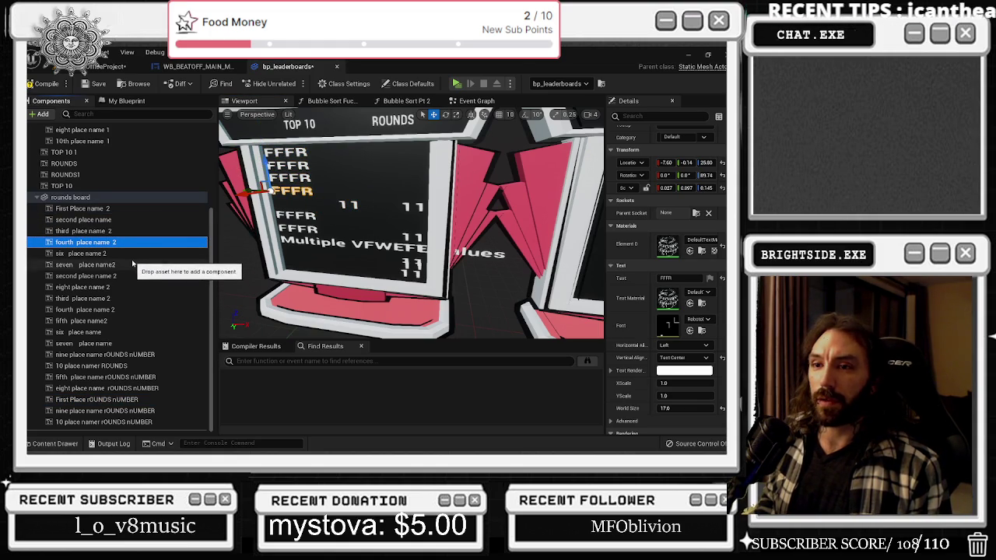
click(109, 321)
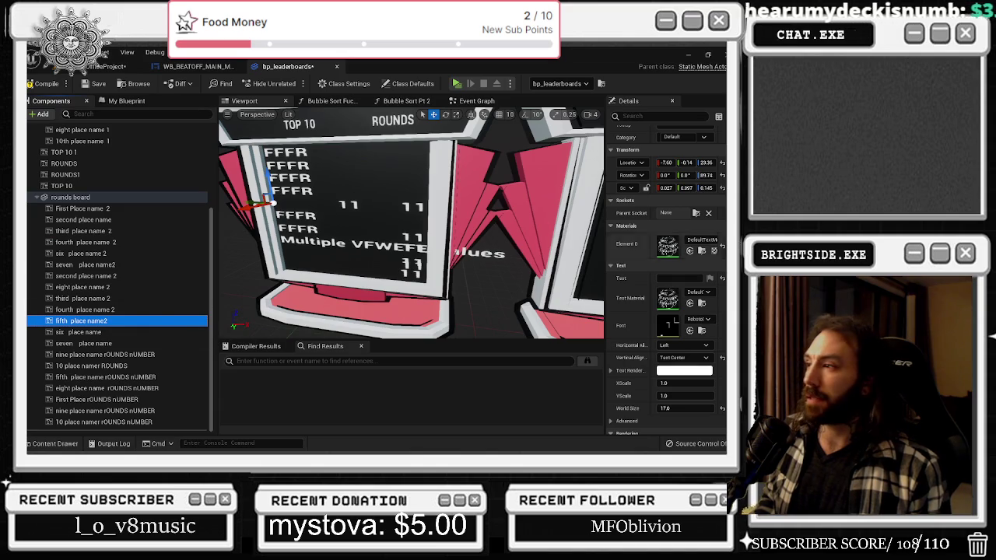
click(691, 277)
key(Return)
Move the first-place 11 rounds count up beside the top row
click(80, 332)
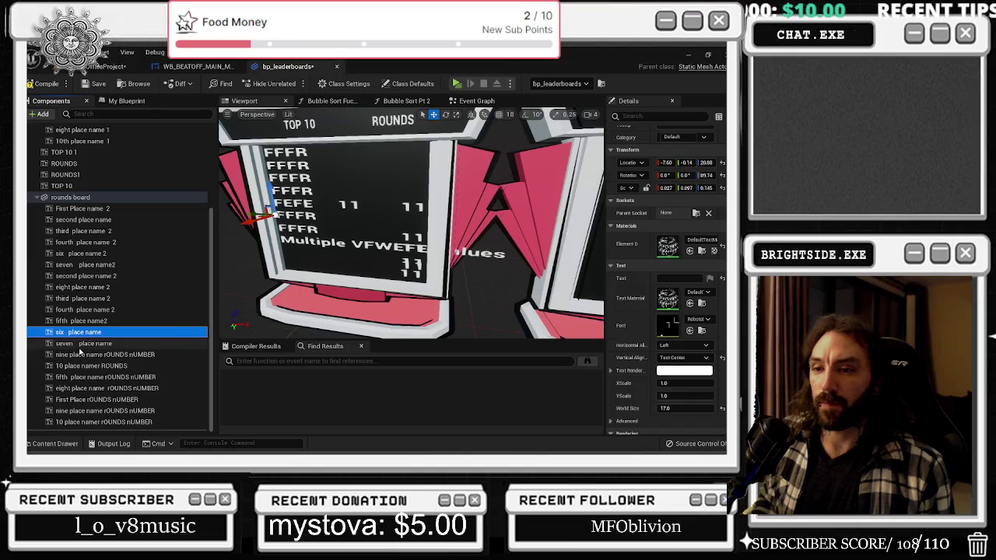
click(79, 347)
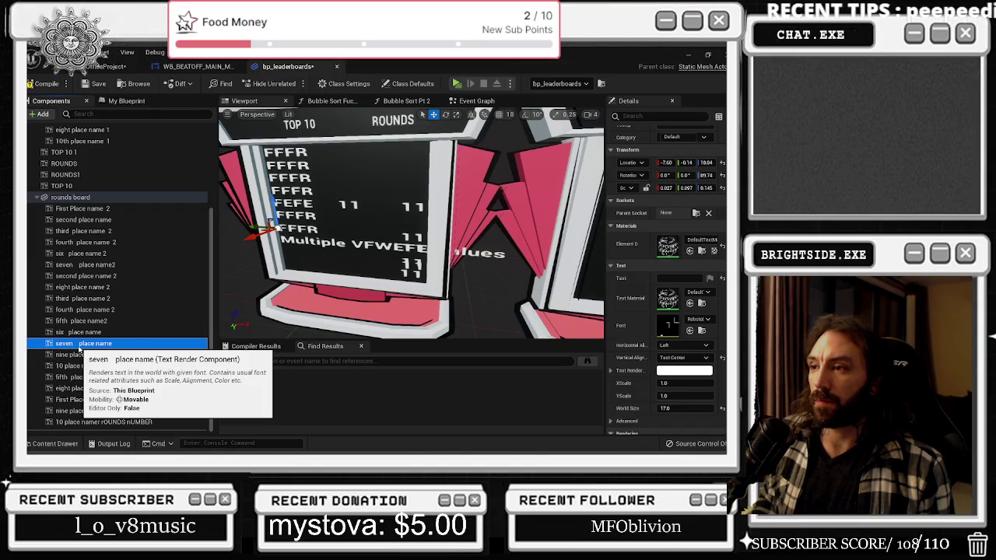
drag(78, 348, 78, 340)
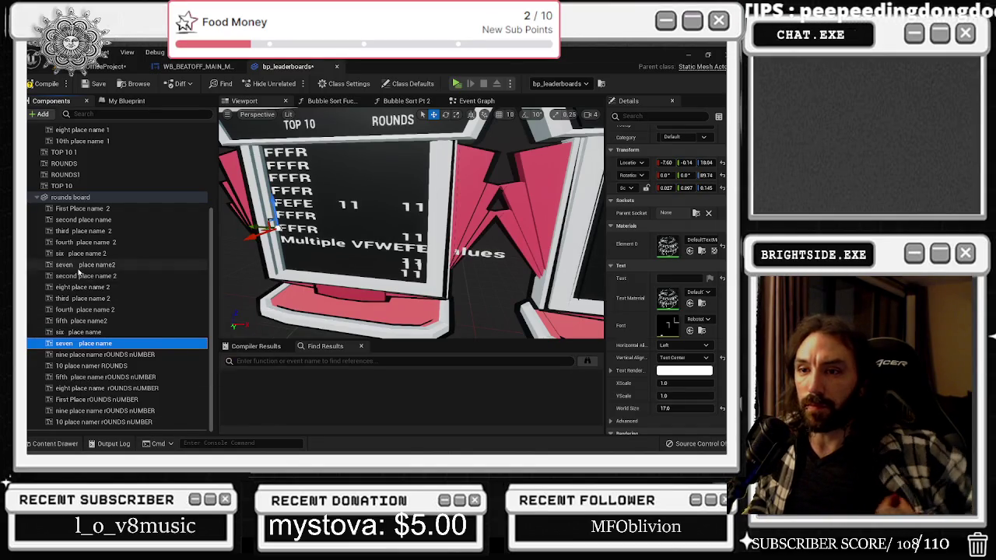
click(76, 244)
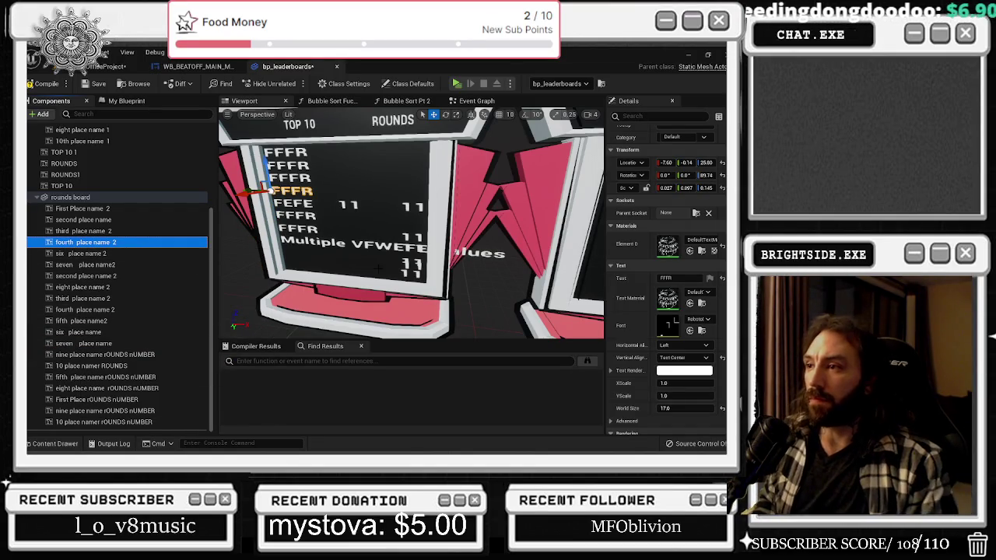
click(344, 206)
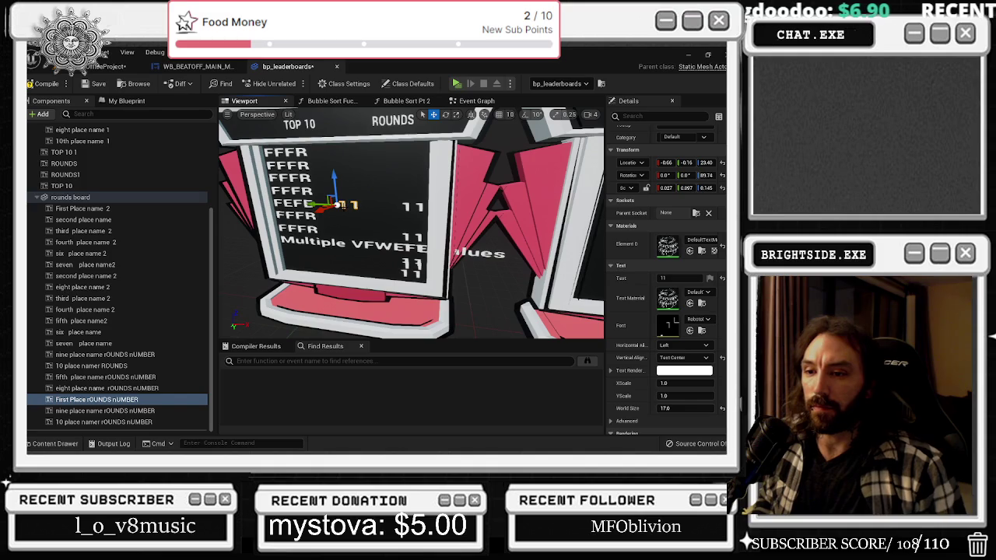
mouse_move(325, 206)
mouse_down()
mouse_move(389, 206)
mouse_move(398, 118)
mouse_up()
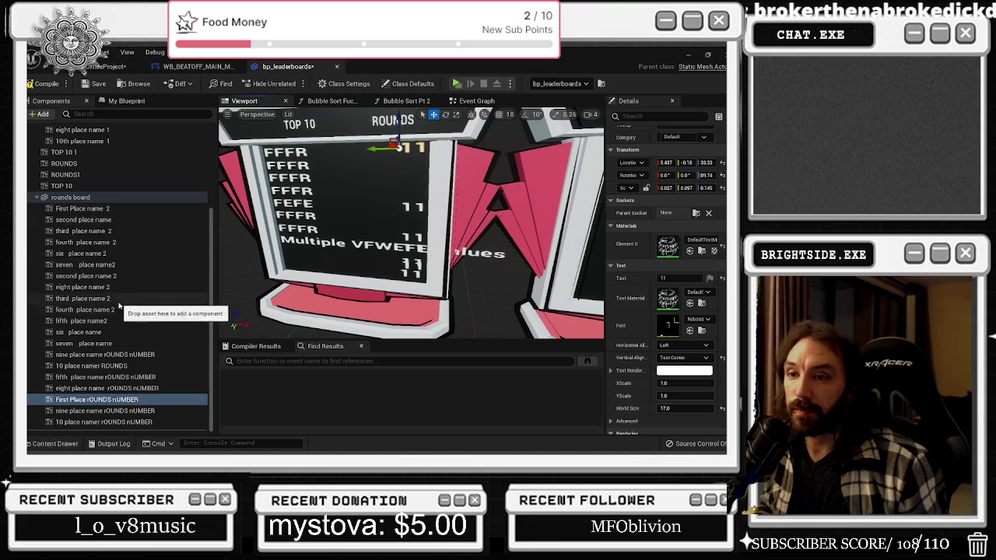
Duplicate the second place name text and rename the copy second place name 3
click(86, 220)
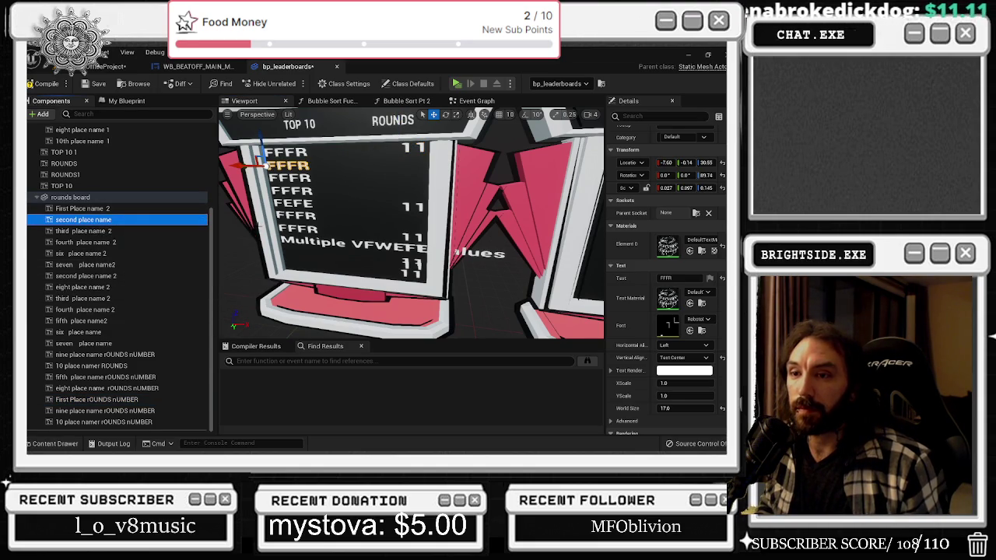
key(ctrl+d)
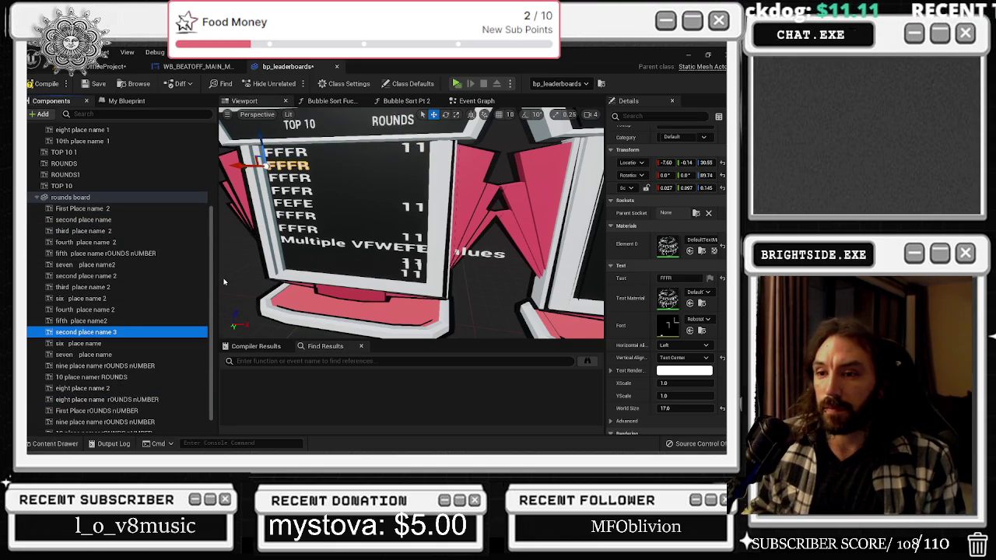
key(F2)
key(End)
key(BackSpace)
key(BackSpace)
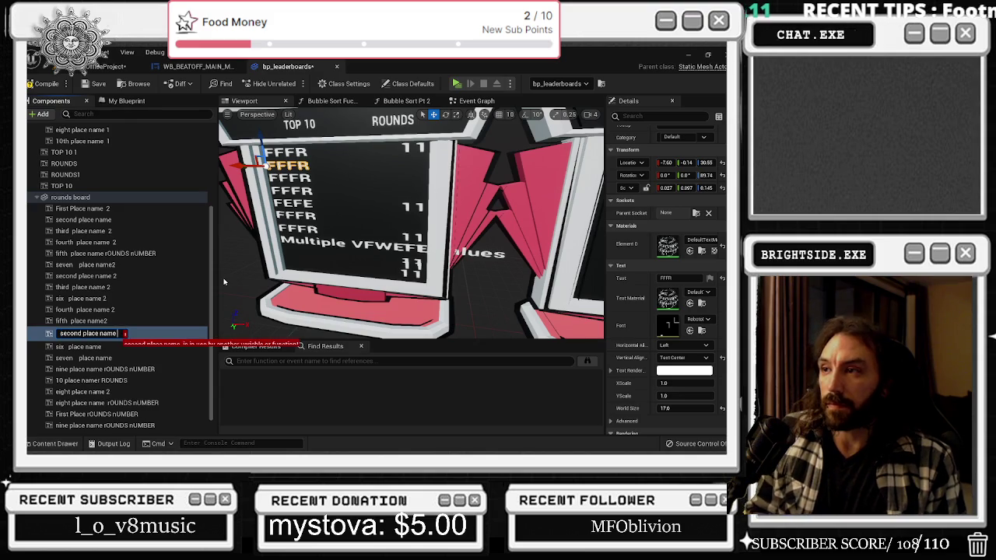
scroll(103, 372, down, 1)
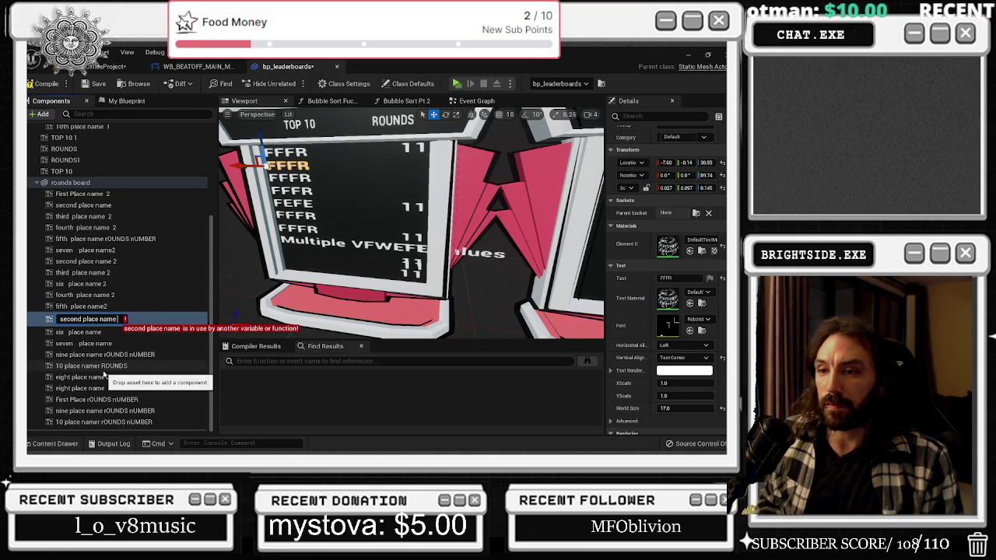
text(3)
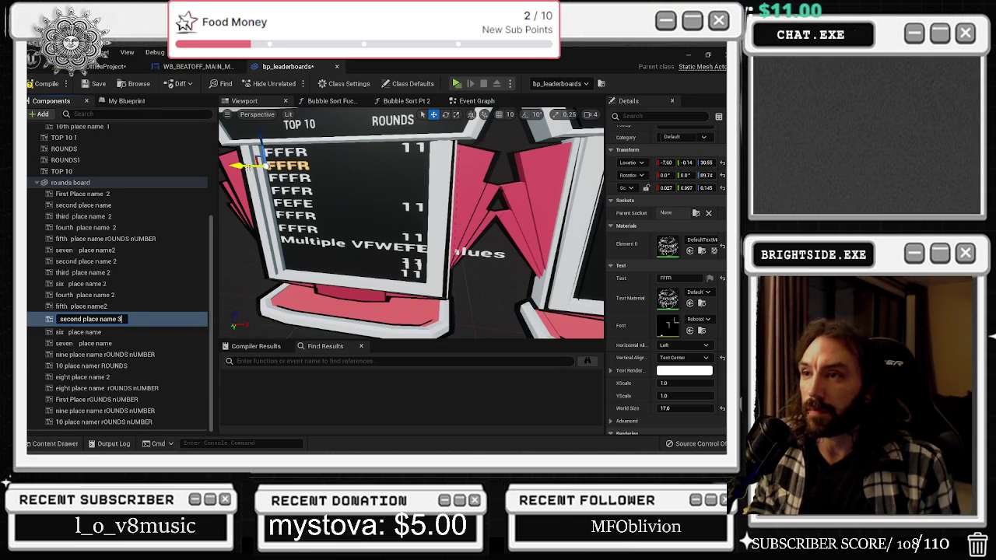
key(Return)
Make the copy read 11 and place it in the rounds column beside the second row
mouse_move(411, 225)
mouse_down()
mouse_move(475, 229)
mouse_move(408, 233)
mouse_up()
mouse_move(248, 148)
mouse_down()
mouse_move(365, 154)
mouse_move(438, 177)
mouse_up()
click(665, 277)
text(11)
key(Return)
mouse_move(376, 155)
mouse_down()
mouse_move(421, 154)
mouse_move(401, 155)
mouse_up()
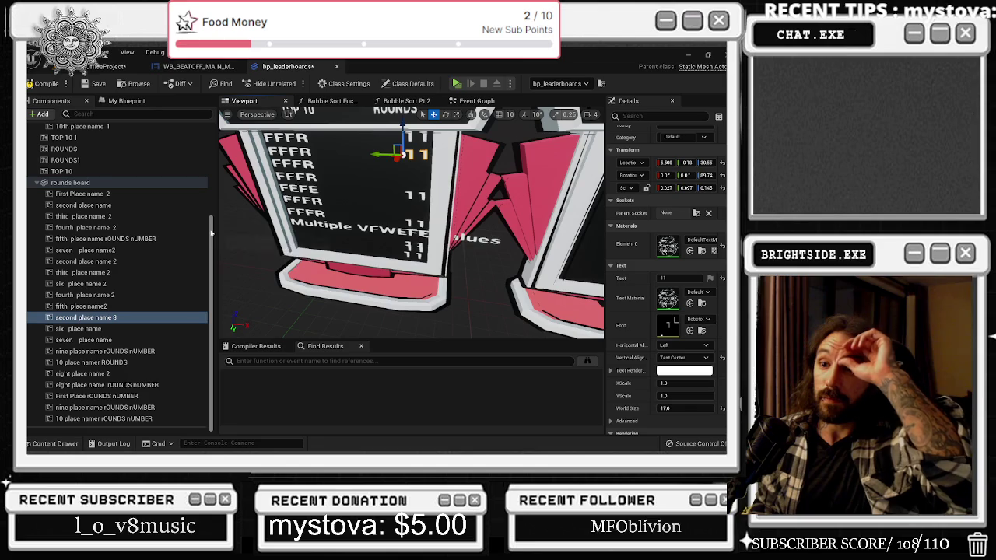
Rename a nine place name rOUNDS nUMBER text to SEVEN place name rOUNDS nUMBER
click(125, 273)
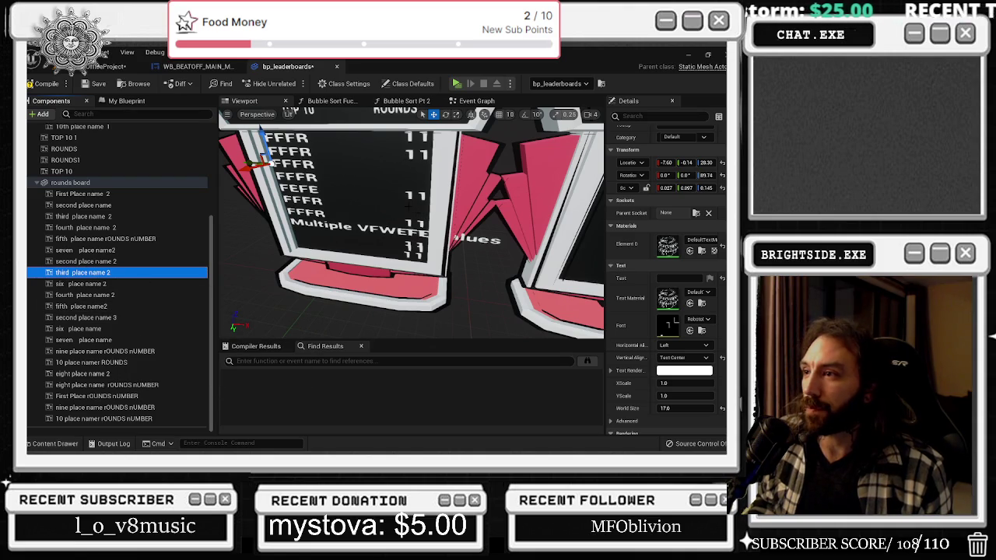
click(406, 194)
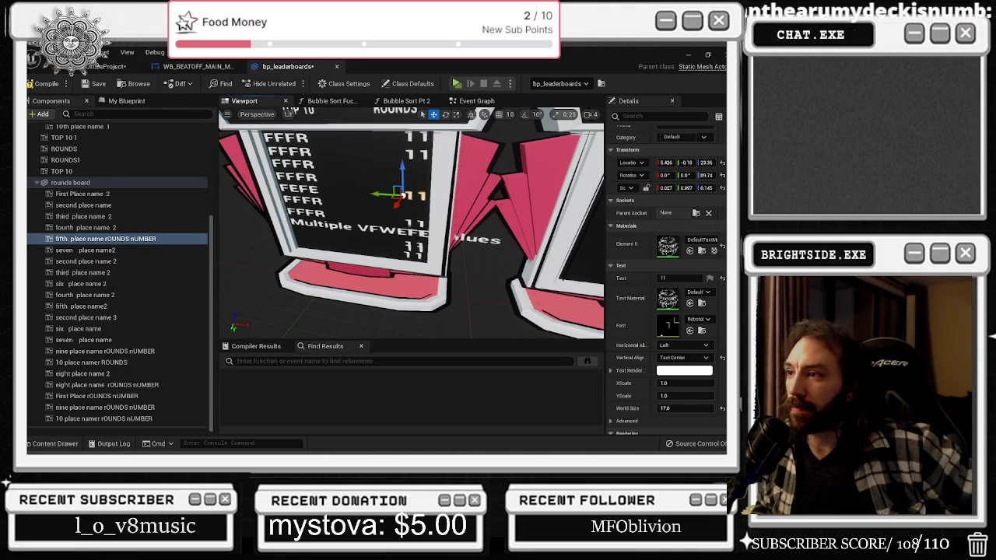
click(408, 223)
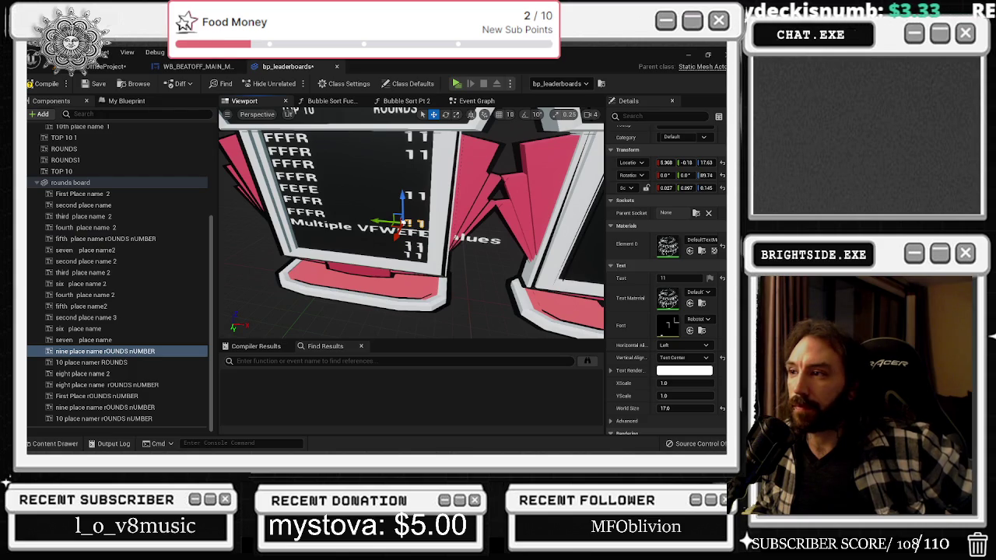
click(411, 248)
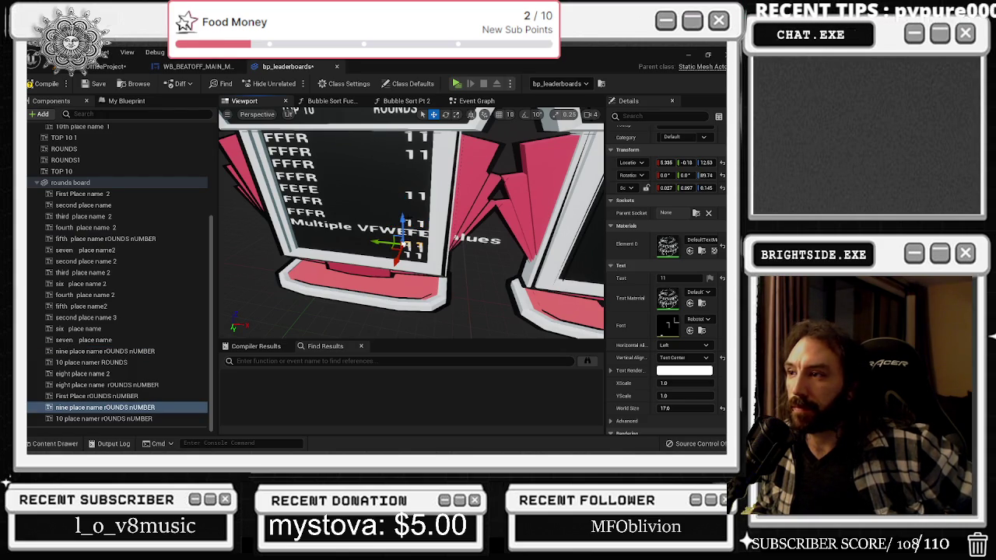
click(411, 224)
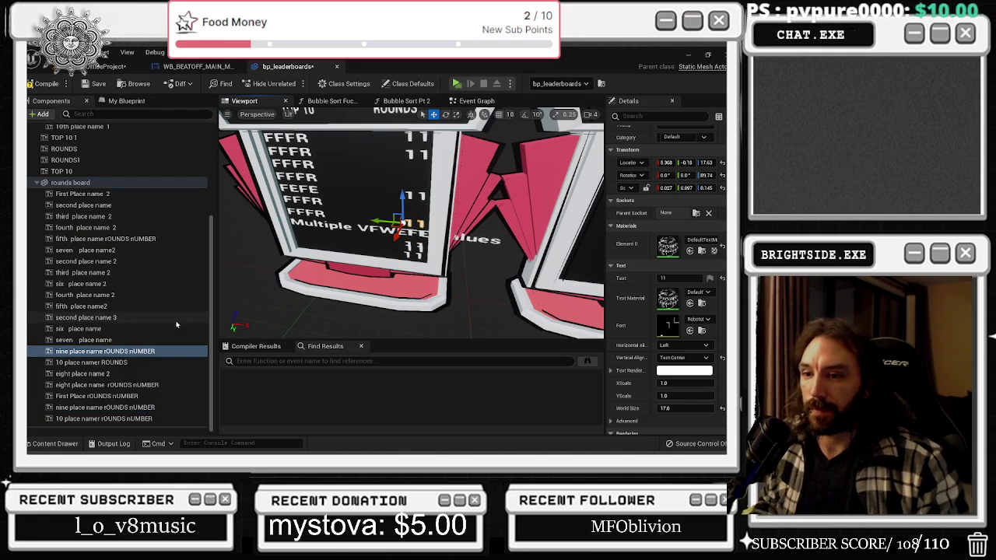
click(71, 355)
key(BackSpace)
key(BackSpace)
key(BackSpace)
text(SEVEN)
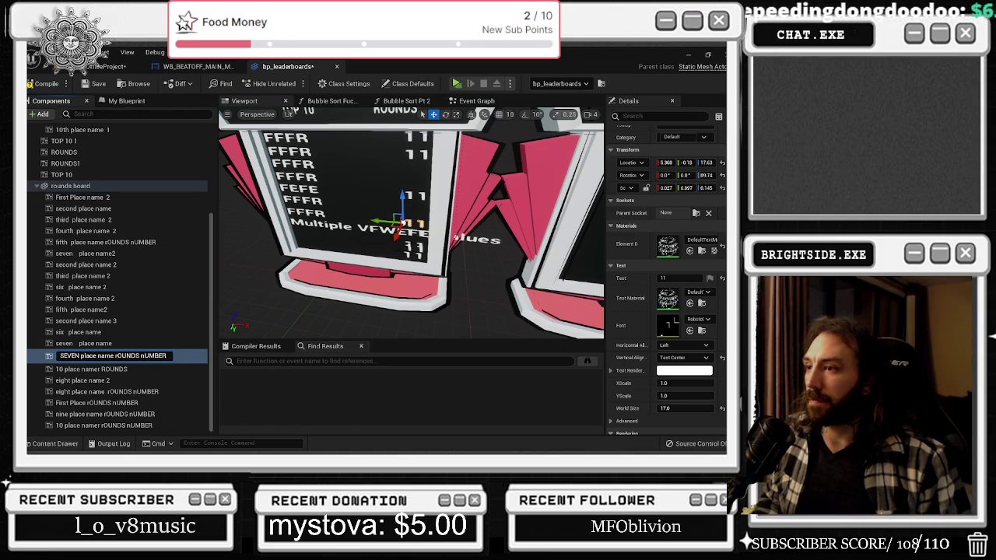
click(365, 284)
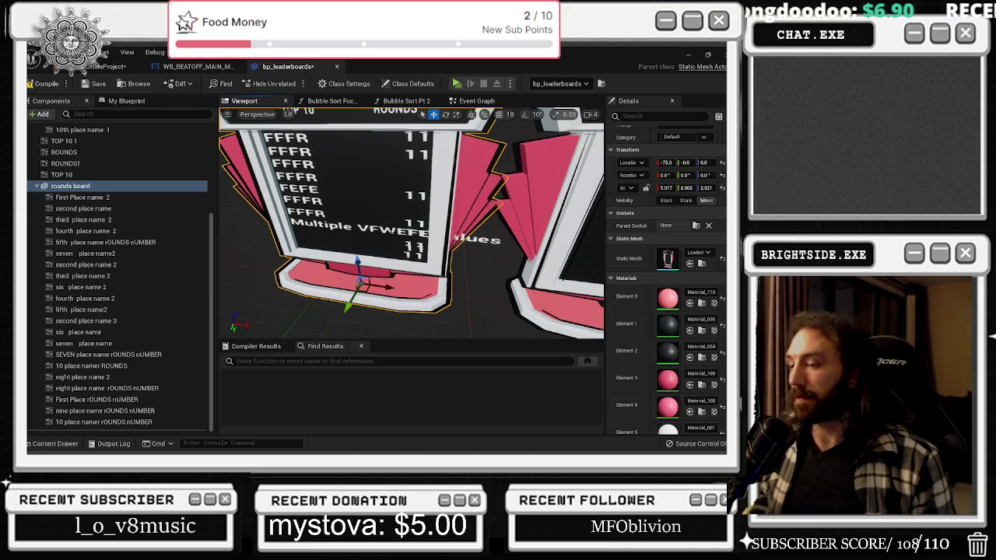
Step through the board's name texts to identify which component each one is
drag(390, 232, 291, 182)
click(334, 176)
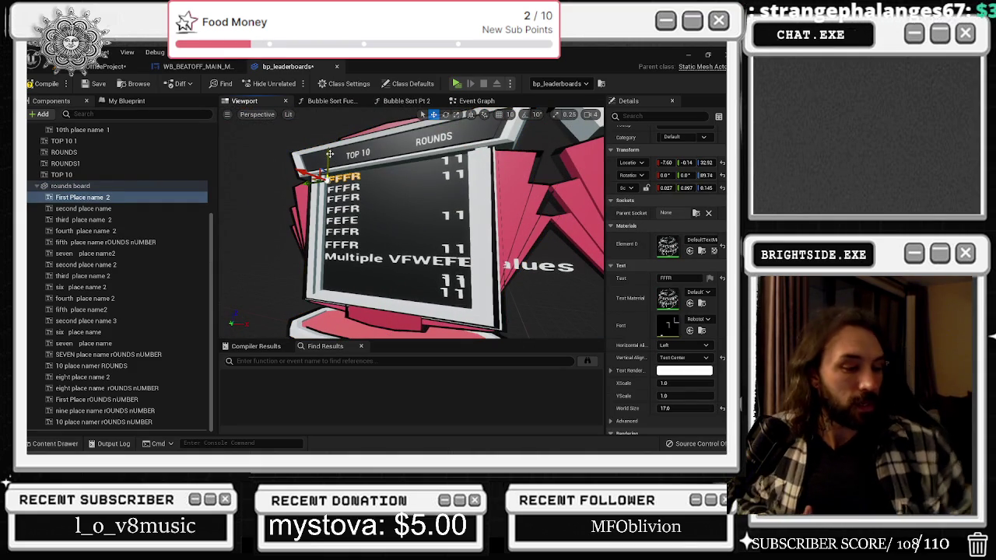
drag(330, 154, 329, 181)
click(278, 165)
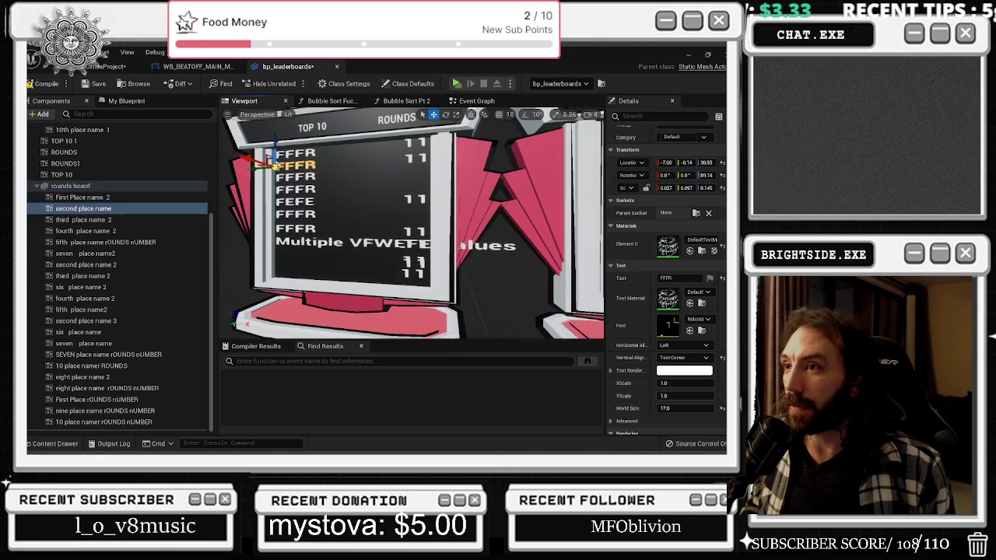
click(193, 198)
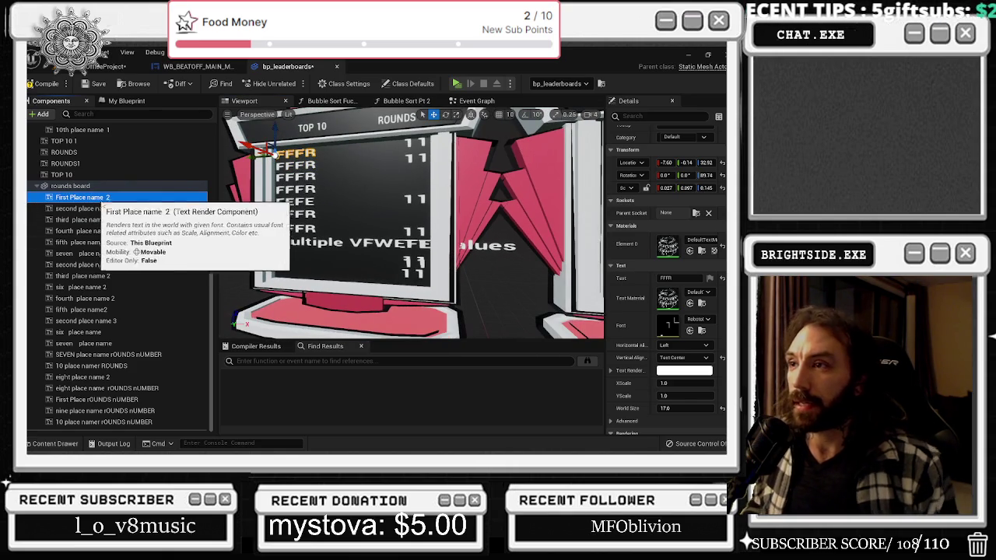
key(Down)
key(Down)
key(Down)
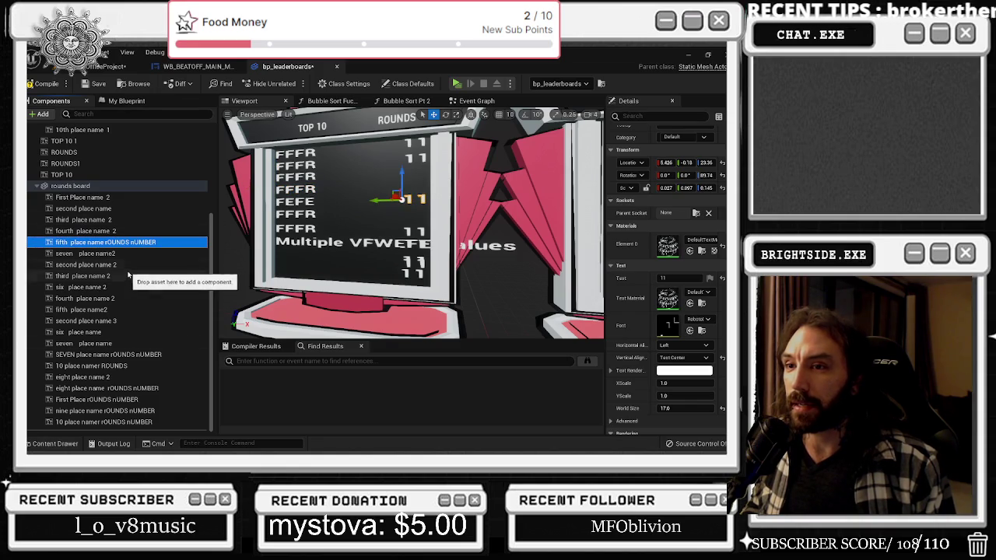
key(Up)
key(Down)
key(Down)
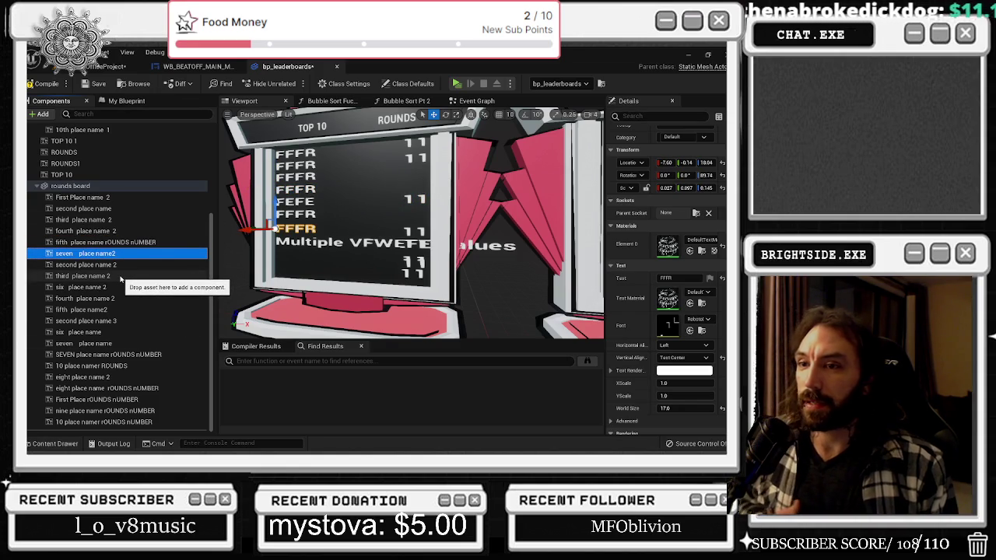
key(Down)
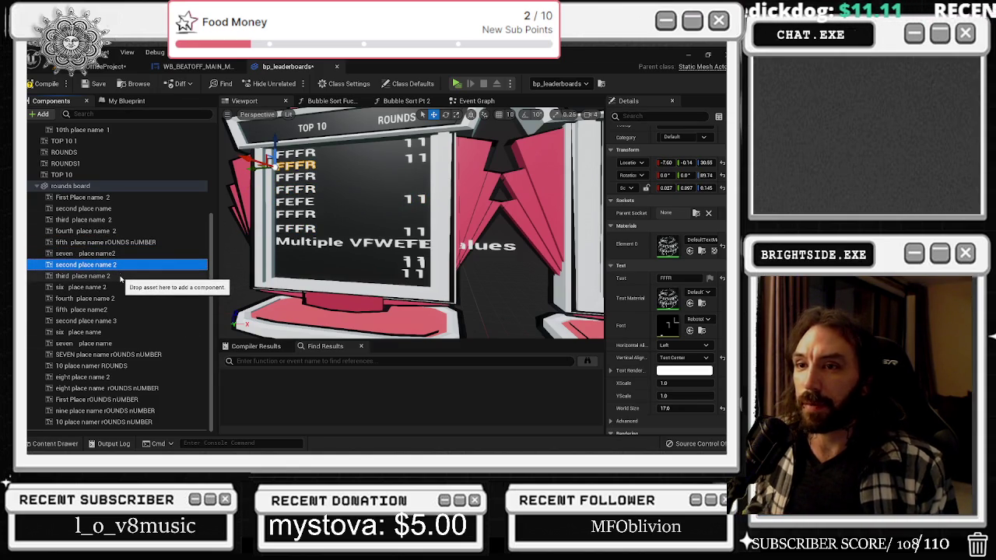
click(68, 209)
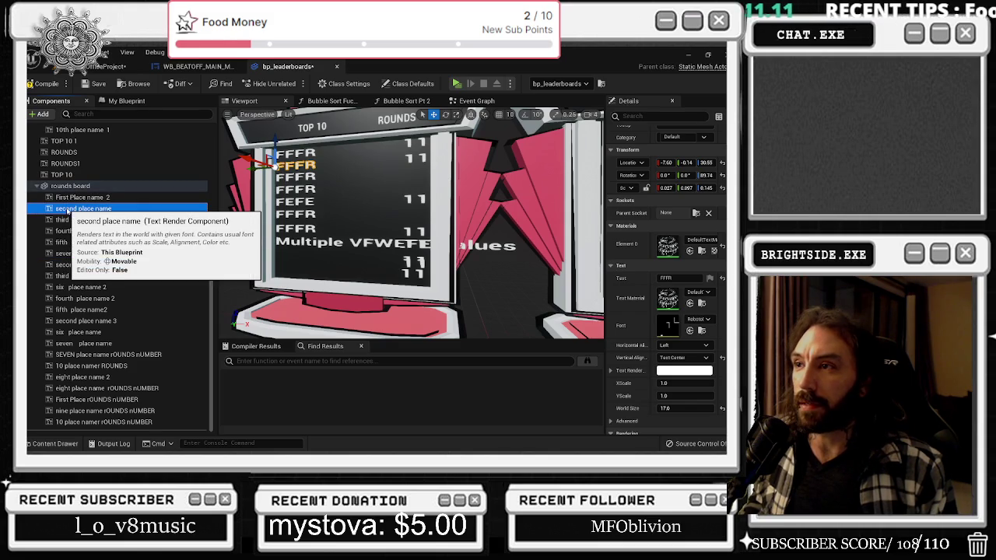
click(117, 264)
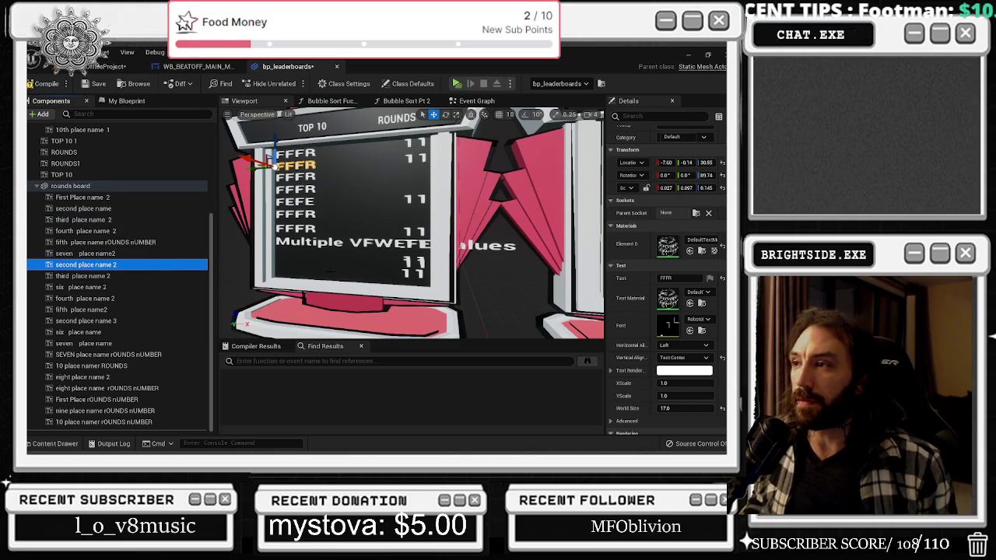
Rename second place name 2 to THIRD place name 2
key(F2)
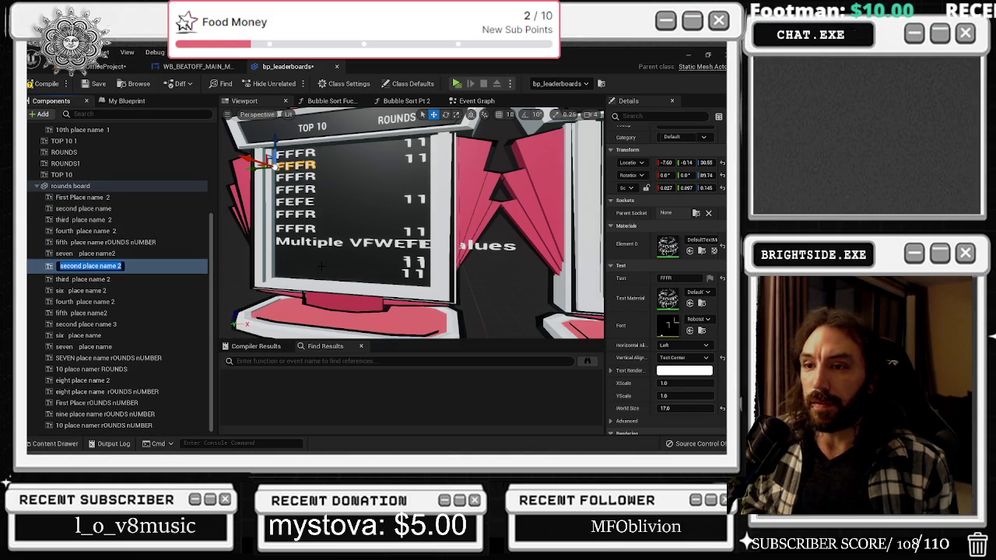
click(68, 266)
key(BackSpace)
key(BackSpace)
key(Delete)
key(Delete)
key(Delete)
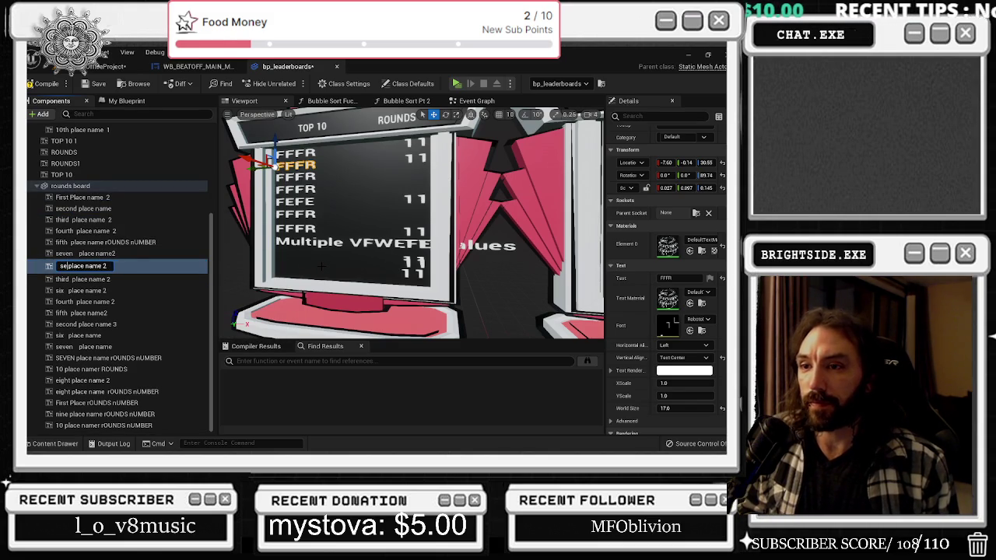
text(THIRD)
key(Return)
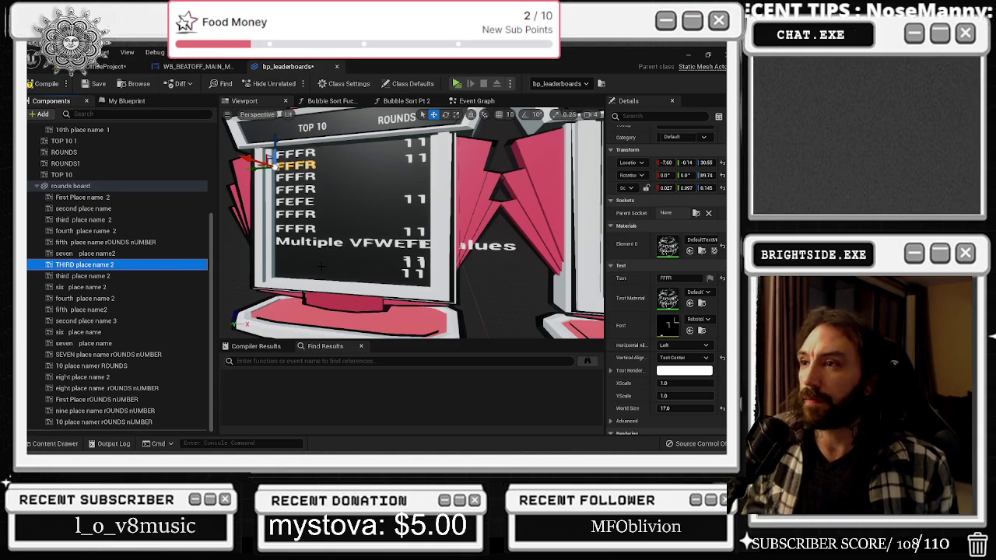
Replace its FFFR text with 11 and move it right into the rounds column
mouse_move(271, 165)
mouse_down()
mouse_move(393, 160)
mouse_move(376, 160)
mouse_move(379, 150)
mouse_up()
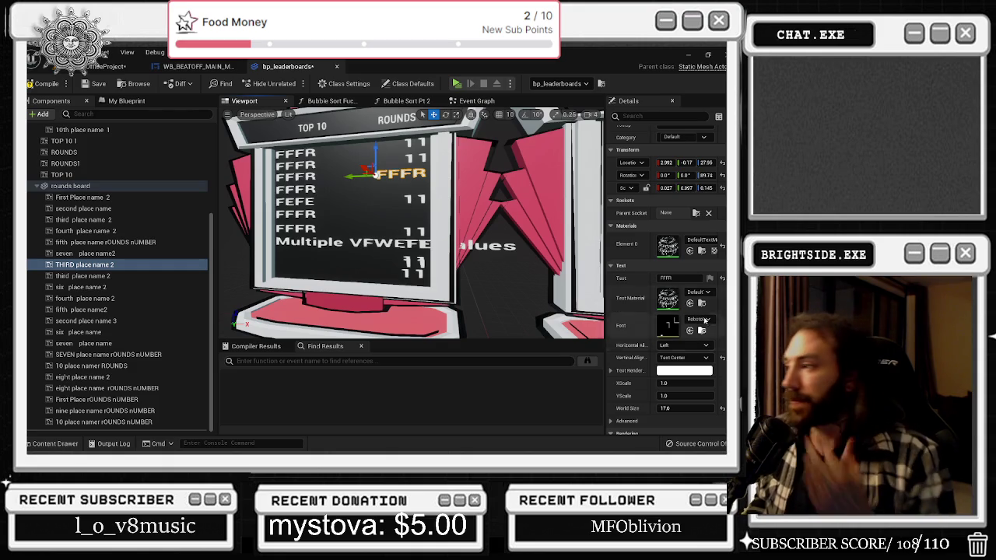
click(674, 278)
key(BackSpace)
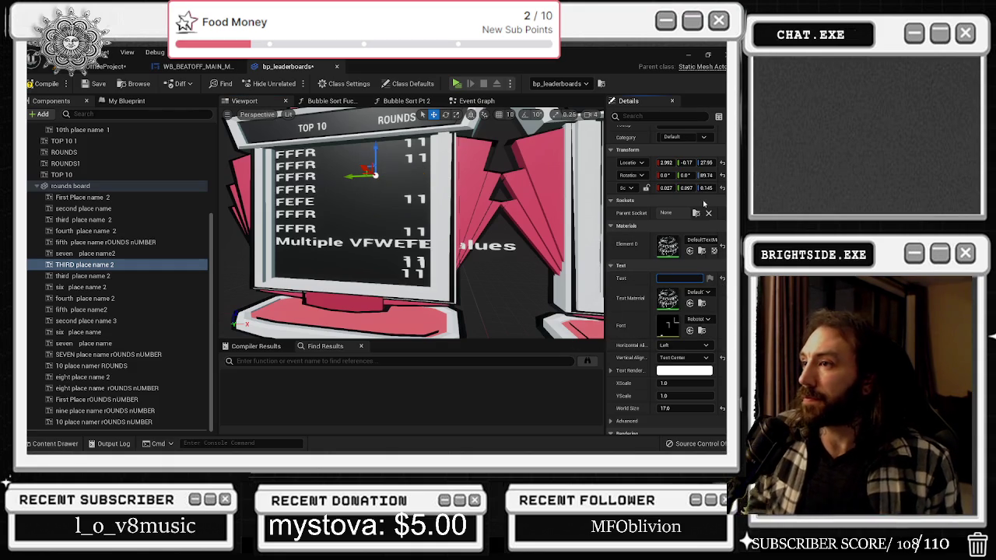
text(11)
key(Return)
drag(367, 187, 453, 194)
click(671, 278)
key(alt+Tab)
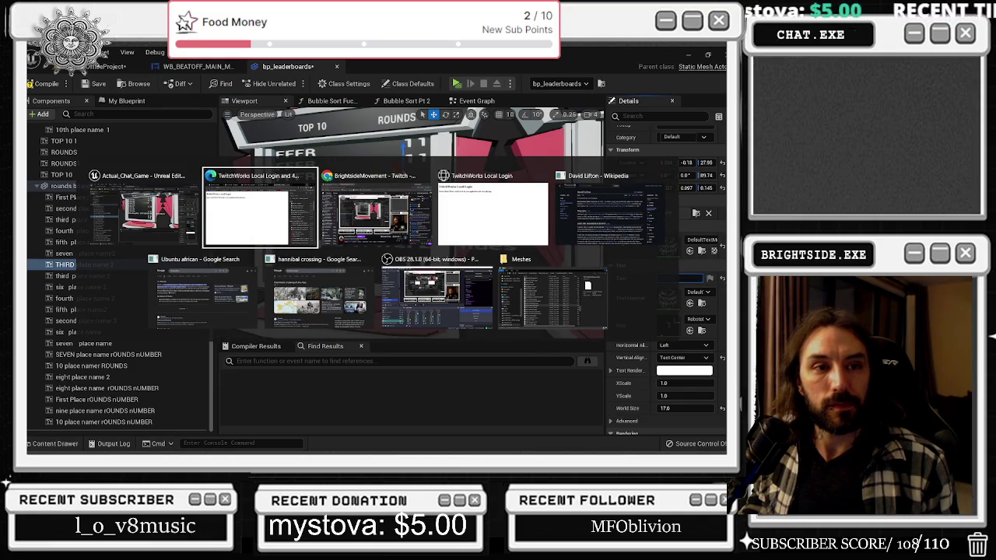
Close the window switcher, keeping the Unreal editor in front
key(Escape)
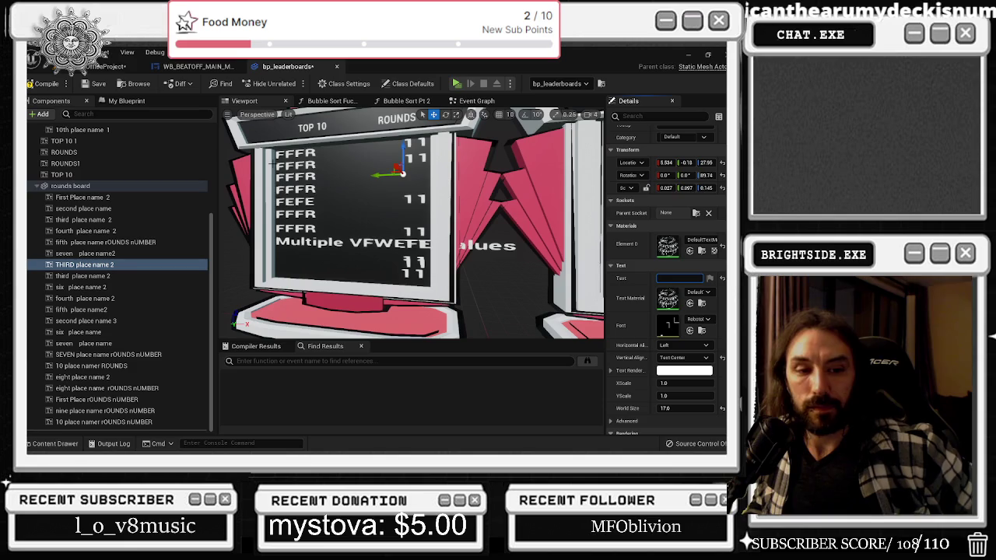
Rename THIRD place name 2 to THIRD place ROUND NUMBER, keeping its 11 count text
click(122, 267)
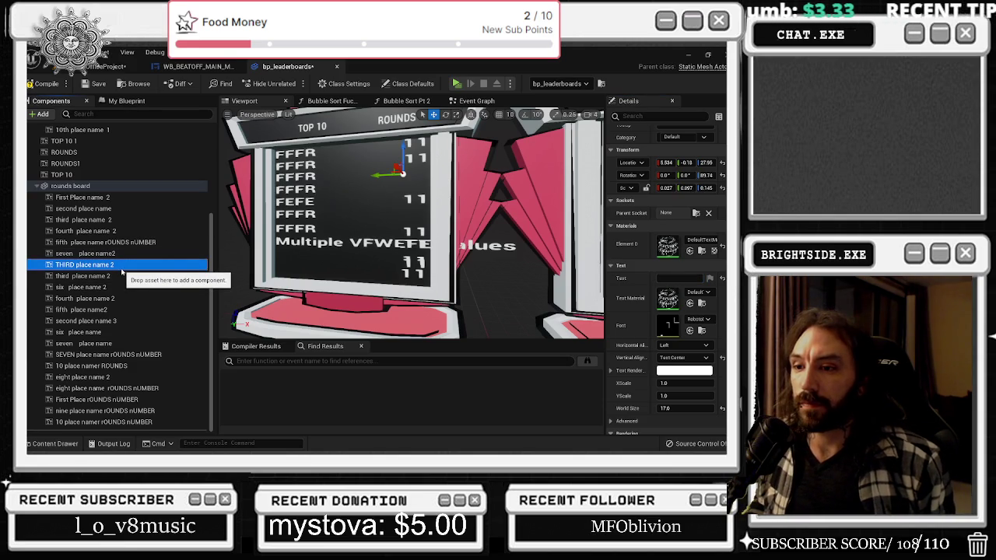
click(122, 268)
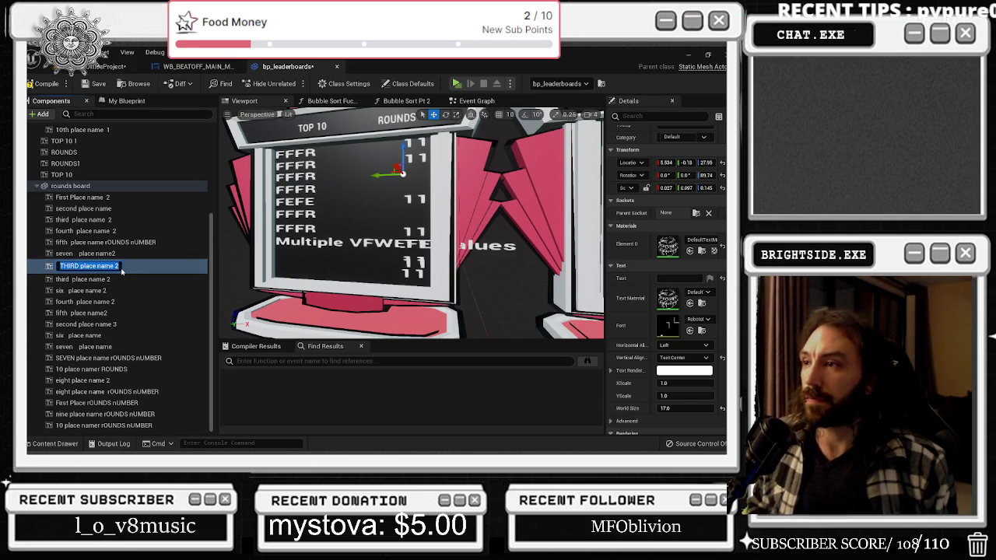
click(121, 269)
key(BackSpace)
key(BackSpace)
key(BackSpace)
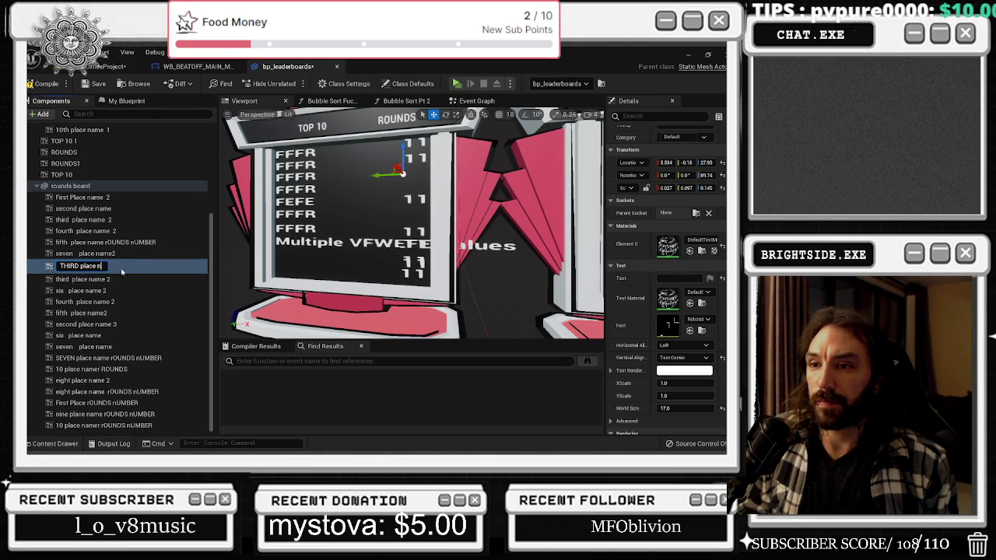
text(ROUND NUMBE)
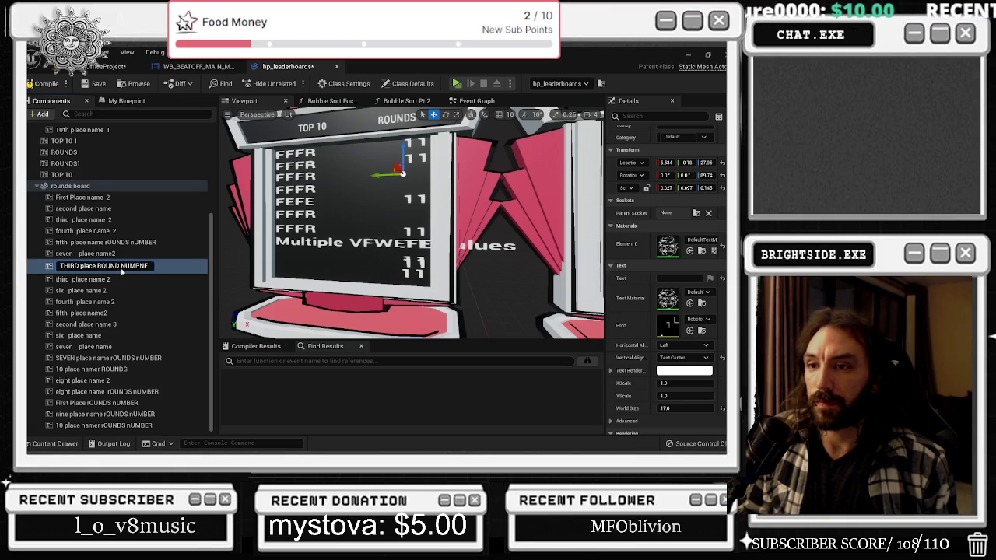
text(R)
key(Return)
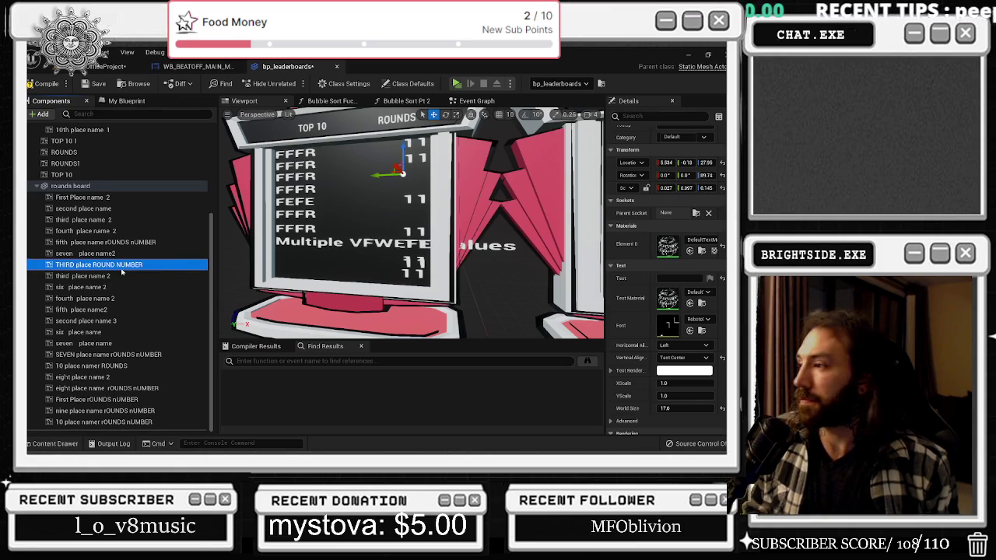
text(11)
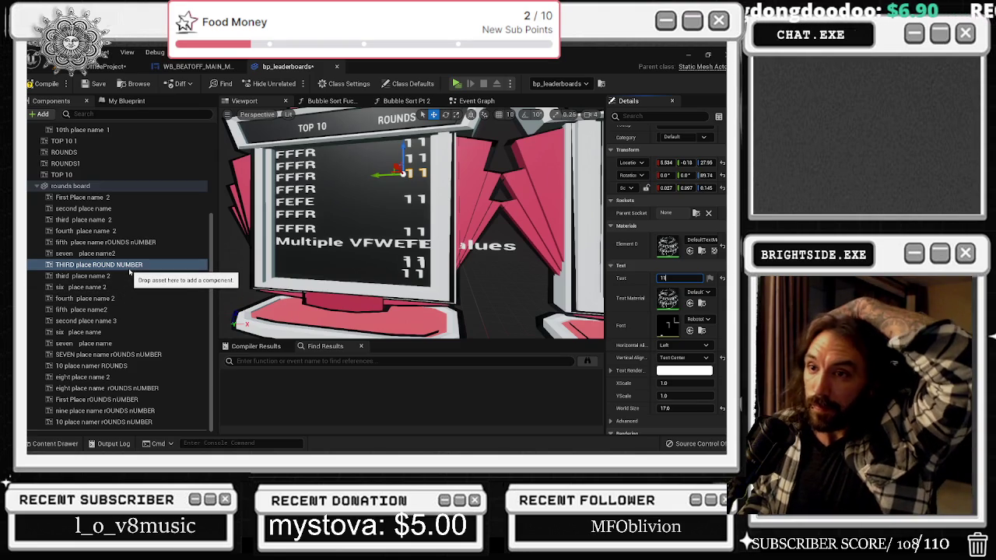
click(141, 299)
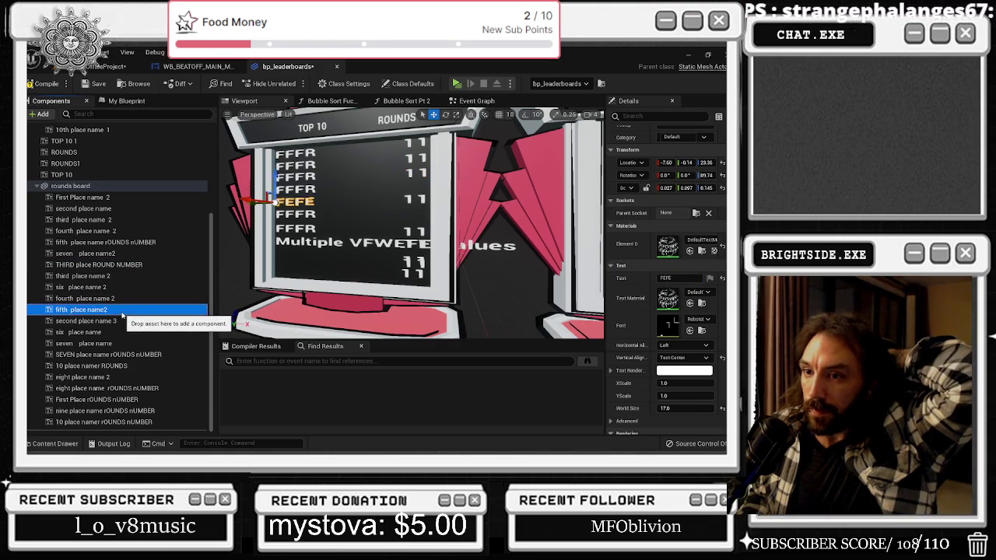
Identify the round-count texts and move the eighth-place count down the board
click(129, 321)
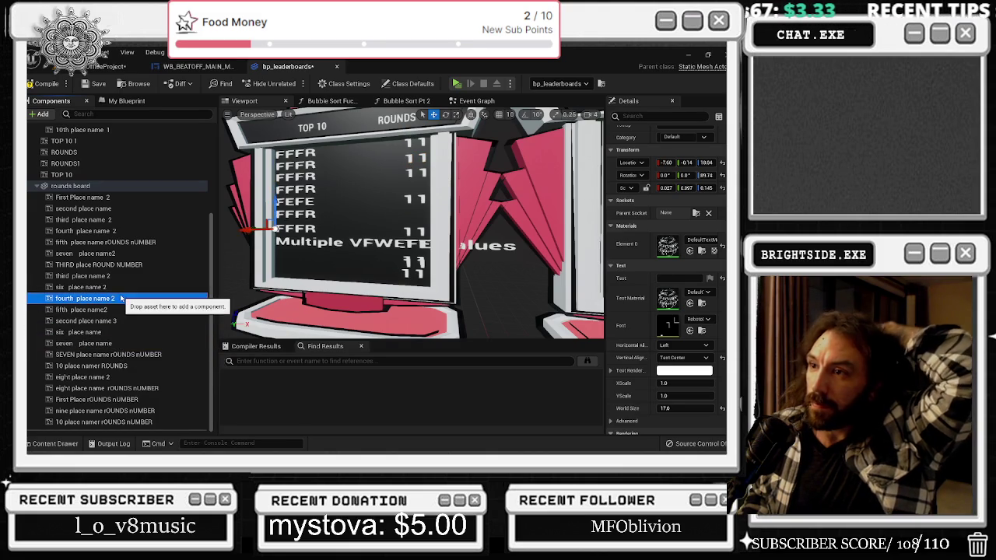
click(119, 264)
click(116, 254)
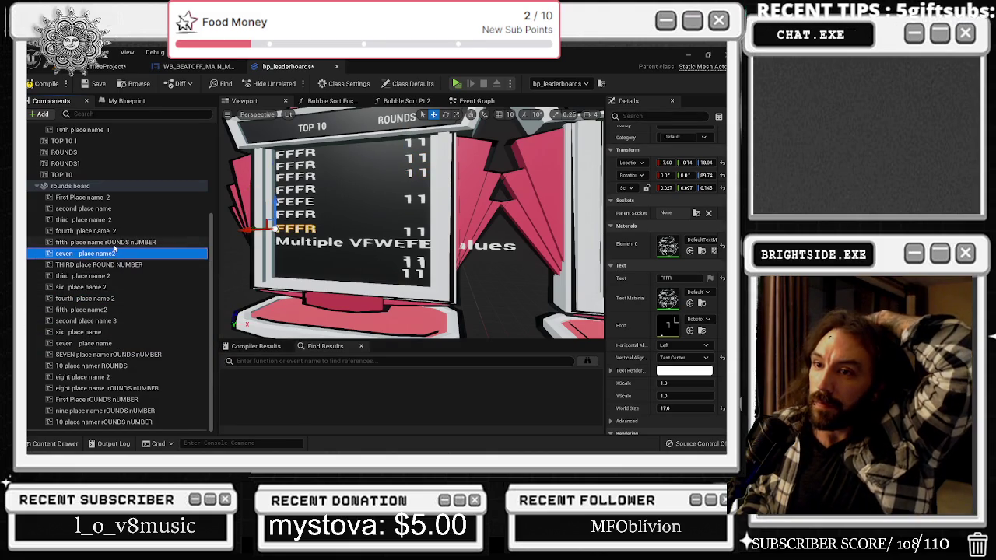
click(114, 242)
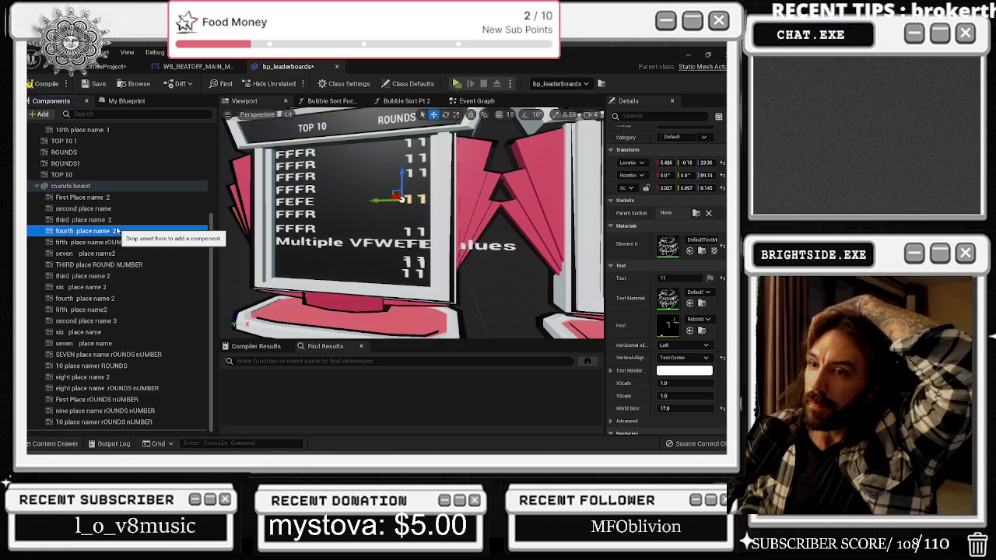
click(135, 265)
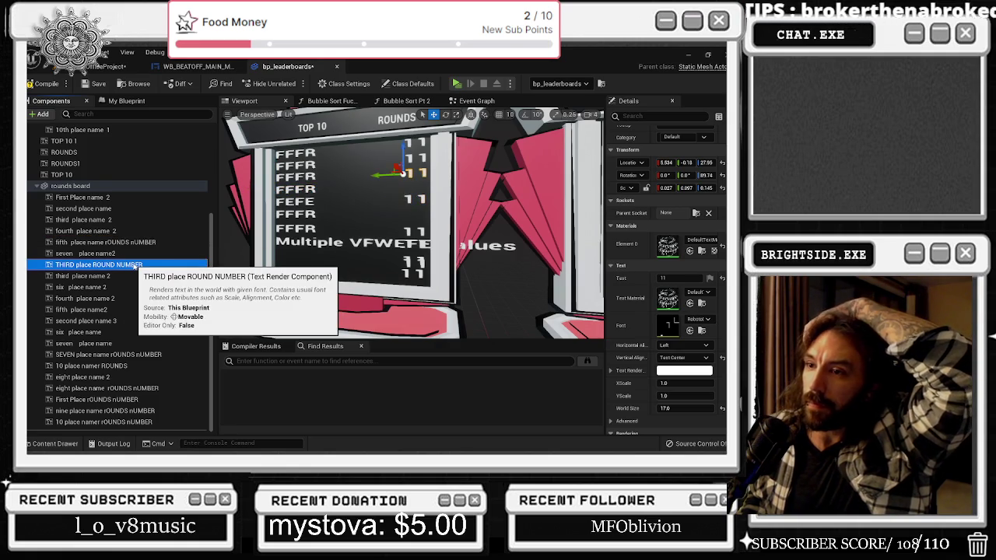
click(127, 242)
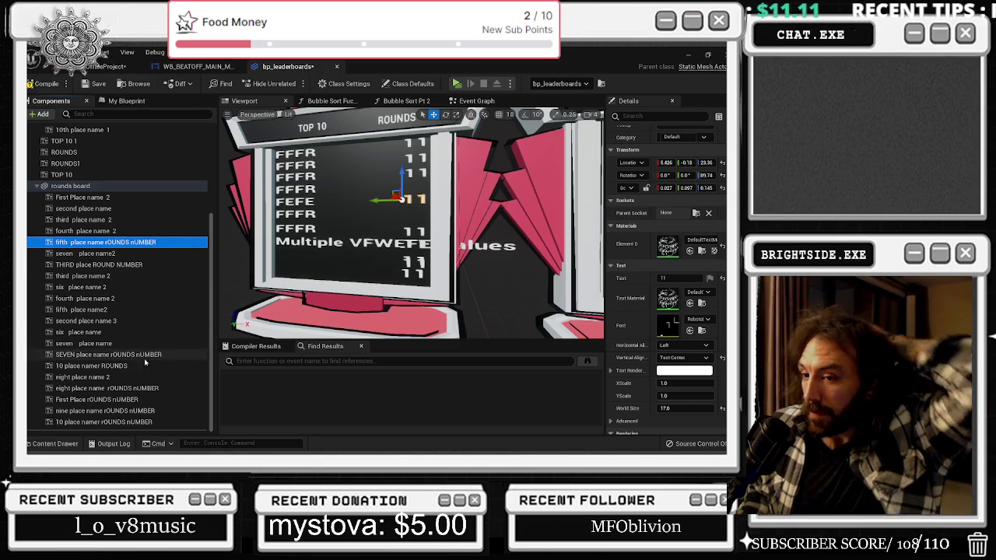
click(122, 422)
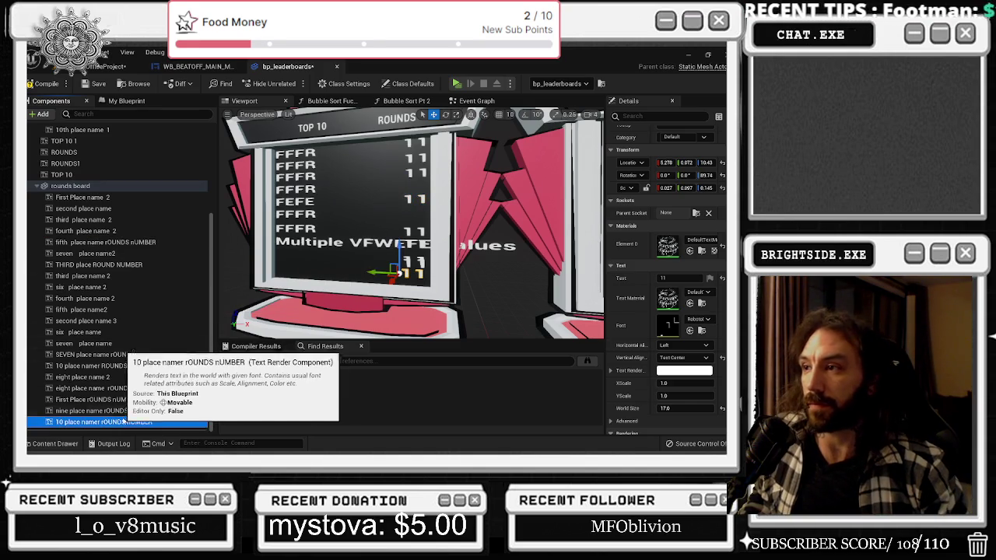
click(127, 411)
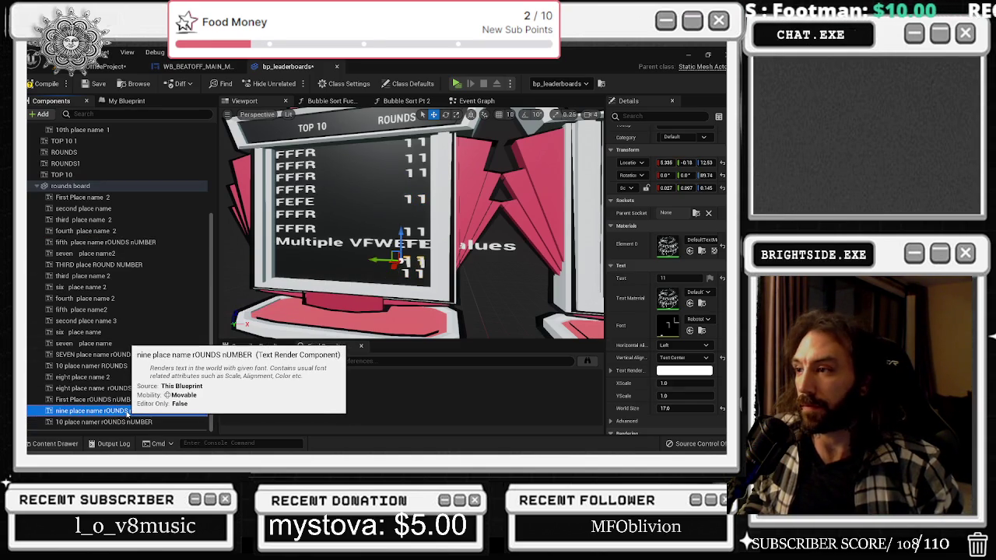
click(129, 400)
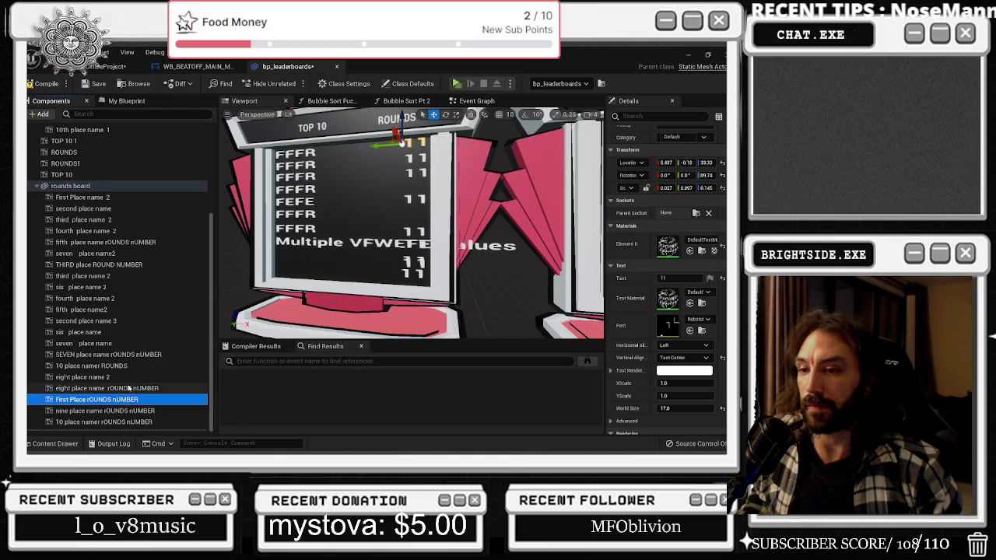
click(129, 388)
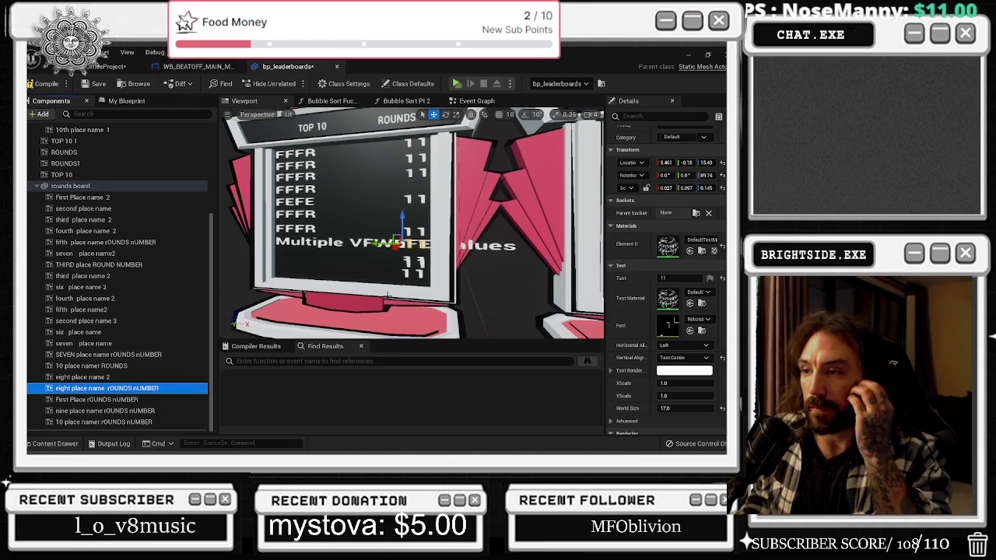
drag(398, 215, 379, 249)
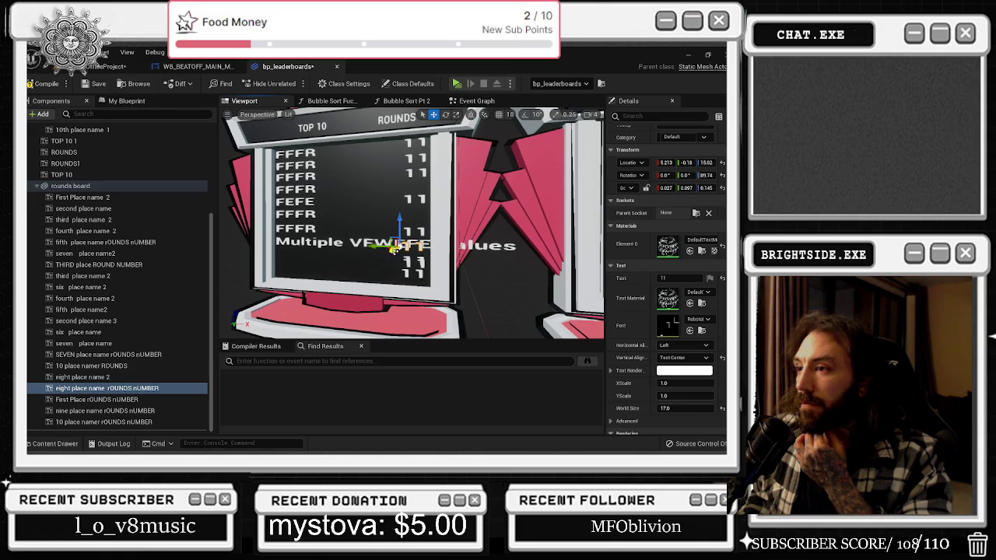
Delete the nine place name rOUNDS nUMBER text component
click(410, 264)
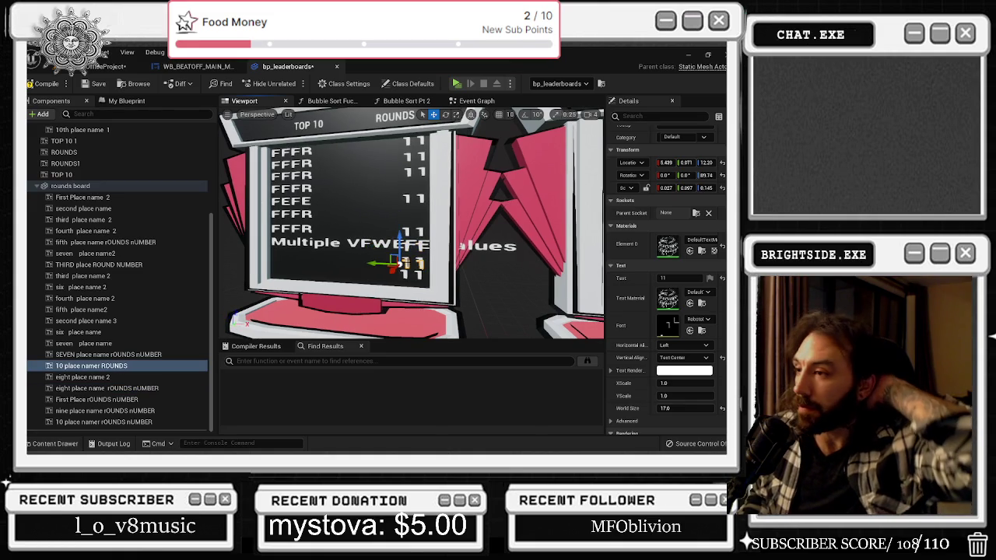
click(404, 265)
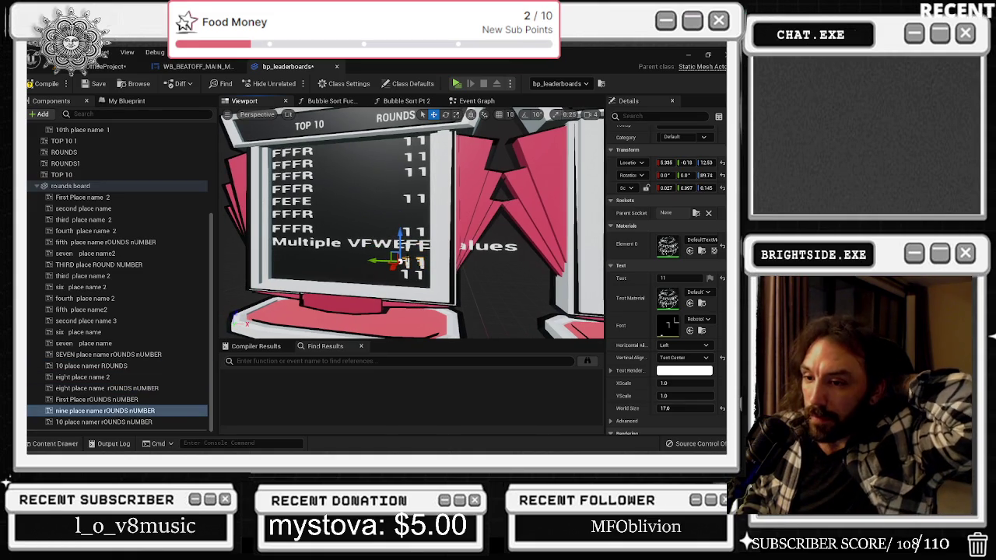
click(405, 272)
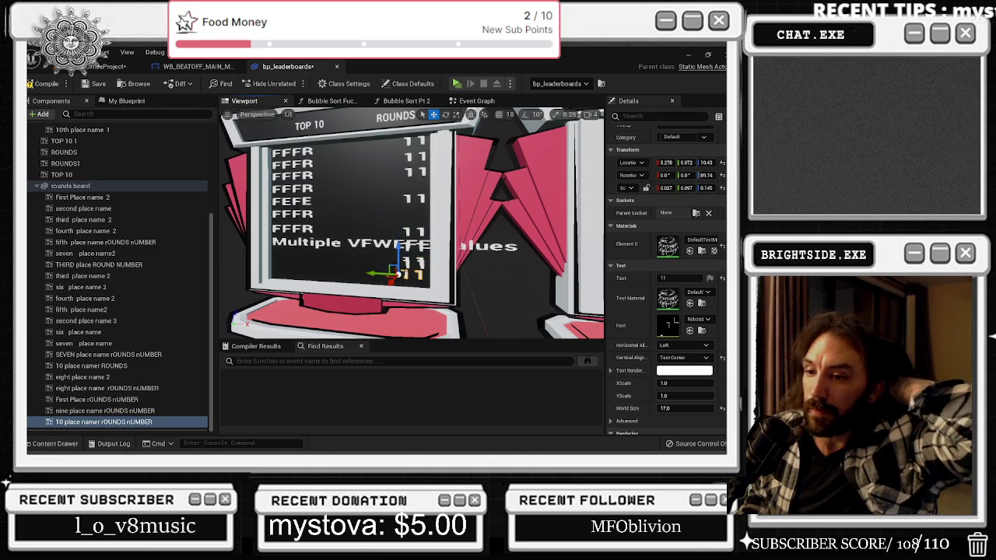
click(405, 260)
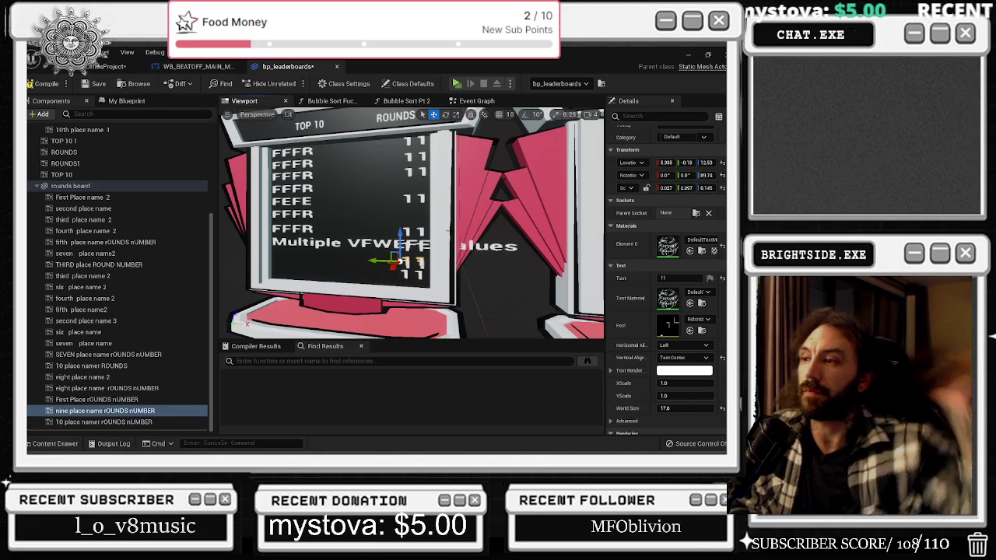
key(Delete)
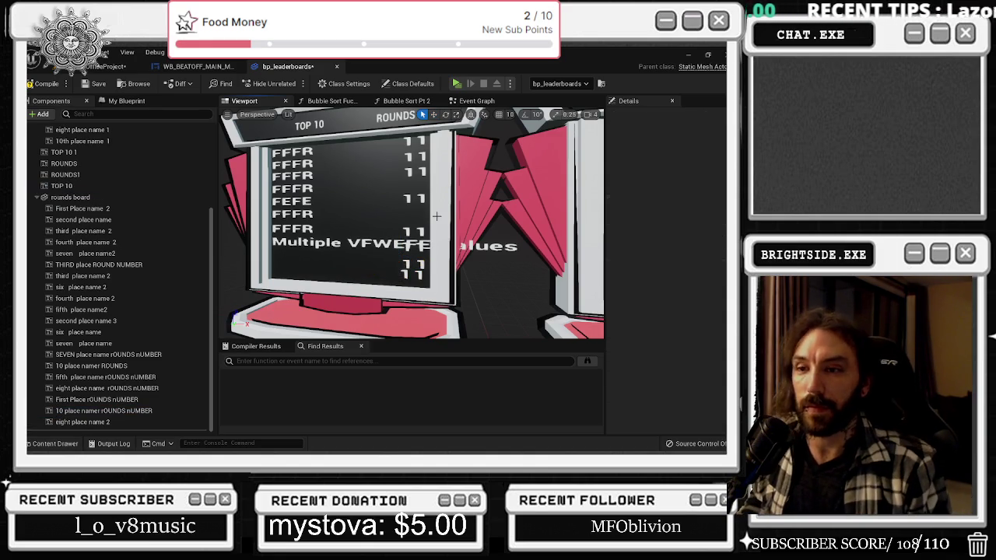
click(412, 140)
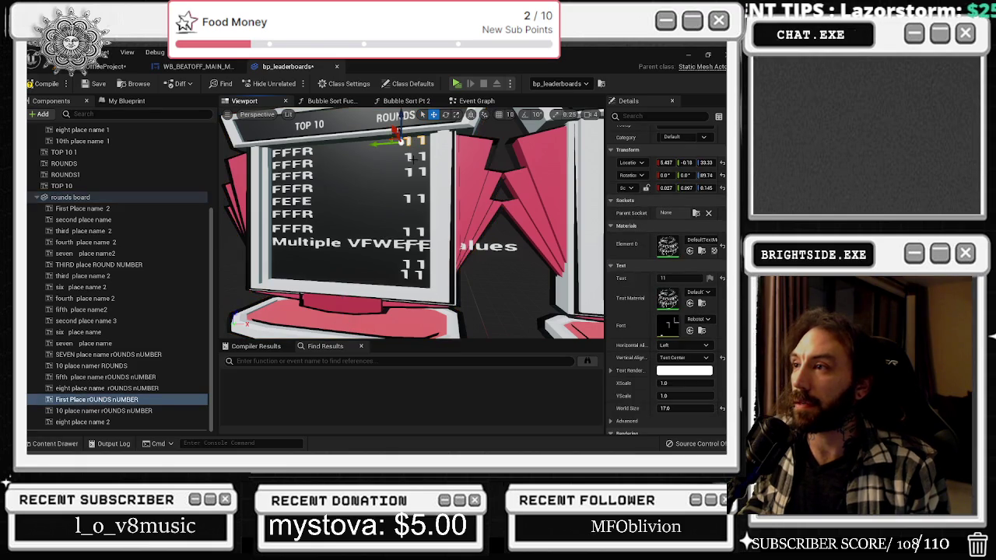
click(403, 156)
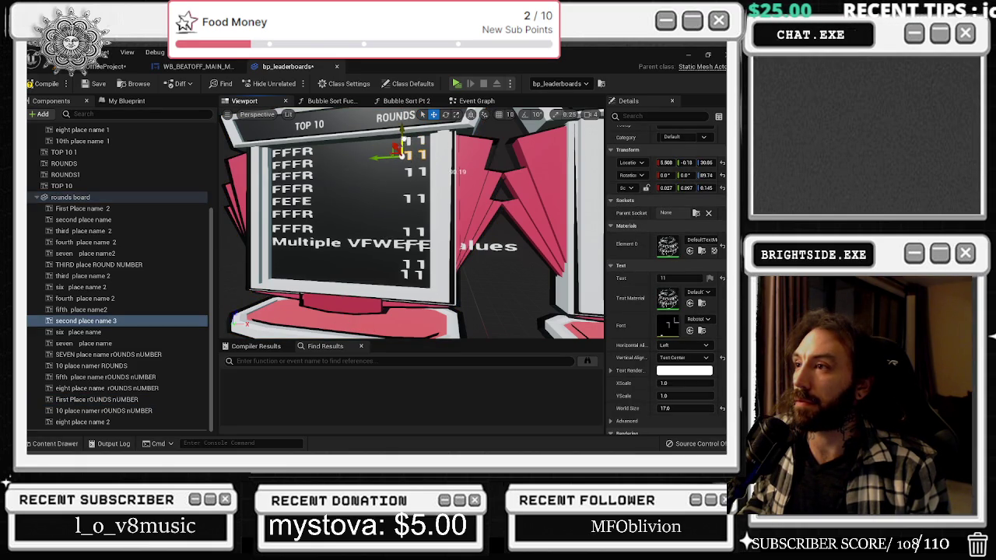
click(406, 171)
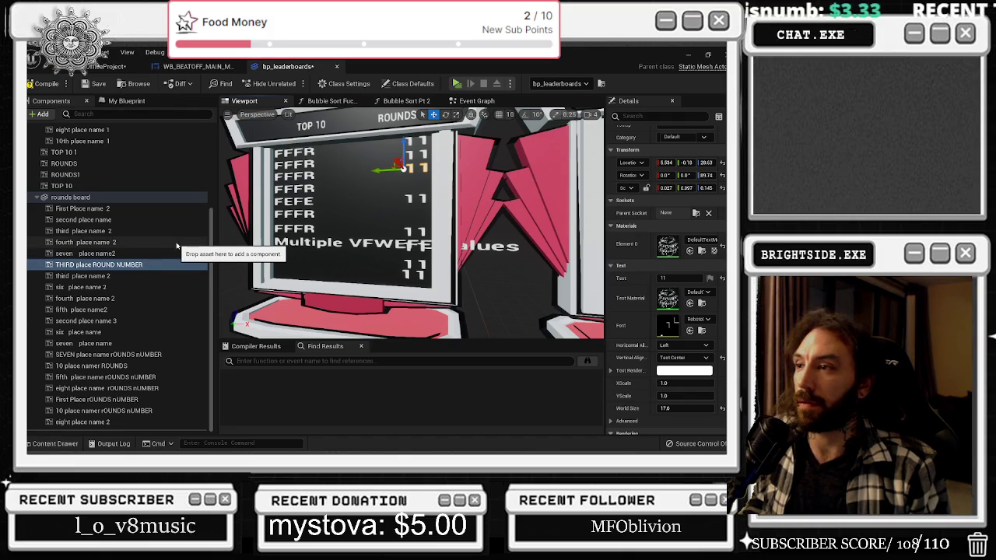
click(177, 245)
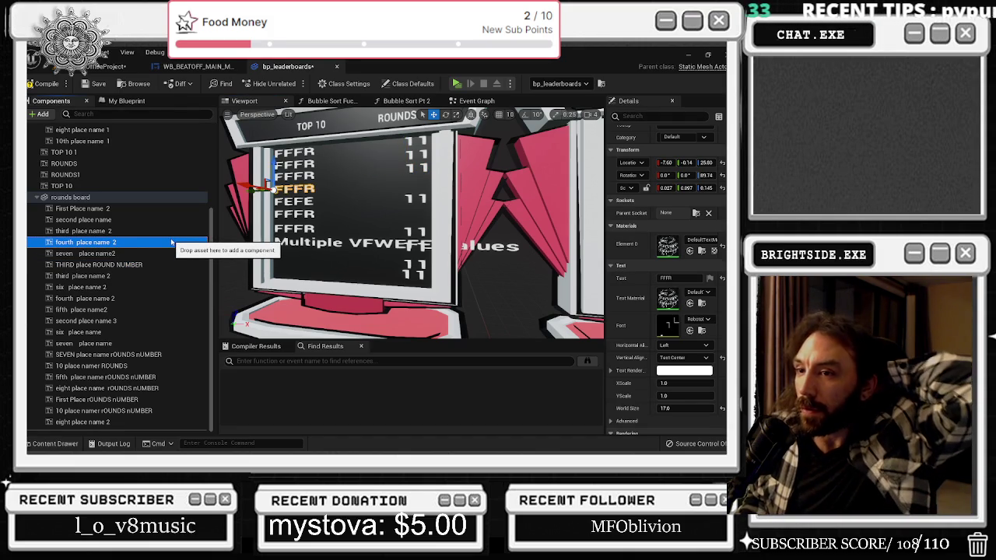
click(147, 231)
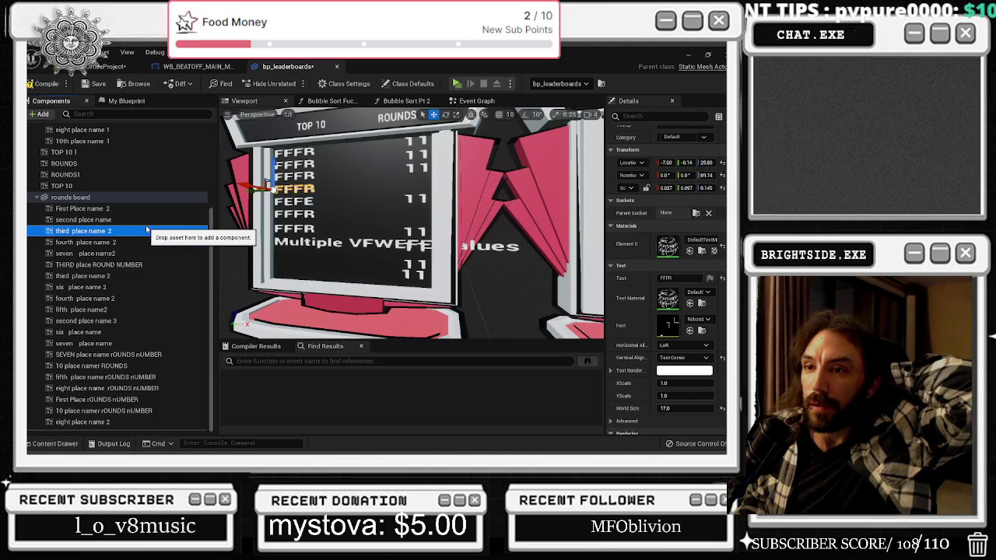
click(128, 244)
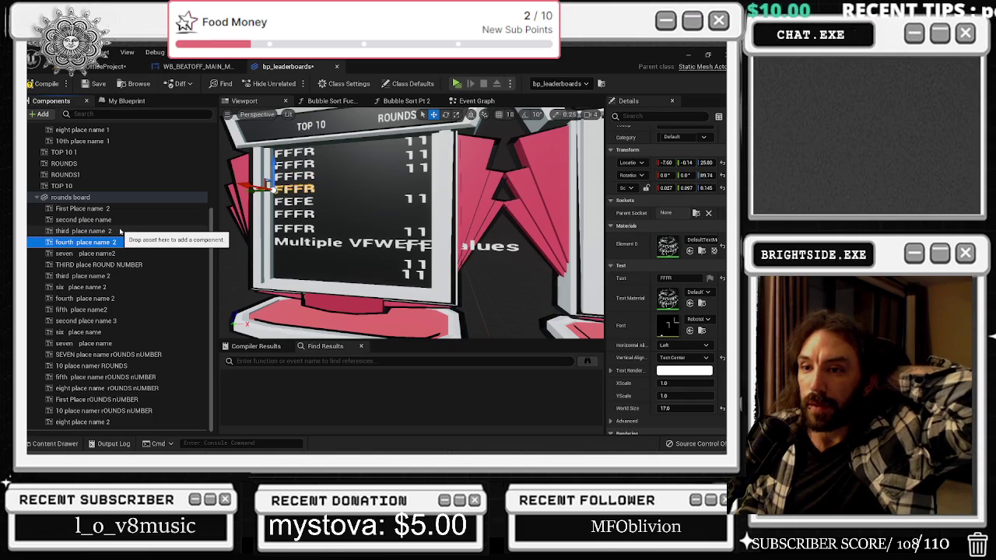
click(115, 311)
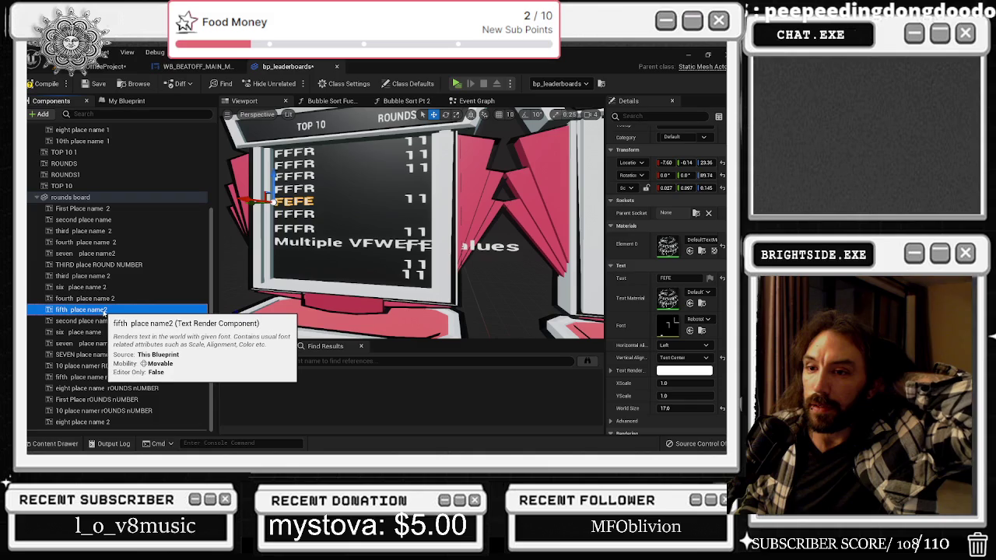
click(101, 332)
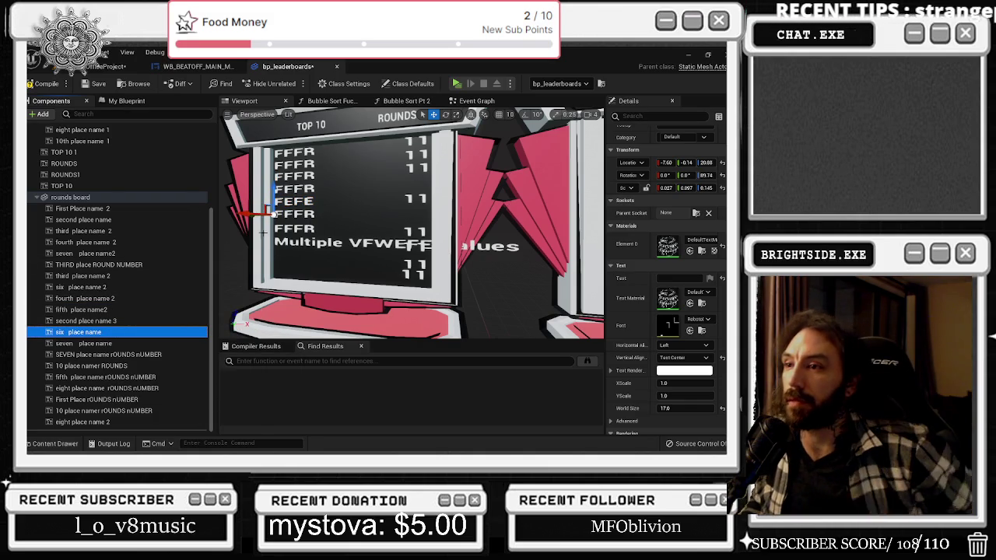
drag(253, 216, 311, 214)
key(ctrl+z)
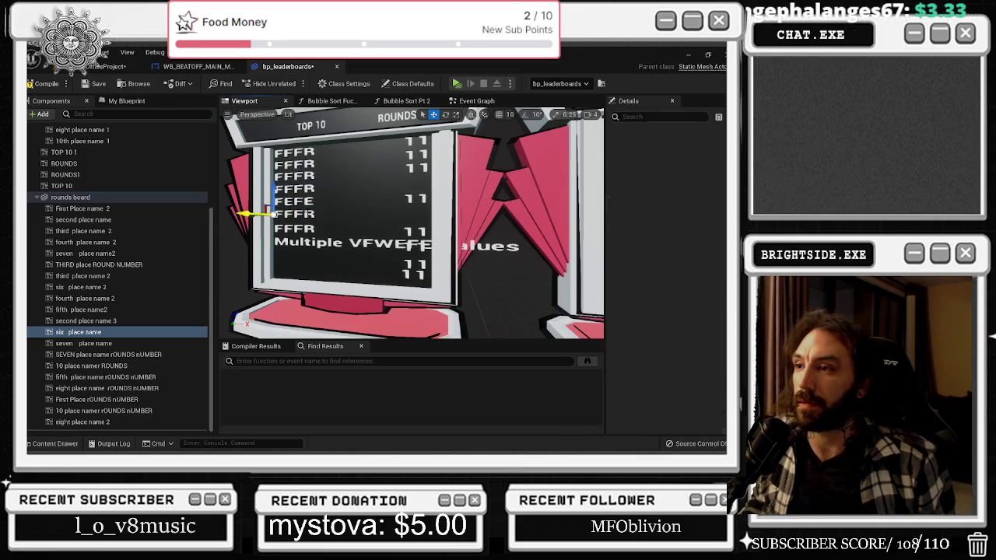
click(298, 212)
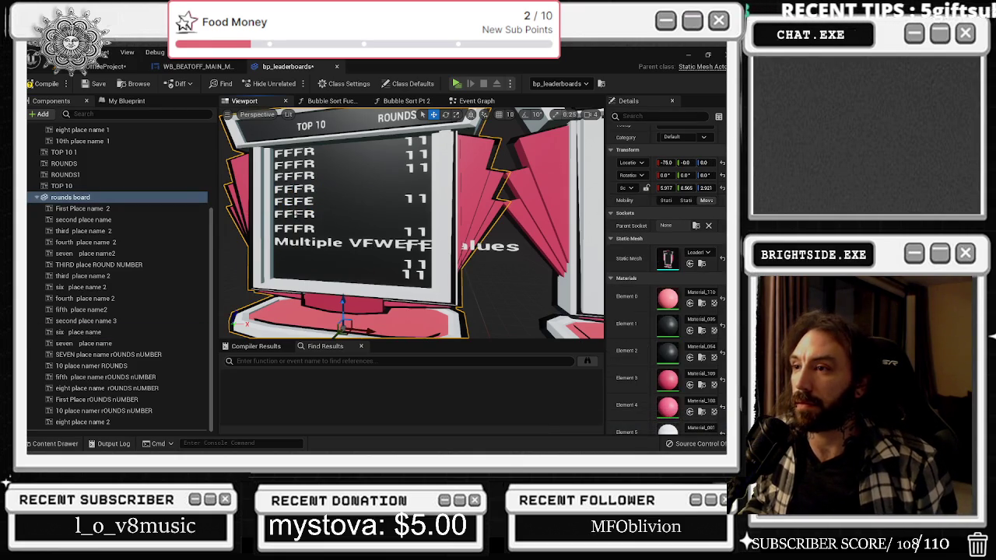
click(298, 213)
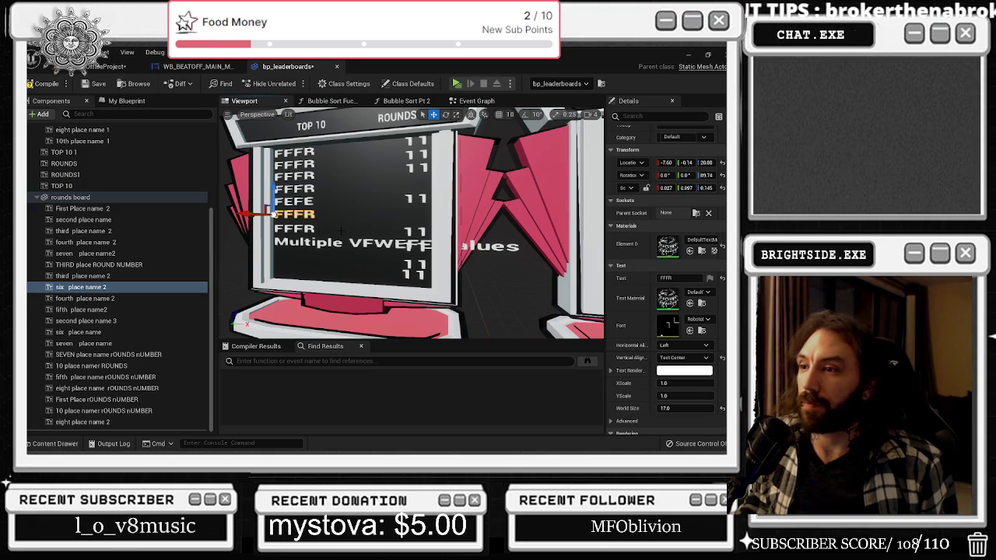
click(296, 228)
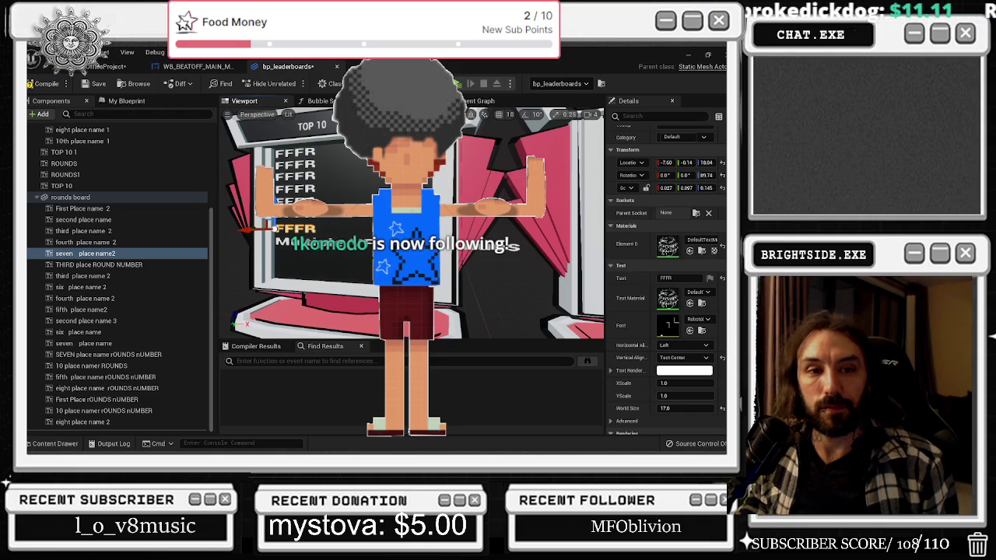
key(alt+Tab)
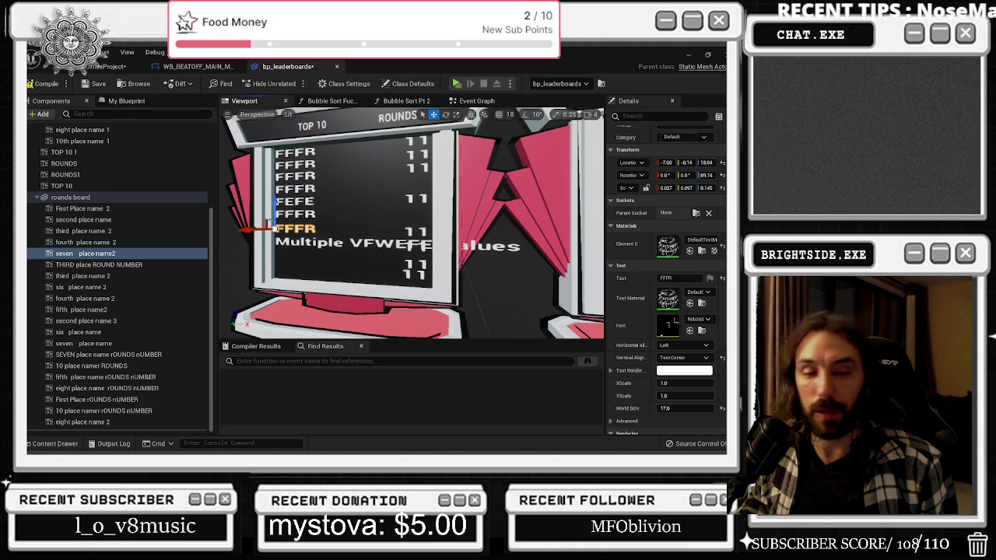
click(108, 254)
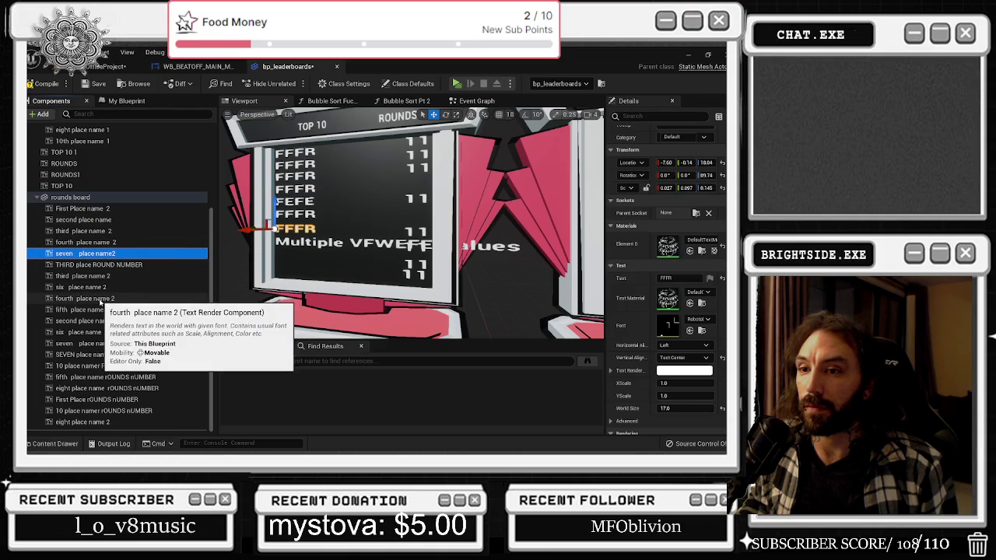
click(87, 310)
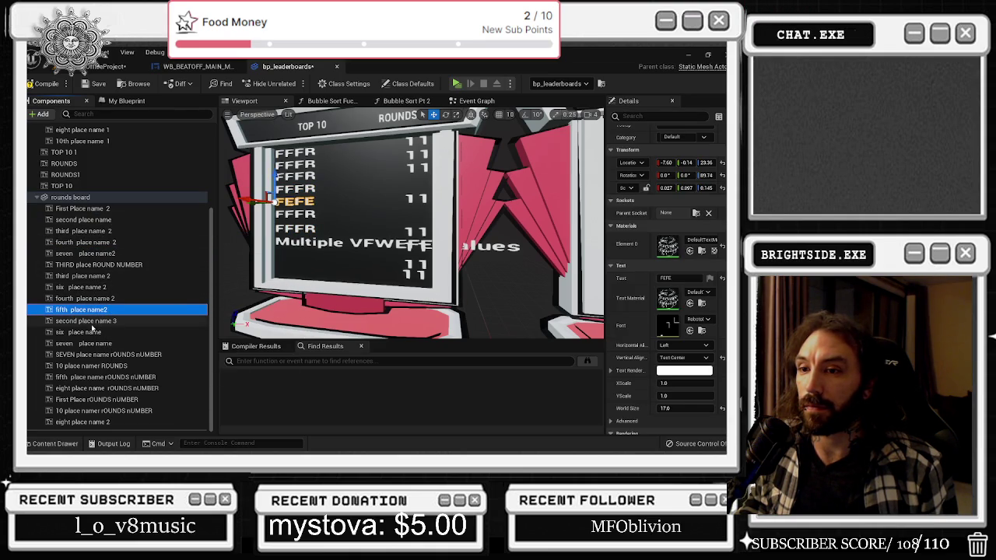
click(90, 332)
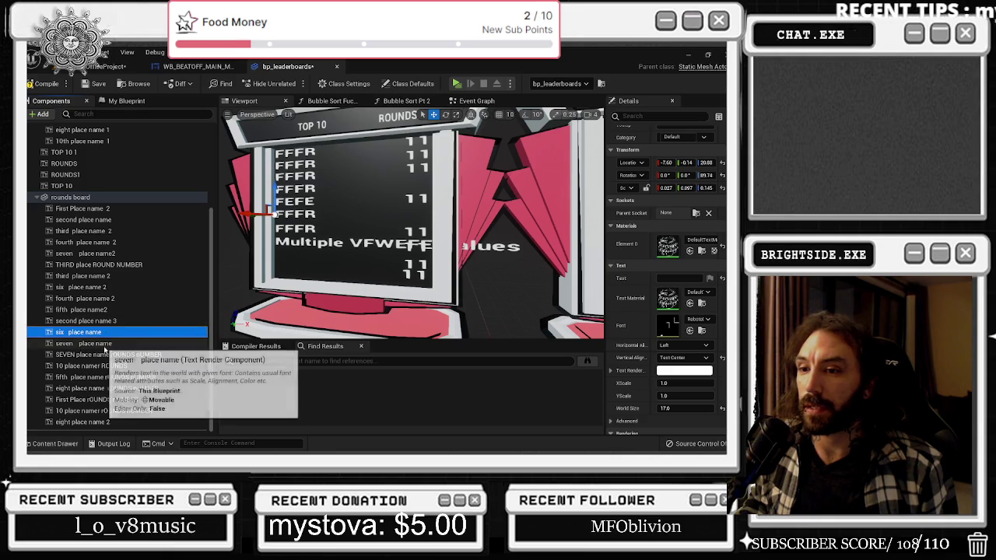
click(105, 345)
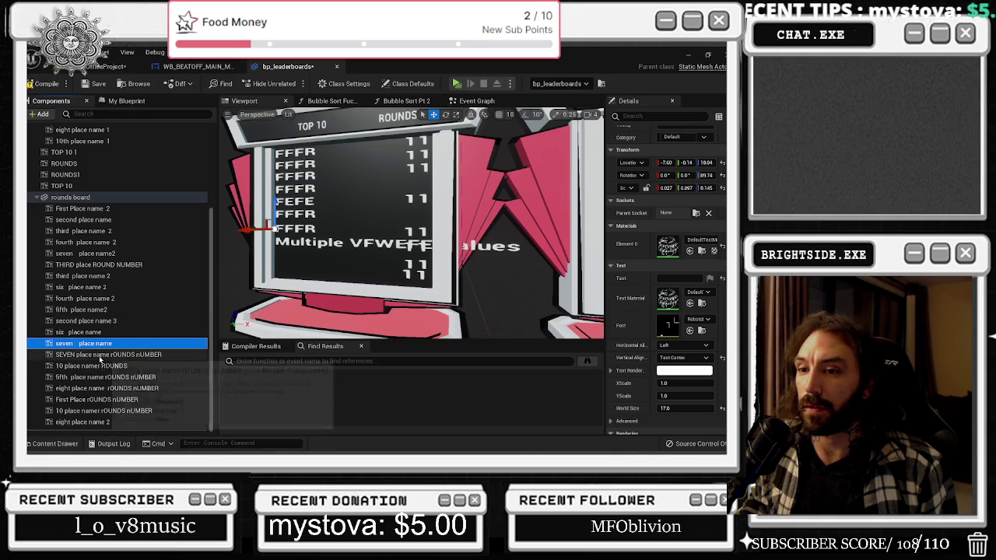
click(102, 355)
click(95, 389)
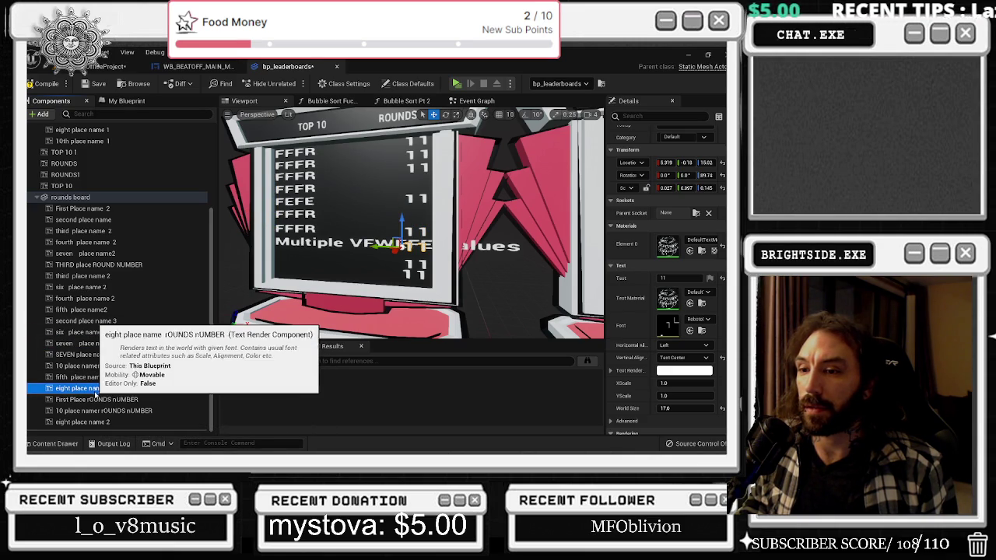
click(101, 399)
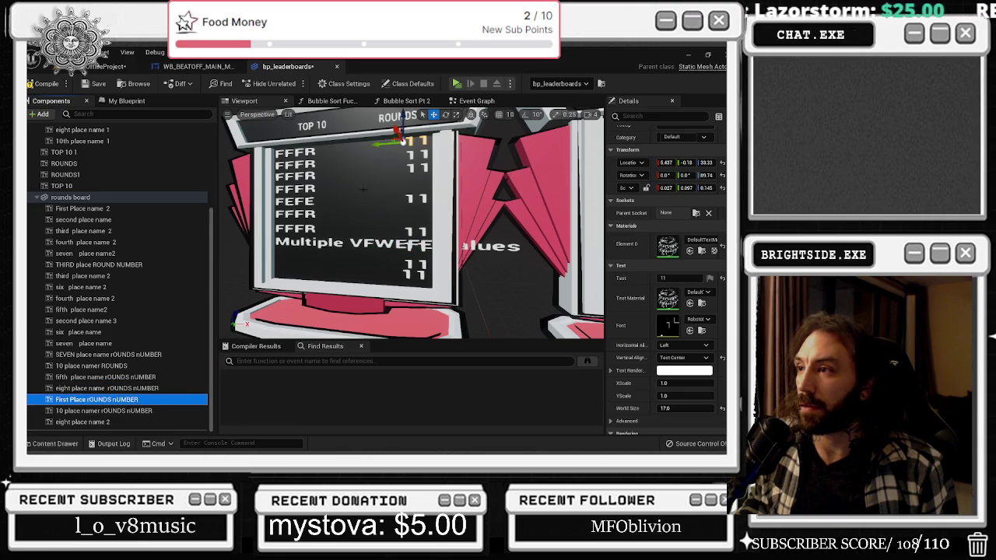
click(94, 208)
key(Down)
key(Down)
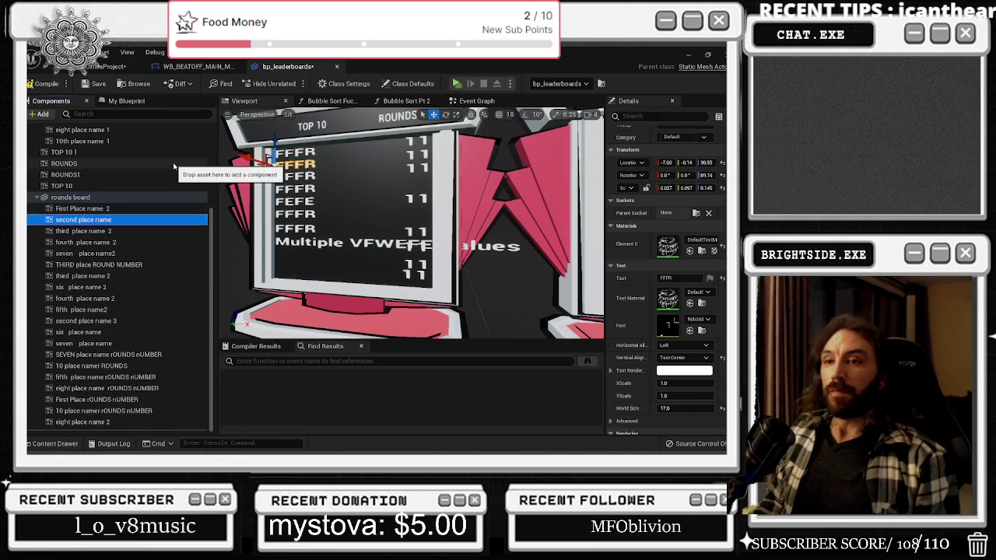
key(Down)
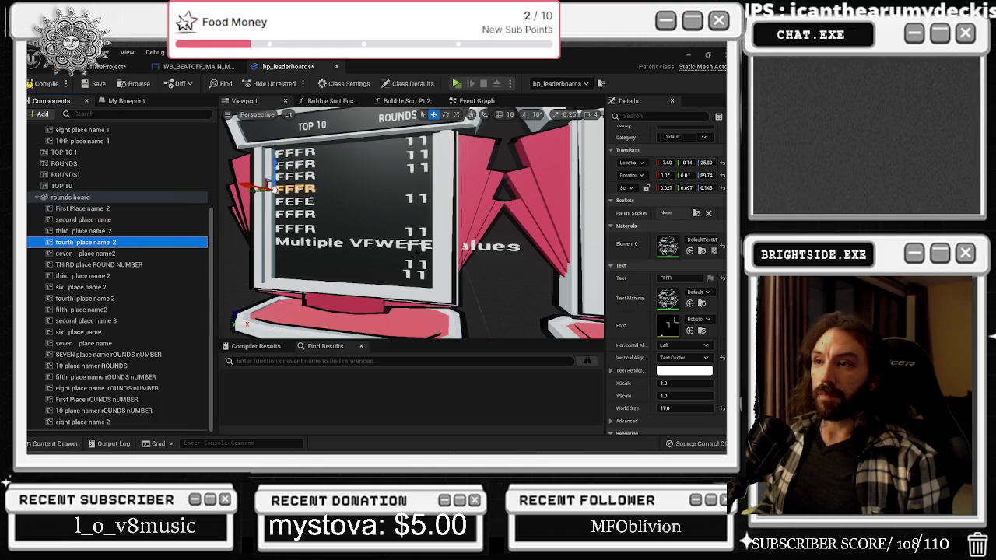
key(Up)
key(Up)
key(Down)
key(Down)
key(Down)
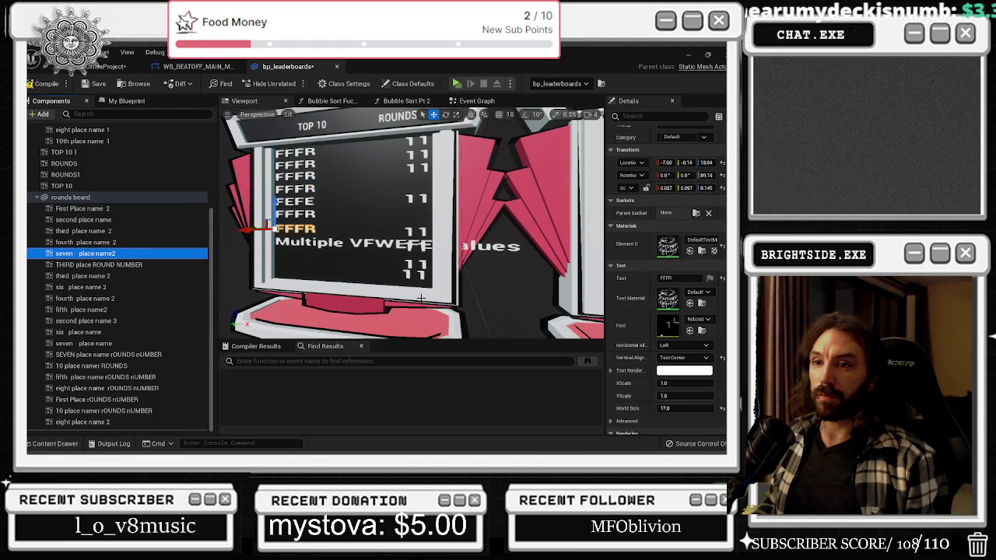
click(101, 309)
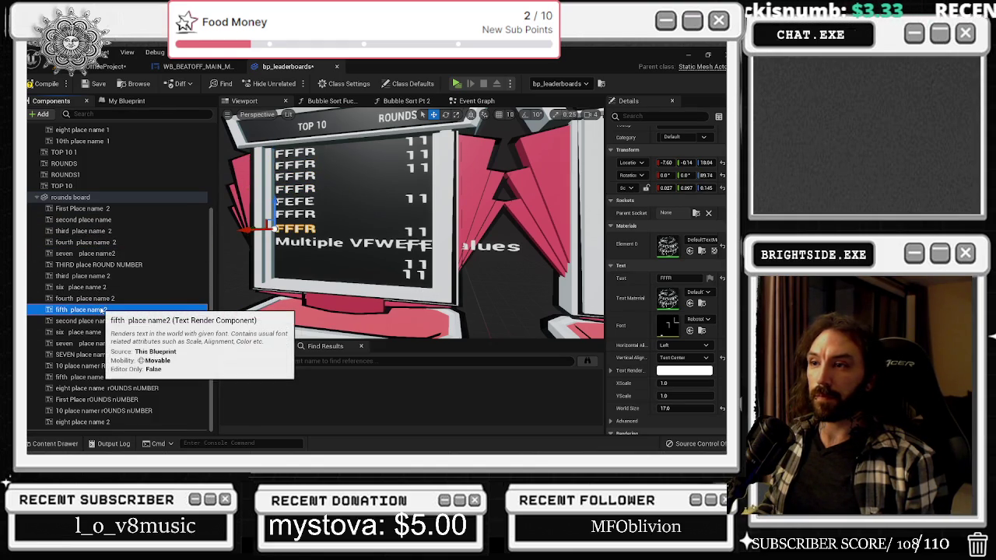
key(Up)
key(Up)
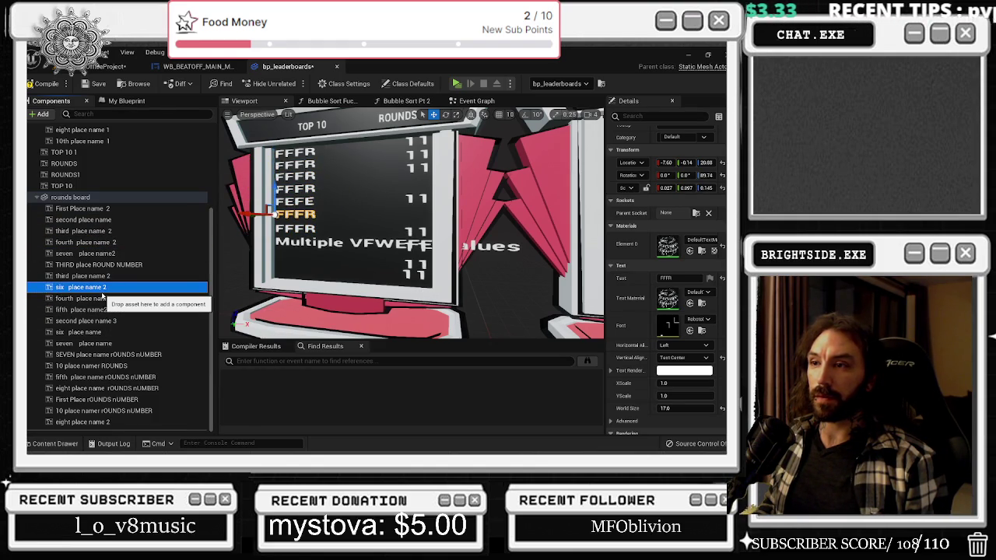
key(Up)
key(Up)
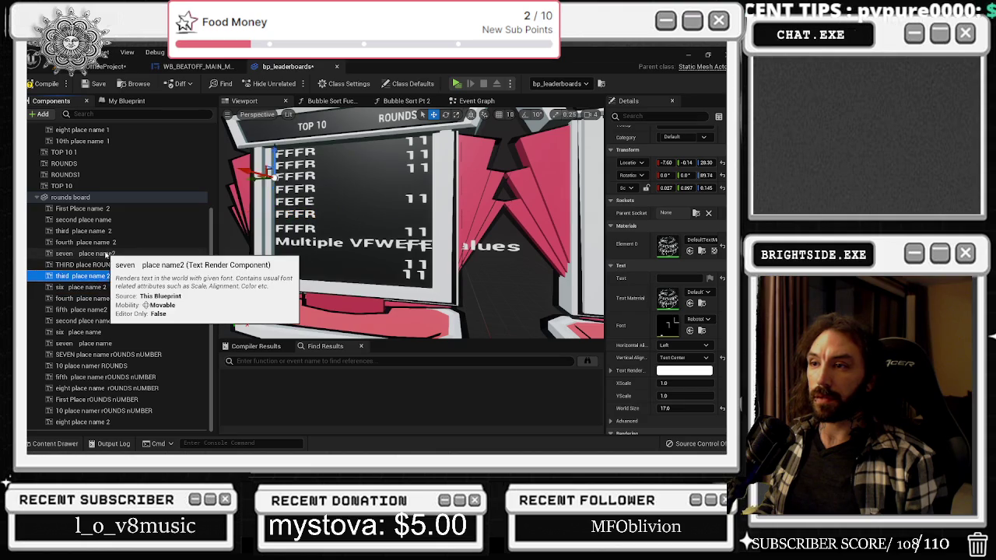
click(106, 254)
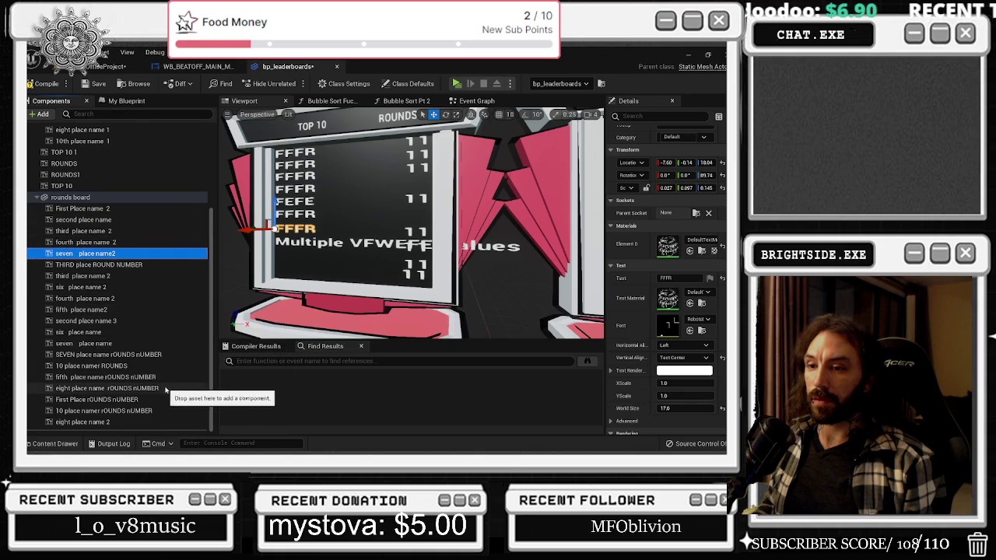
click(124, 423)
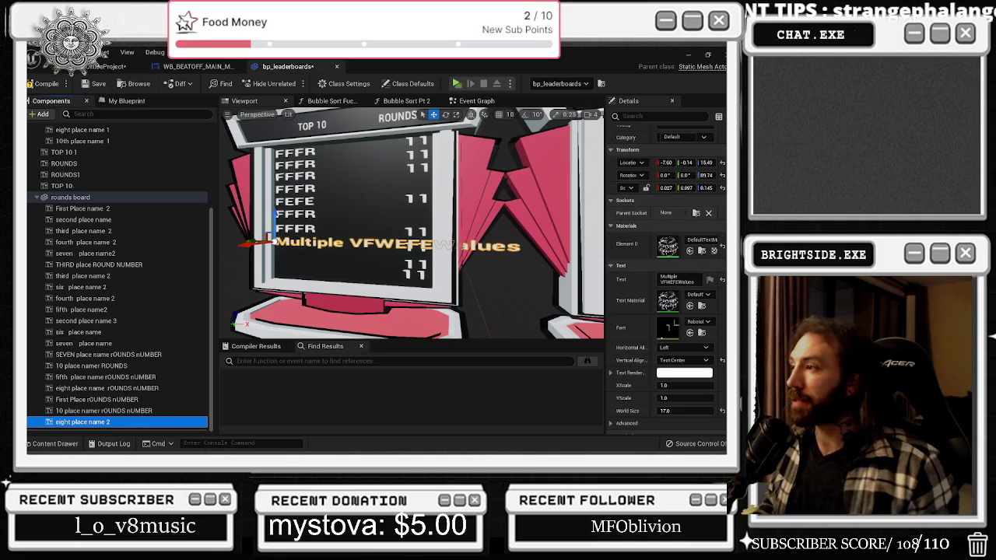
Change the eighth-place name text to read FFFR
click(676, 278)
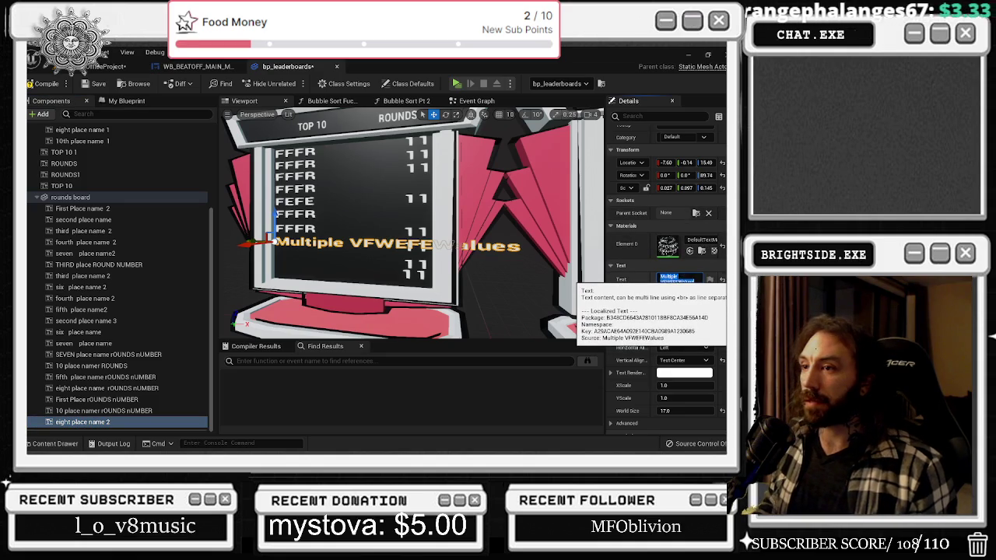
text(FFFR)
key(Return)
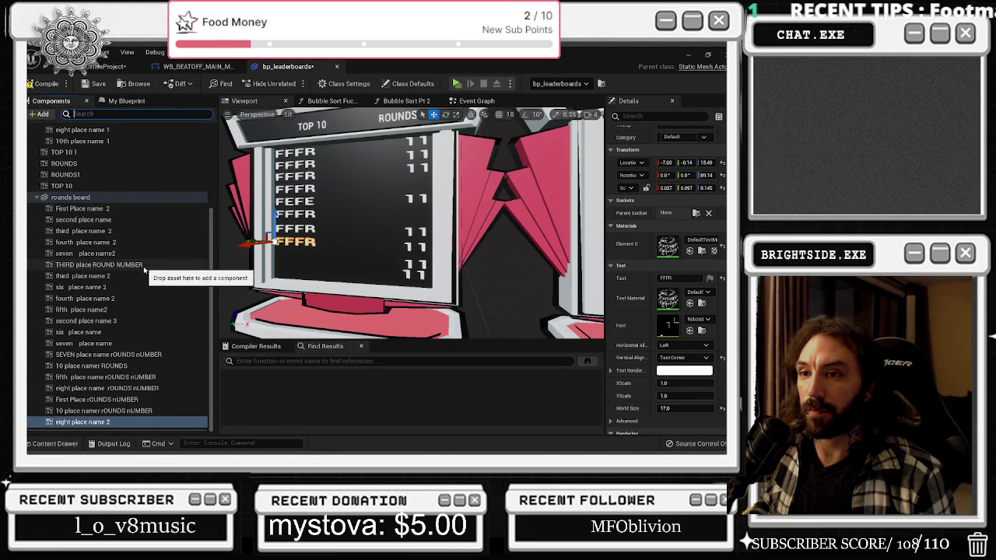
Search the Components list for NIN to find the ninth-place name
click(141, 255)
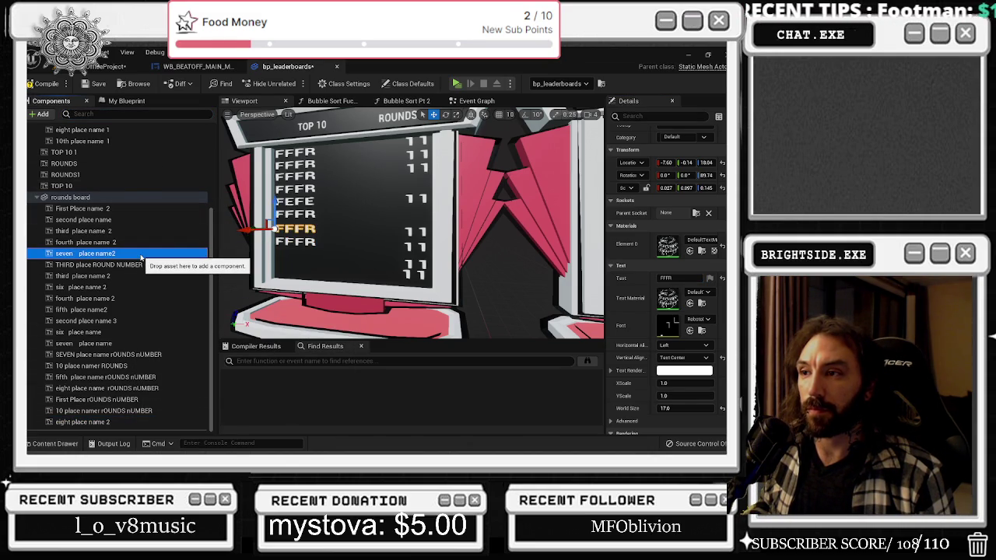
click(121, 424)
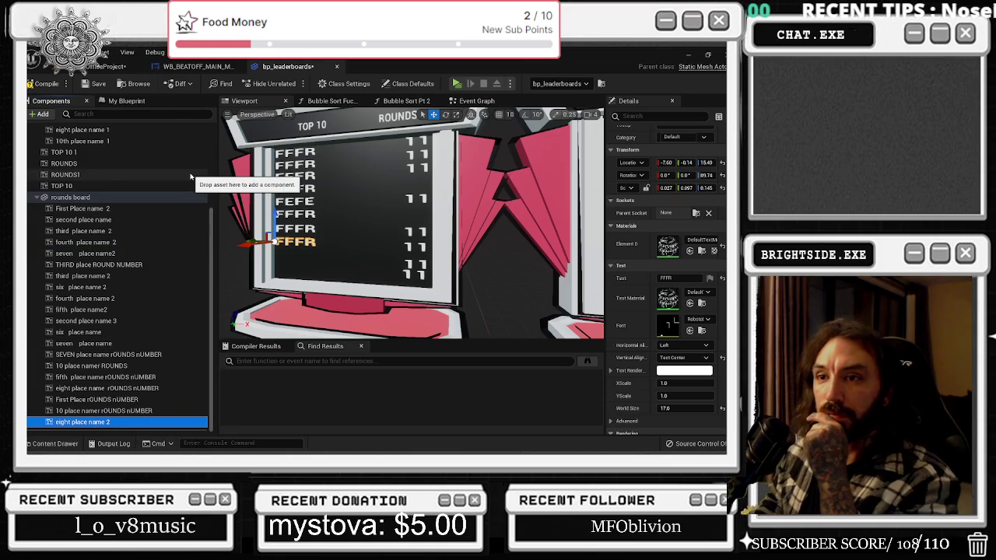
click(136, 113)
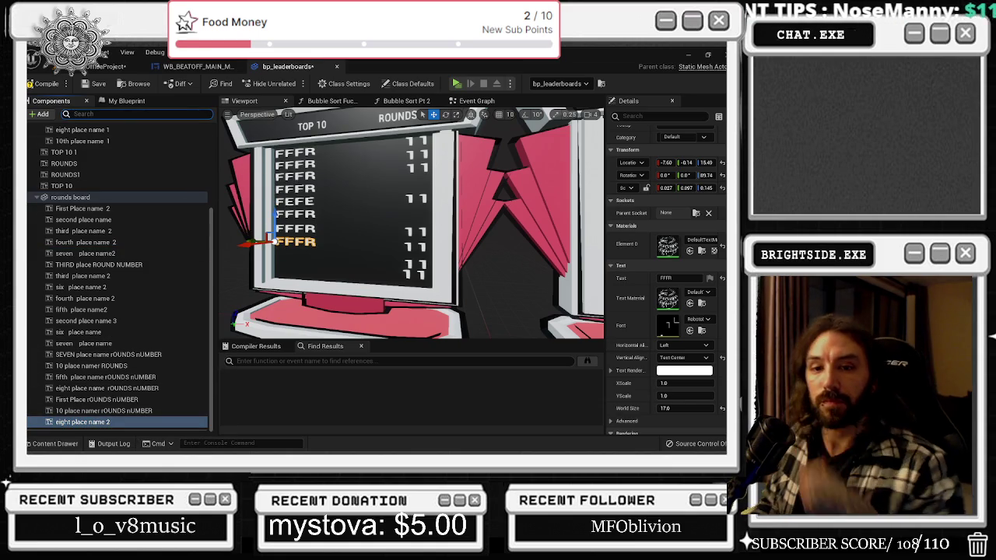
text(NIN)
click(82, 164)
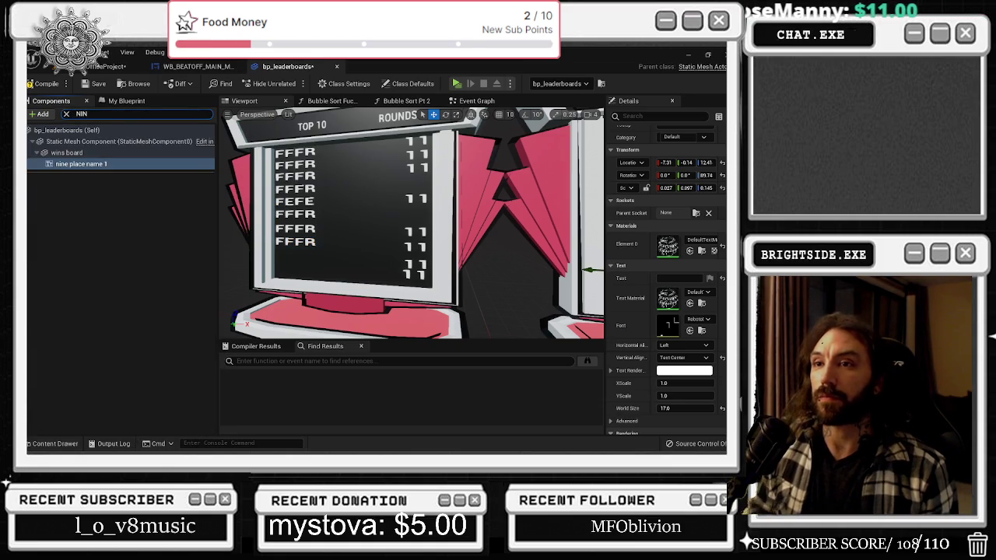
Select nine place name 1, edit its displayed text and frame it in the viewport
click(68, 164)
click(679, 278)
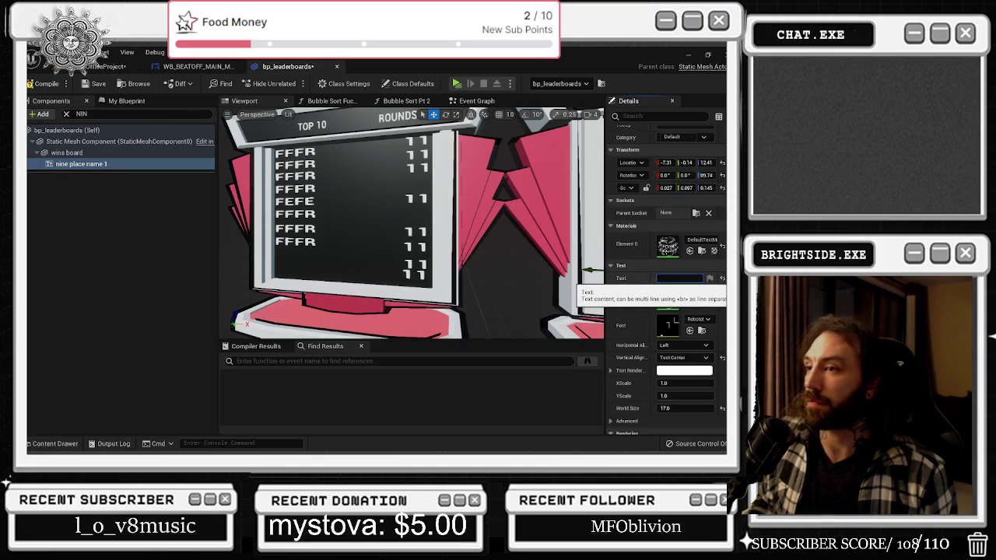
text(FFFR)
drag(479, 269, 466, 311)
key(f)
scroll(411, 226, down, 4)
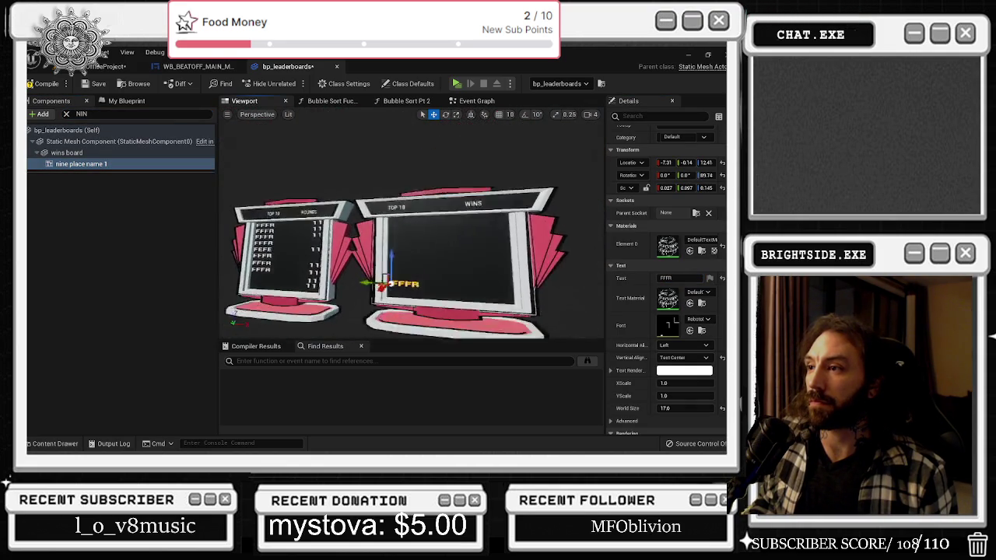
Drag the eight place name 3 FFFR text down into the board's bottom row
click(65, 115)
click(85, 265)
key(f)
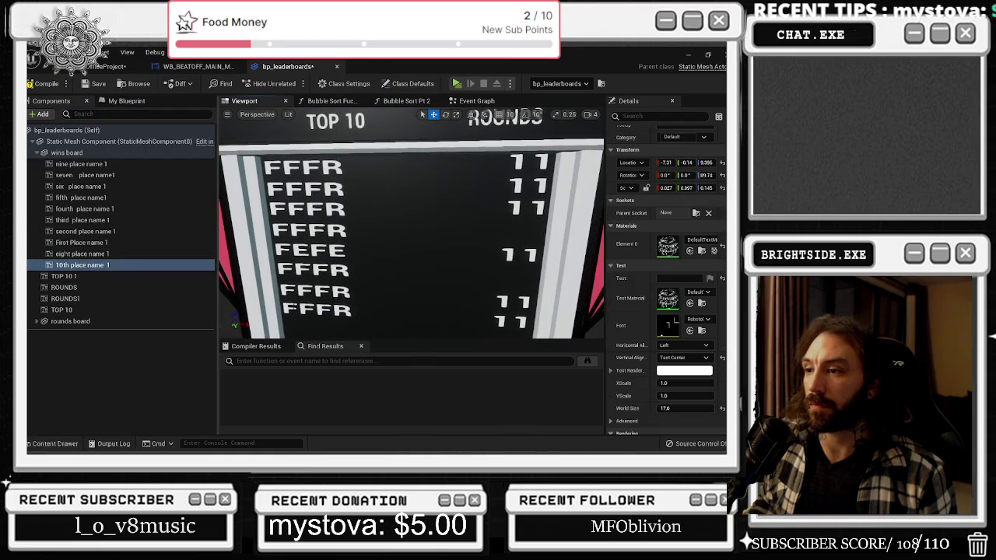
scroll(411, 223, down, 5)
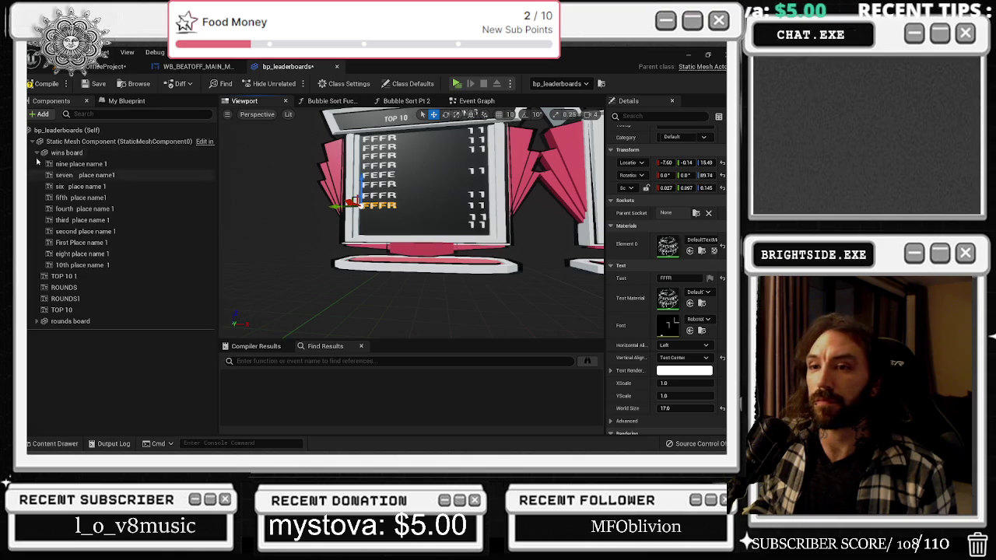
click(137, 103)
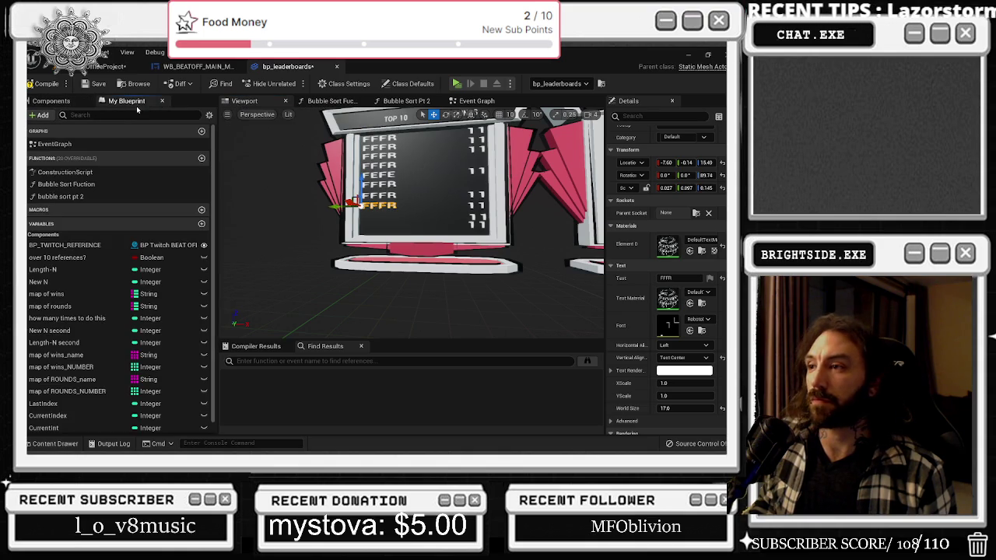
click(53, 101)
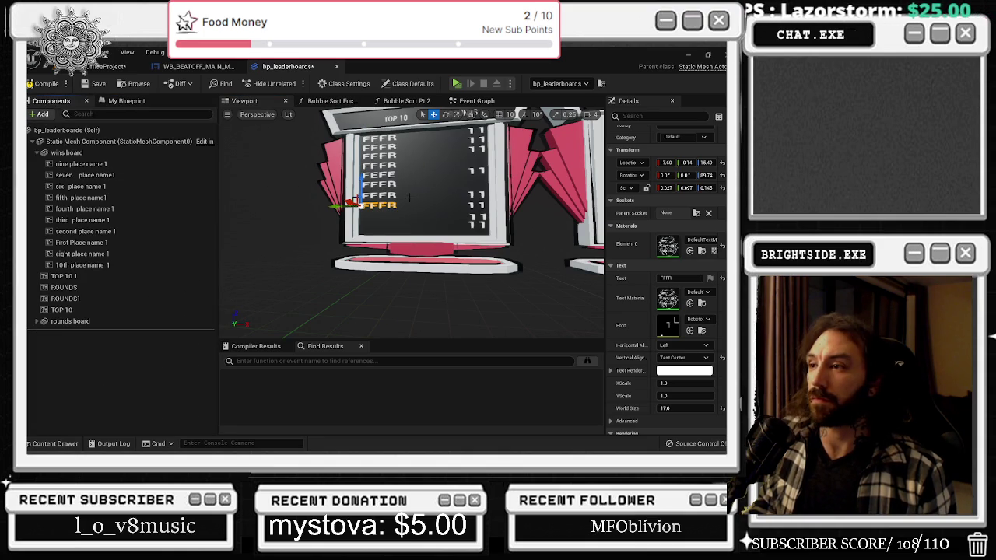
drag(409, 198, 433, 198)
click(361, 213)
drag(341, 193, 340, 203)
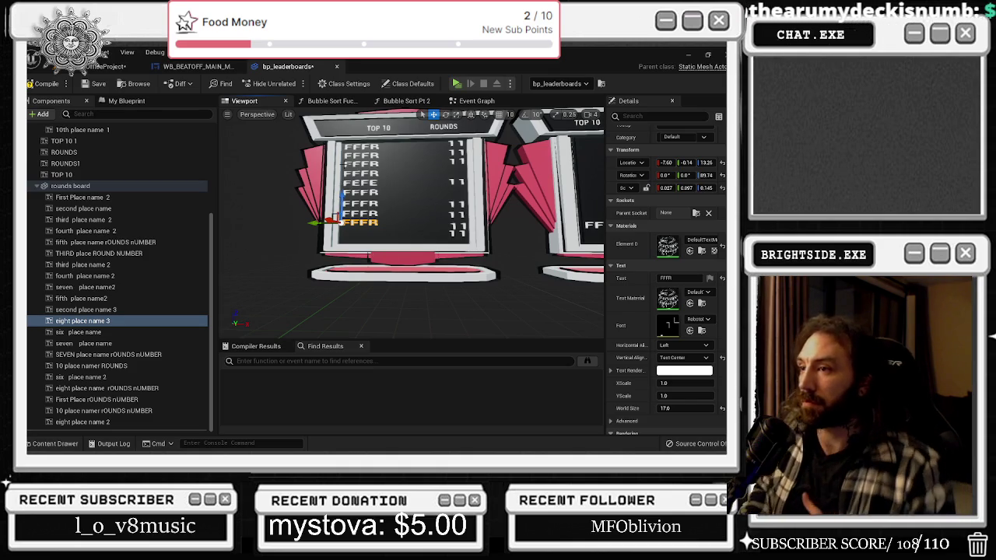
Try renaming the eight place name 3 component, which leaves its name unchanged
click(146, 322)
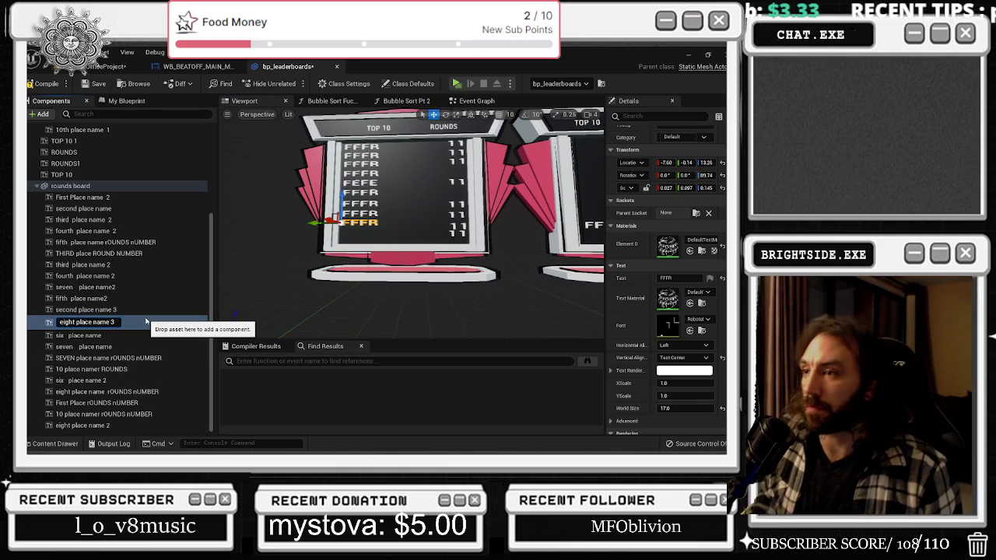
key(BackSpace)
text(2)
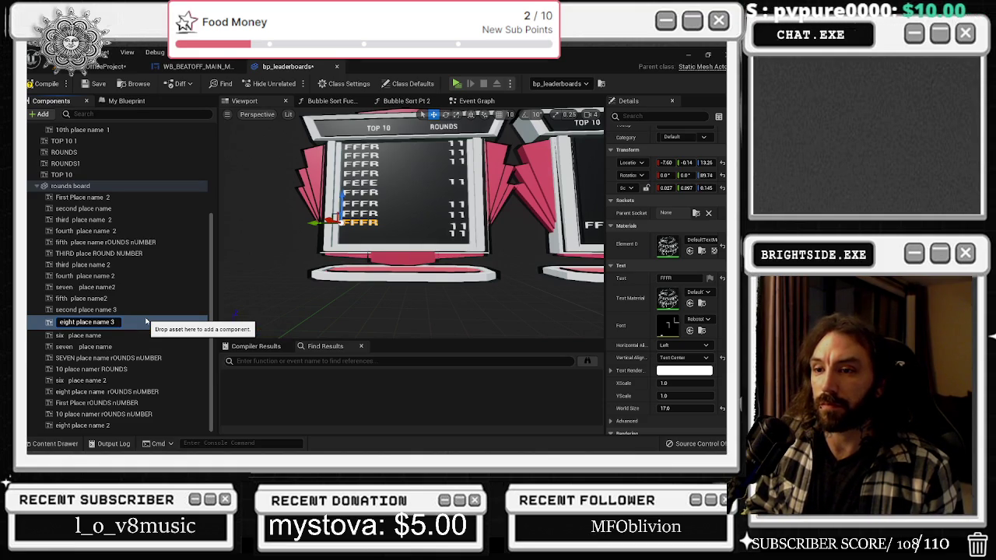
key(Return)
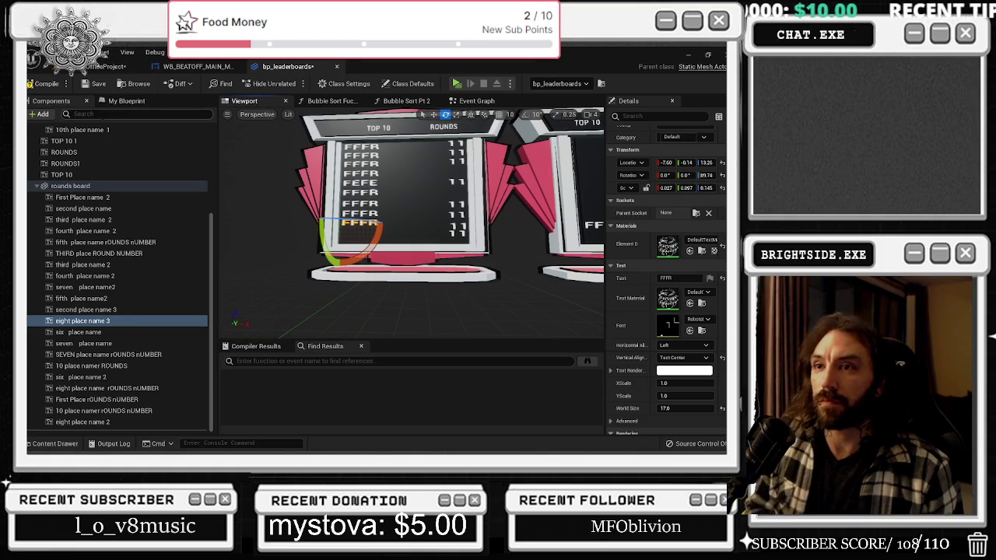
Filter the components by EIGHT and look through the eighth-place name and number texts
click(140, 114)
text(EIGHT)
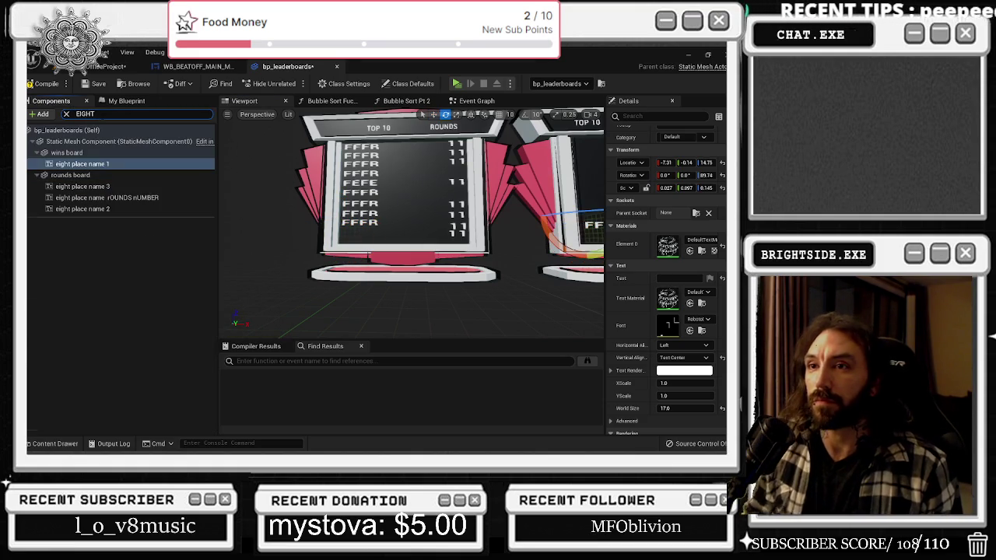
click(124, 197)
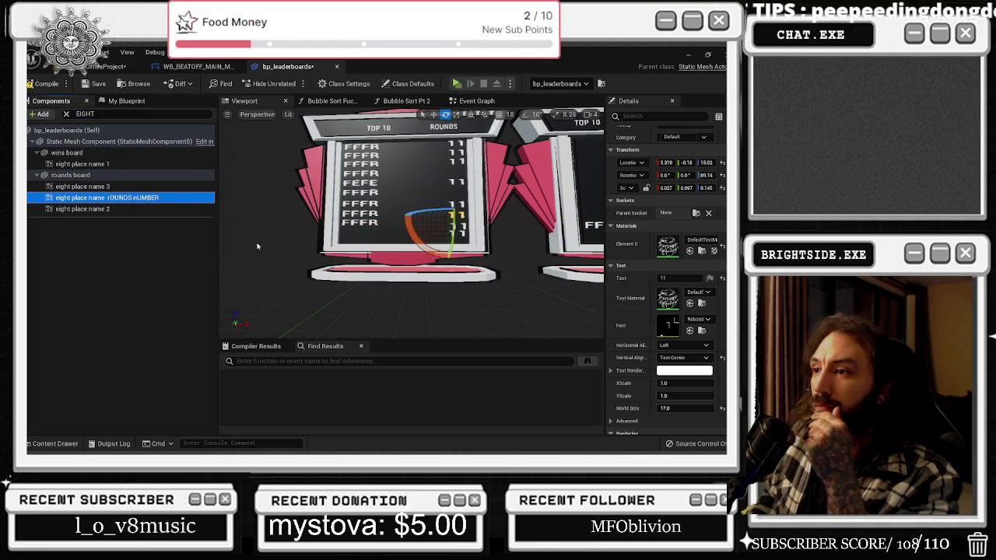
click(109, 209)
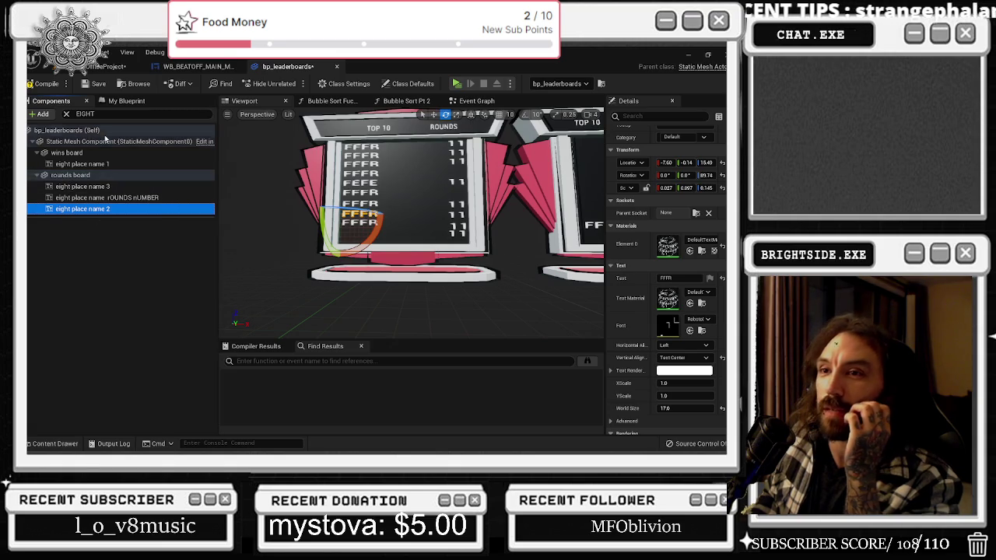
click(109, 164)
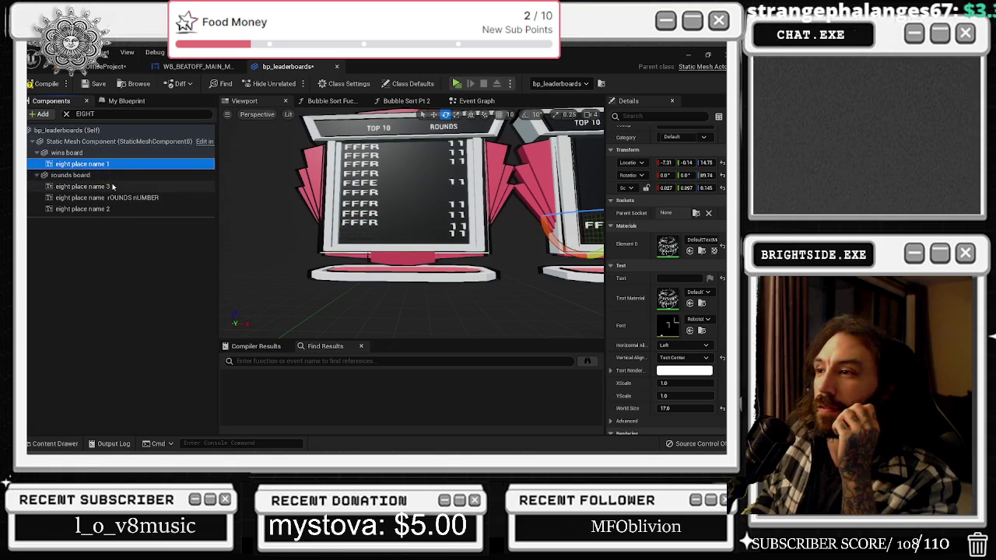
click(113, 187)
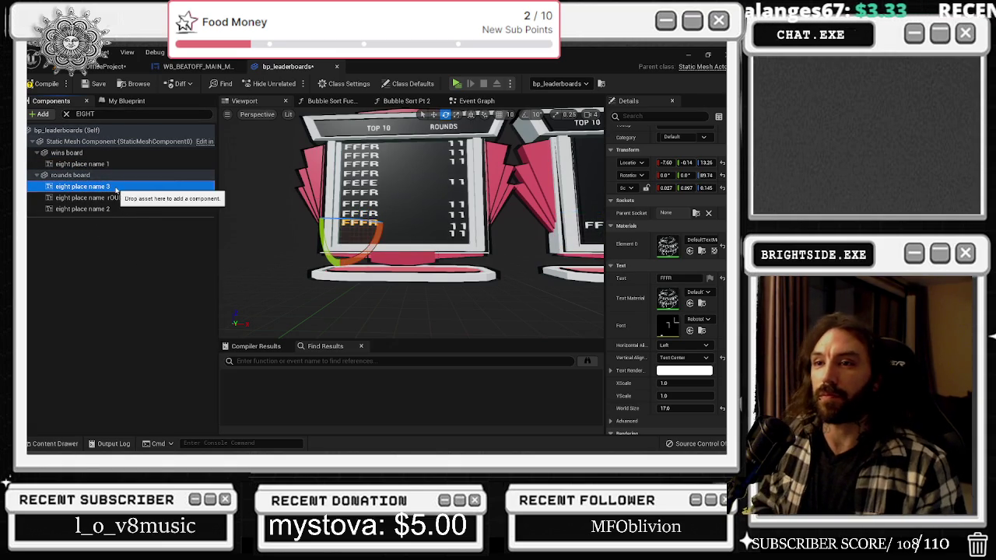
Rename the eight place name 3 component to NINE place name 2
click(115, 189)
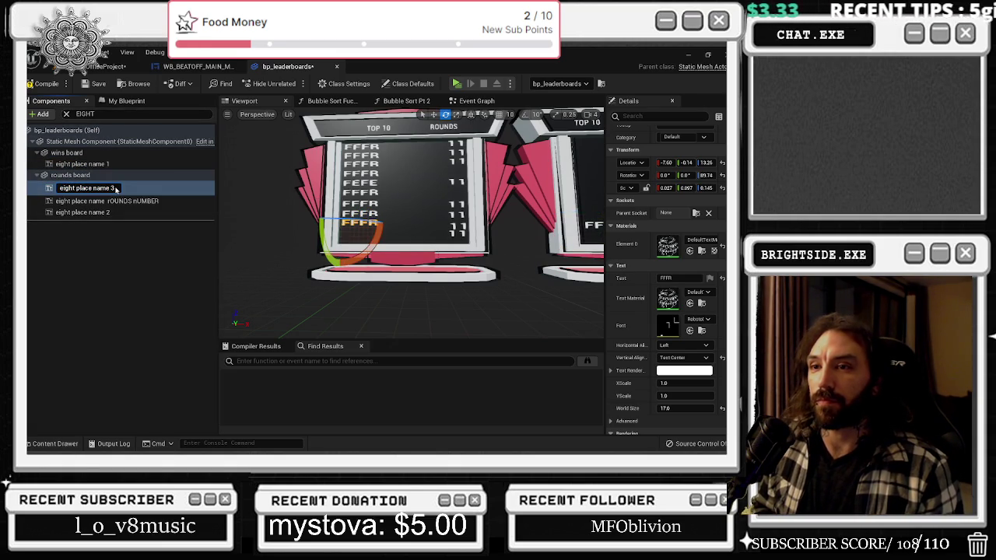
key(BackSpace)
key(BackSpace)
key(BackSpace)
text(nINE)
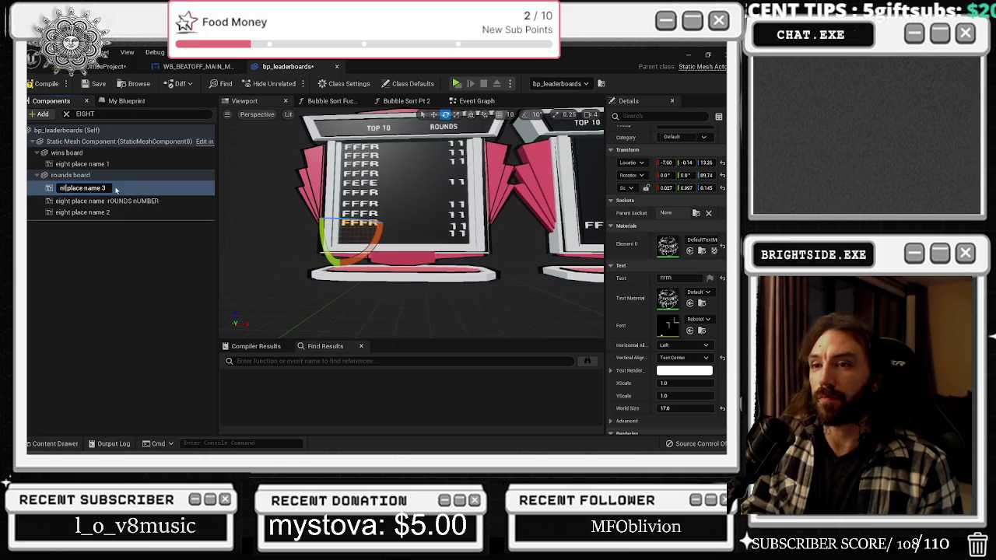
key(BackSpace)
key(BackSpace)
key(BackSpace)
text(NINE)
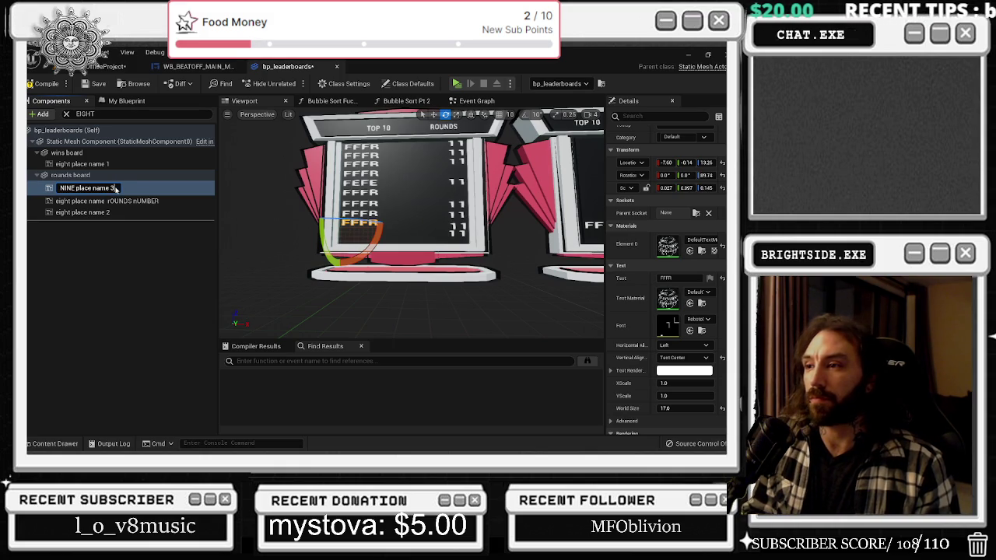
key(BackSpace)
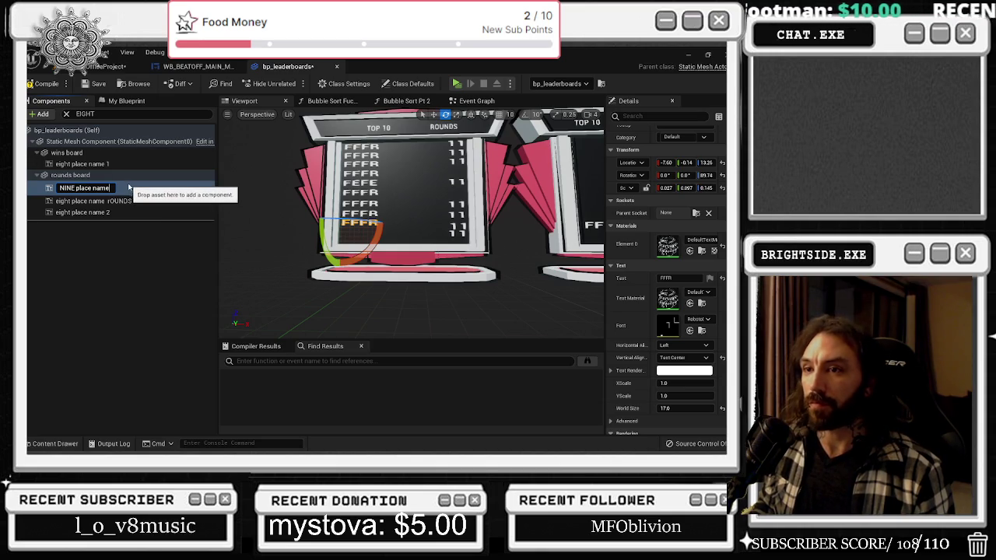
key(Return)
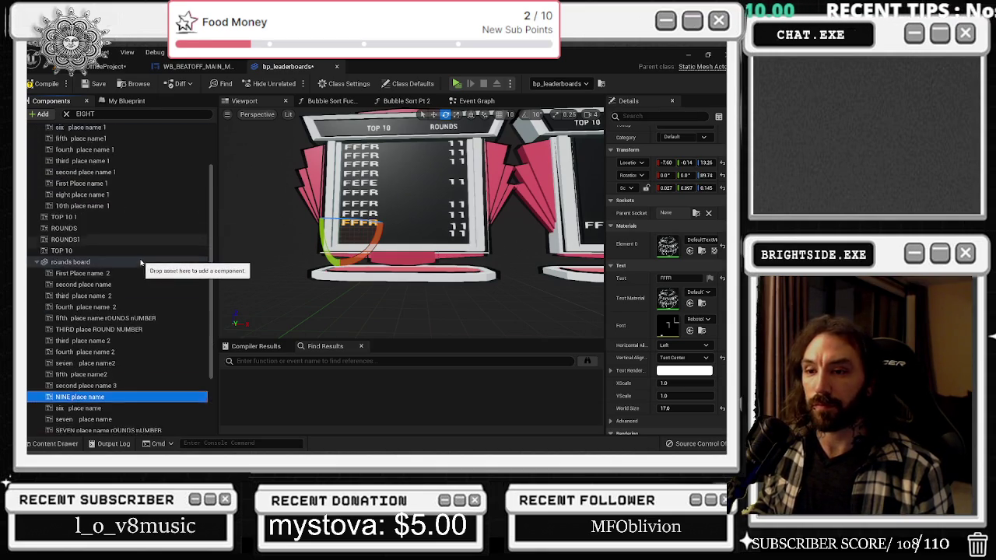
key(F2)
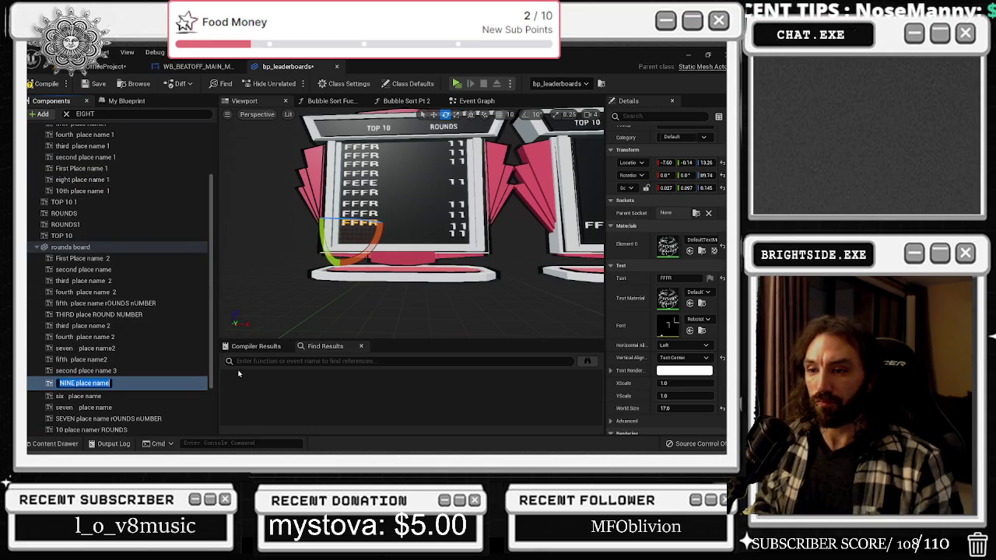
text(2)
key(Return)
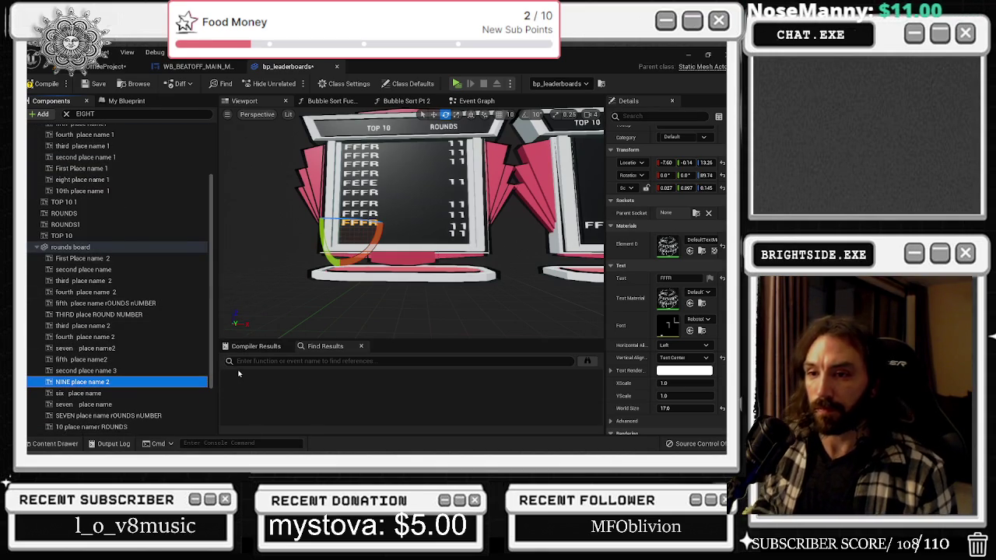
Filter the components by NINE to check the ninth-place entries, then clear the search
scroll(174, 364, down, 2)
scroll(173, 364, down, 1)
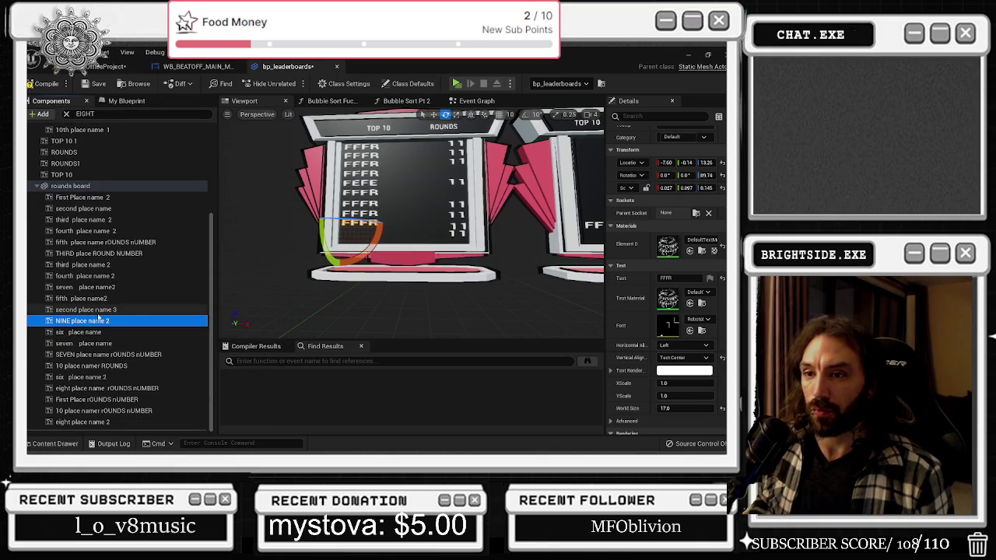
click(85, 114)
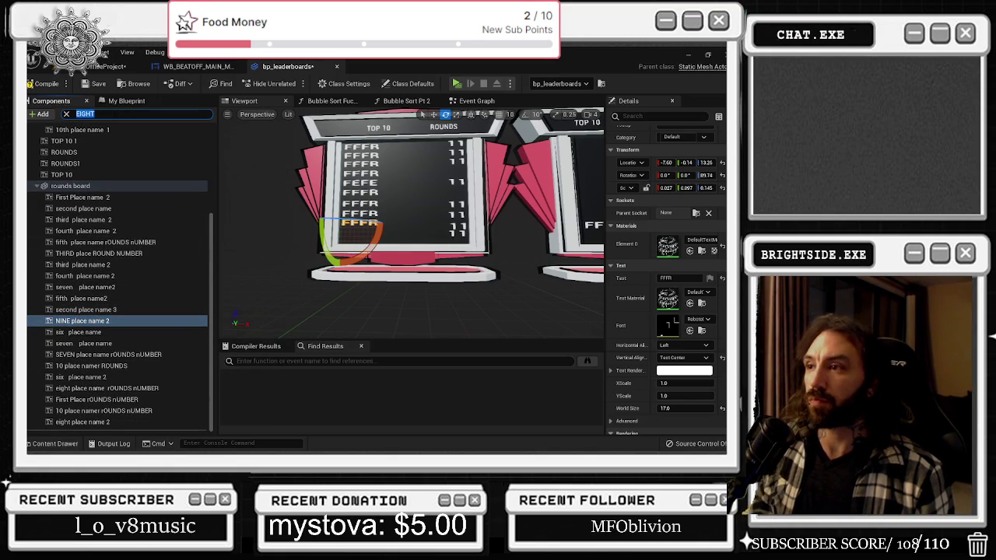
text(NINE)
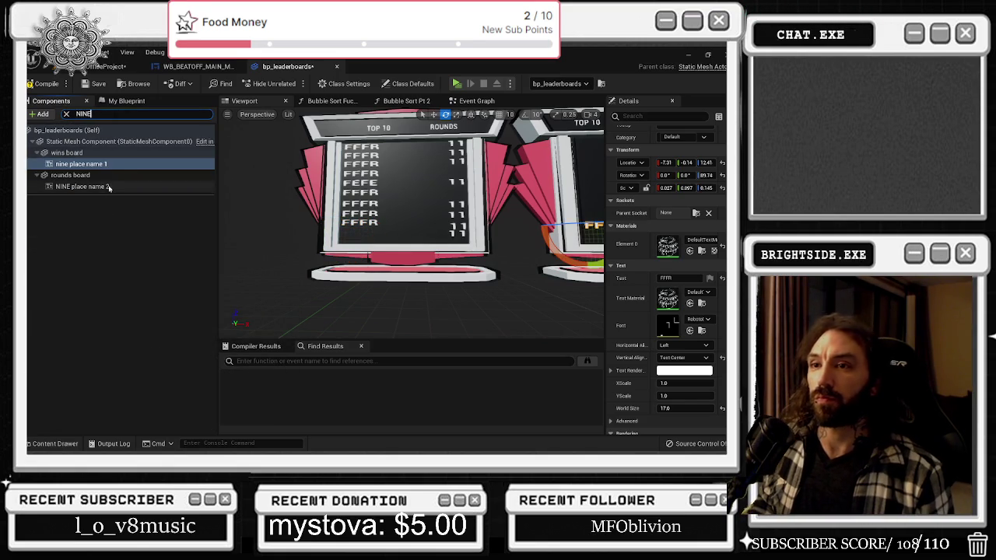
click(107, 190)
click(81, 163)
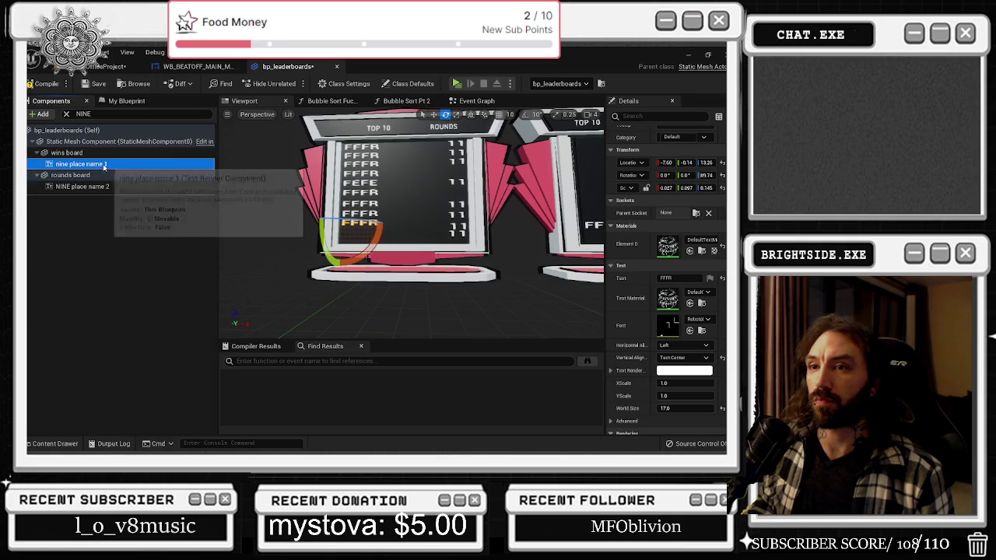
click(66, 114)
scroll(133, 310, down, 5)
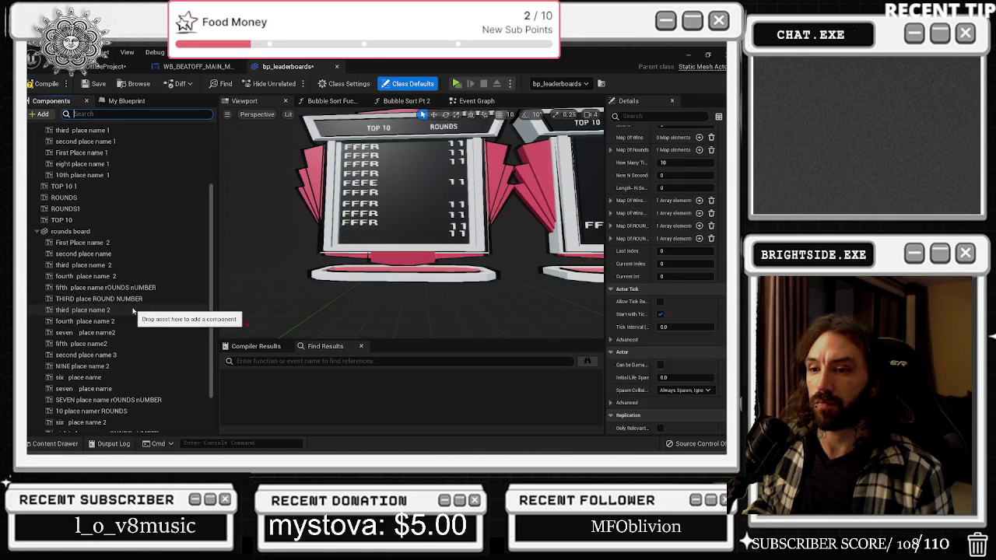
Duplicate the bottom ninth-place name text and move the copy down one row
click(133, 368)
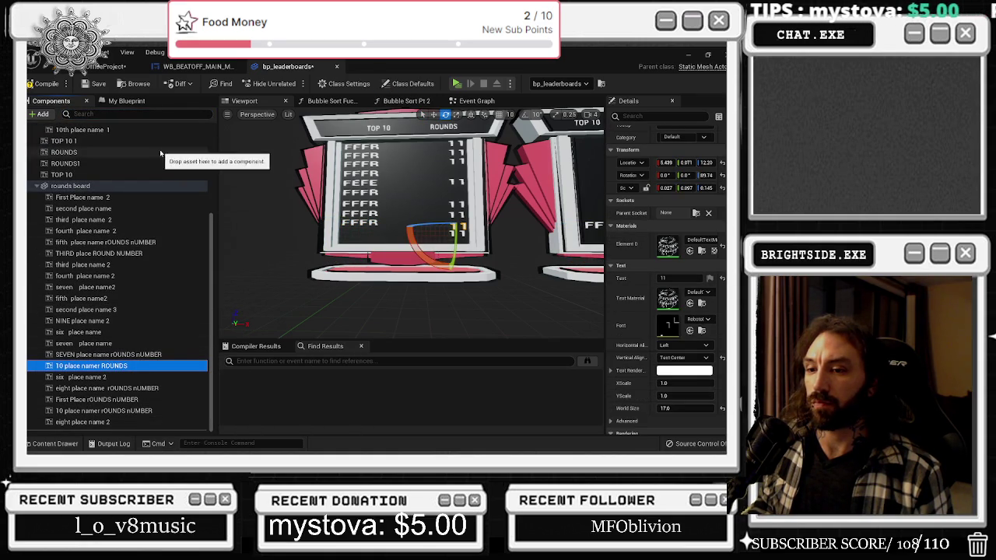
click(119, 411)
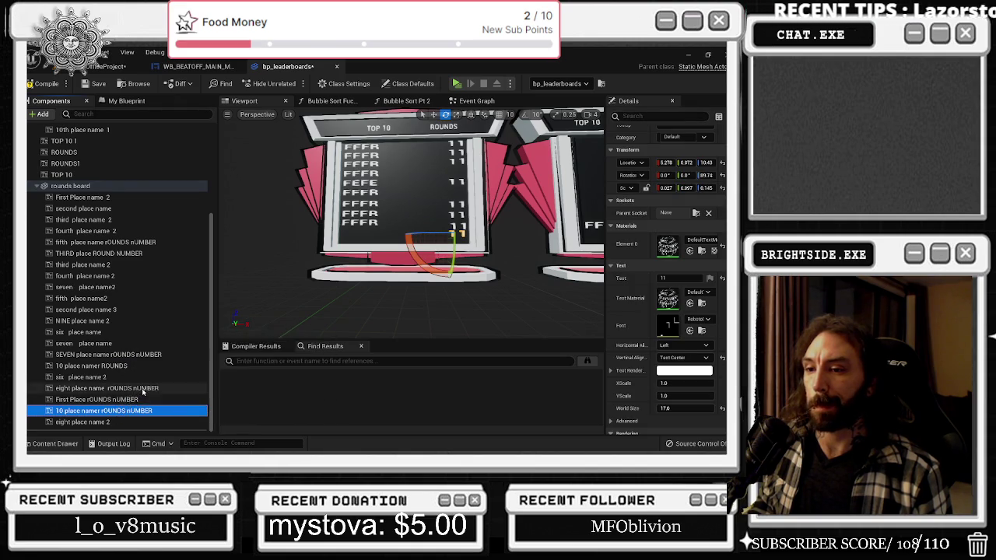
click(124, 399)
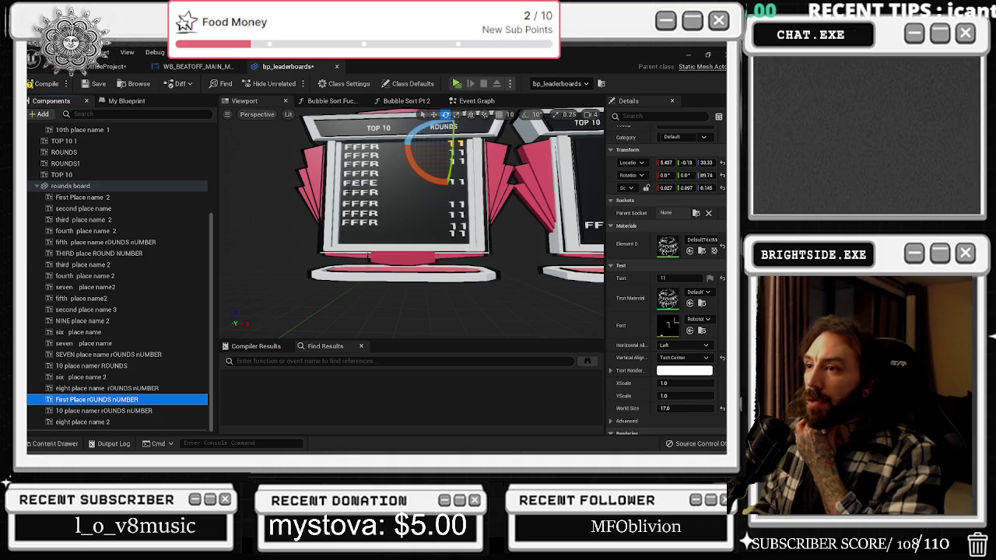
click(360, 224)
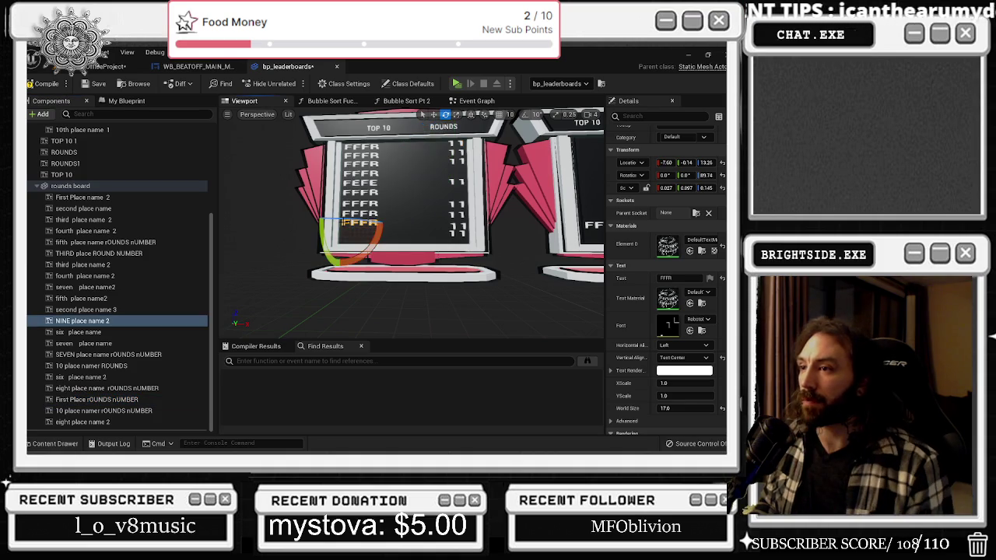
key(ctrl+d)
key(w)
drag(341, 197, 340, 207)
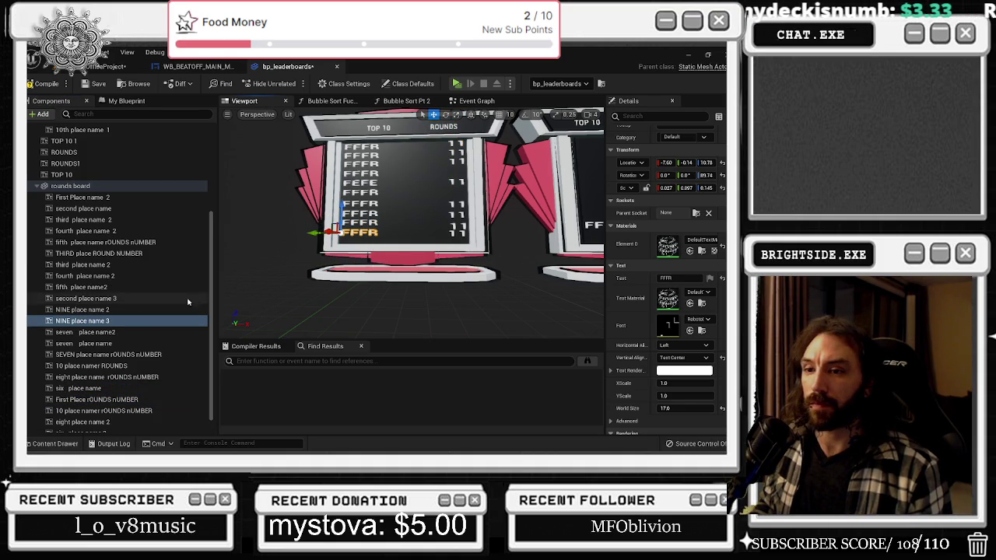
Rename the duplicated name text to TEN place name 2
click(72, 322)
key(BackSpace)
key(BackSpace)
key(BackSpace)
text(TEN)
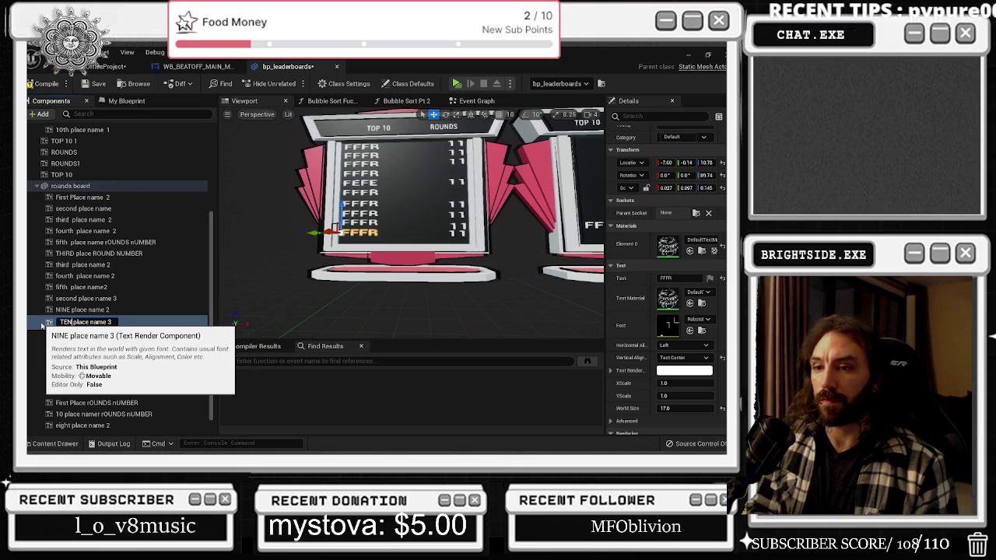
key(BackSpace)
text(2)
key(Return)
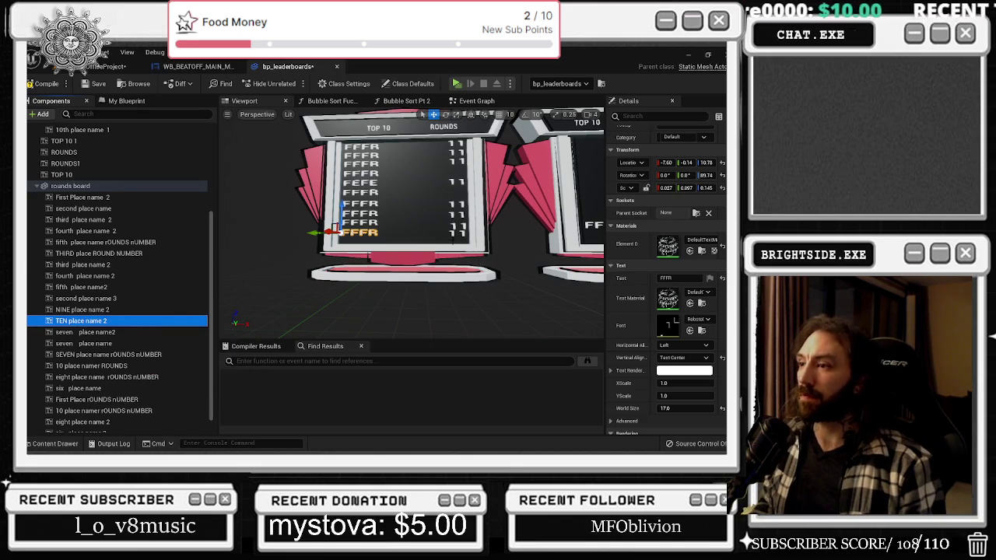
click(452, 232)
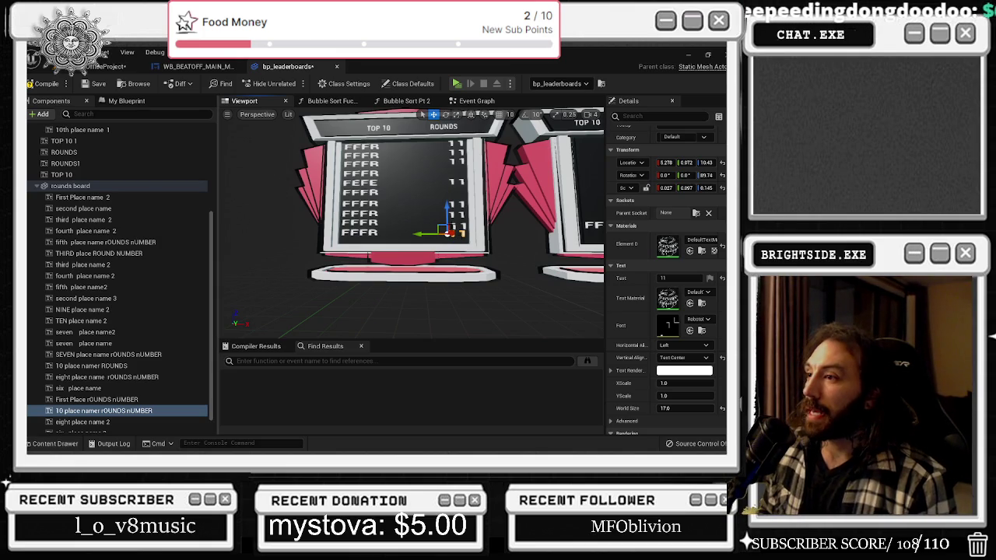
click(70, 186)
Rename the 10 place namer ROUNDS text to 9 place namer ROUNDS
click(453, 225)
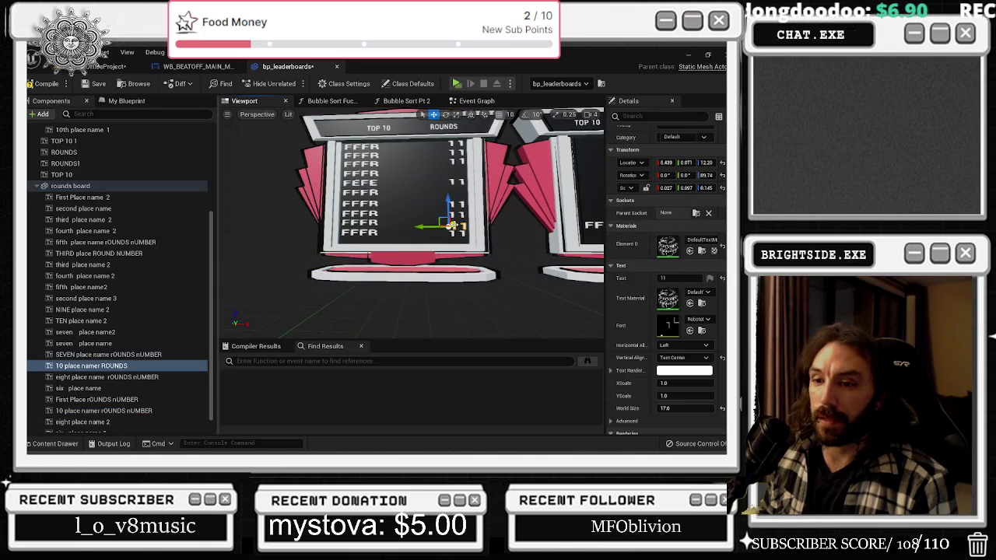
click(85, 366)
key(Home)
key(Delete)
key(Delete)
text(9)
key(Return)
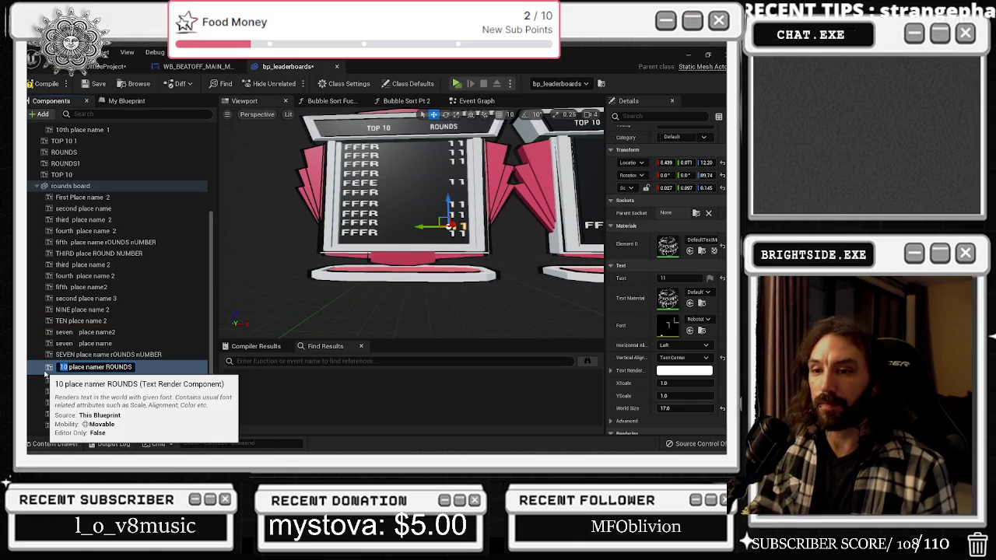
Raise the ninth round count text slightly and check the neighbouring count texts
click(455, 211)
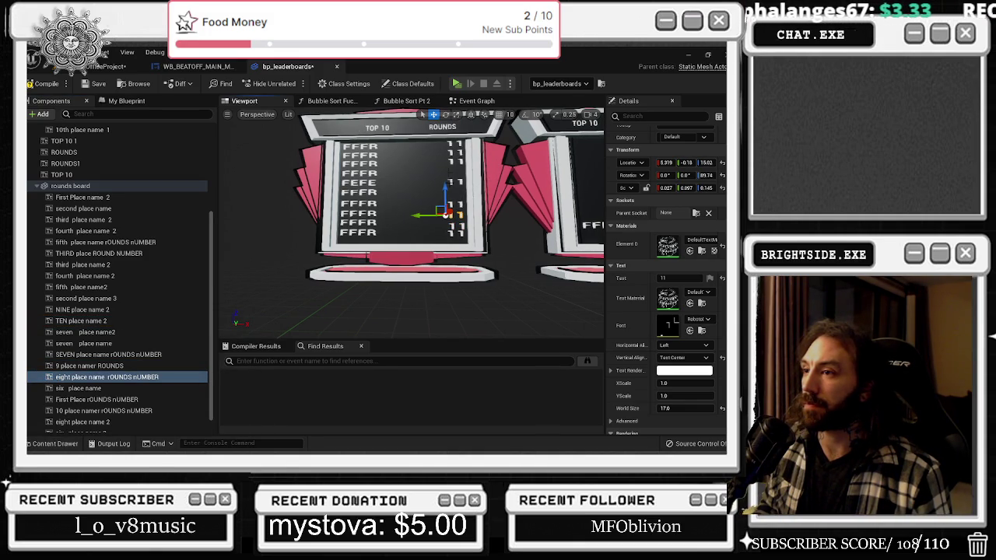
click(451, 225)
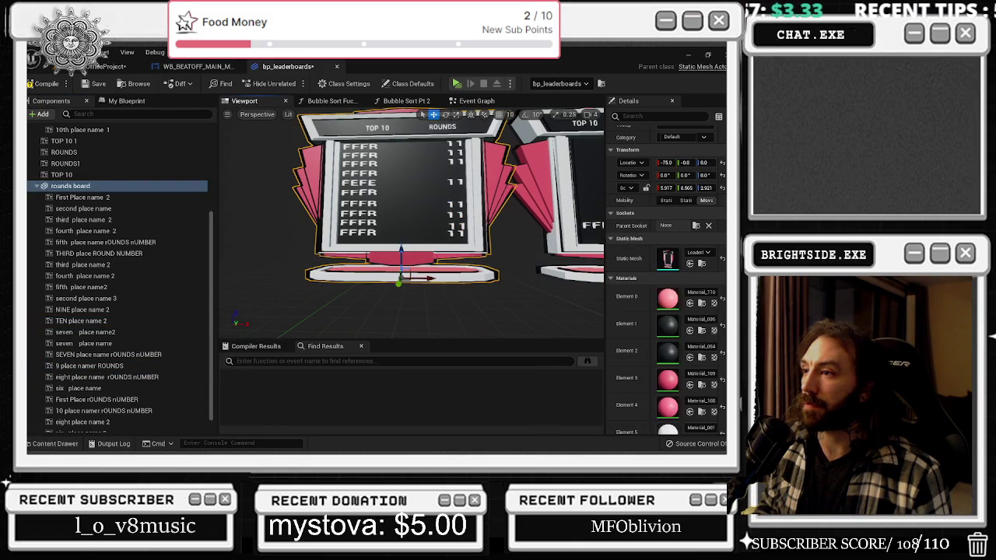
click(455, 226)
drag(445, 226, 445, 226)
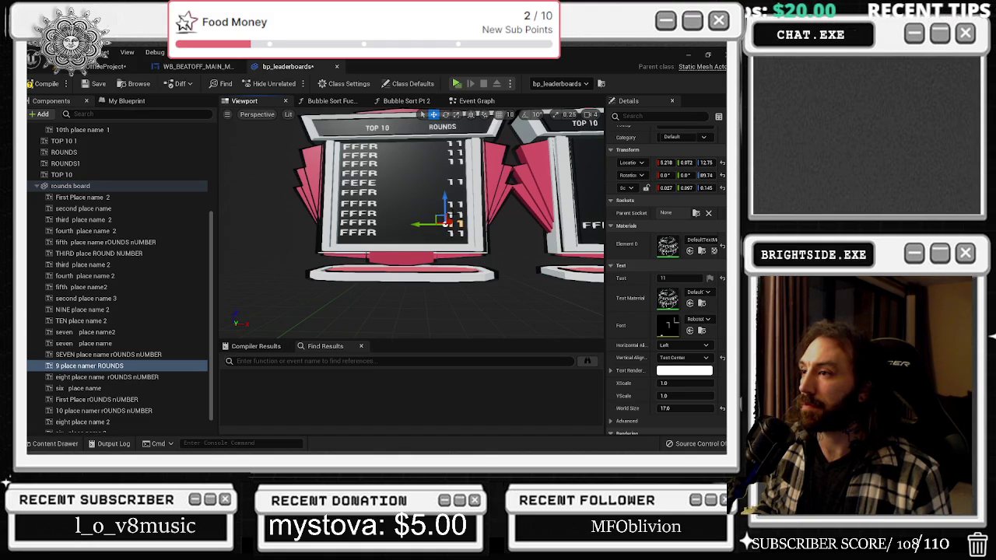
click(454, 206)
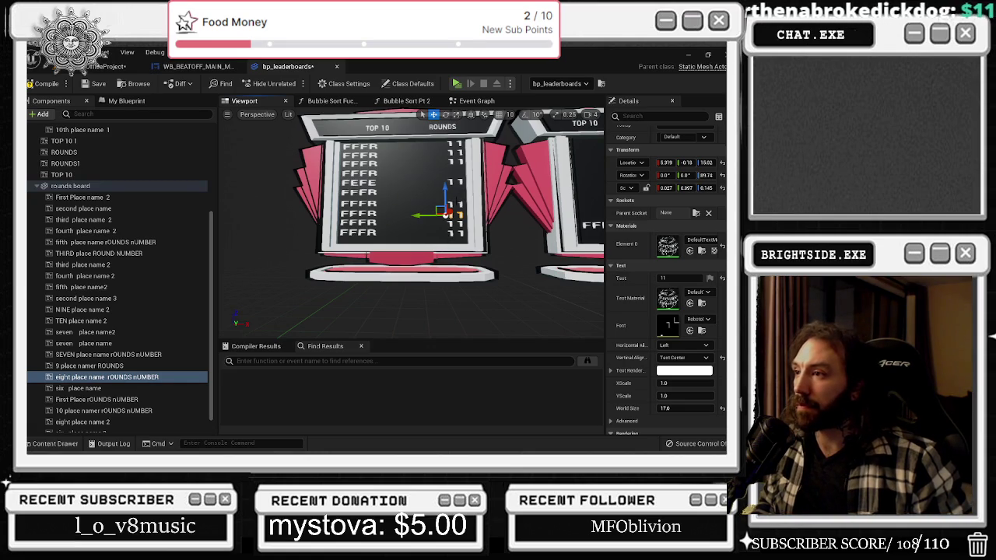
click(455, 196)
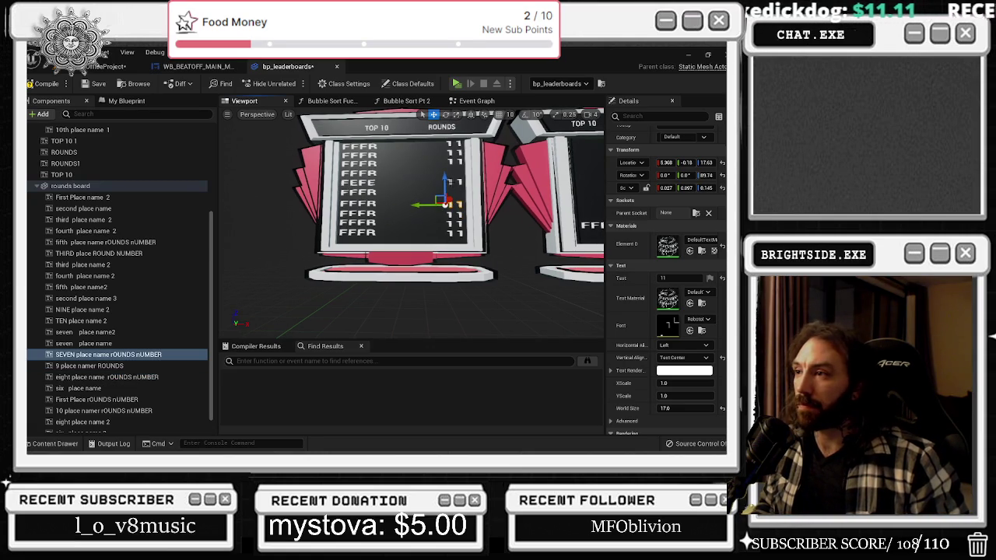
click(451, 182)
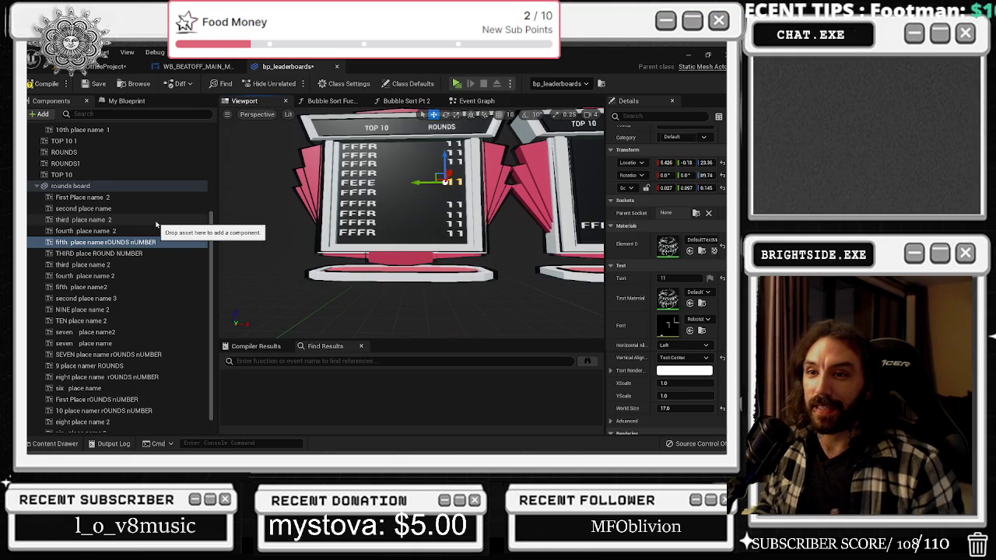
click(127, 388)
Filter components by 'six', set the sixth-row text to 11 and nudge it left and down
scroll(134, 380, down, 1)
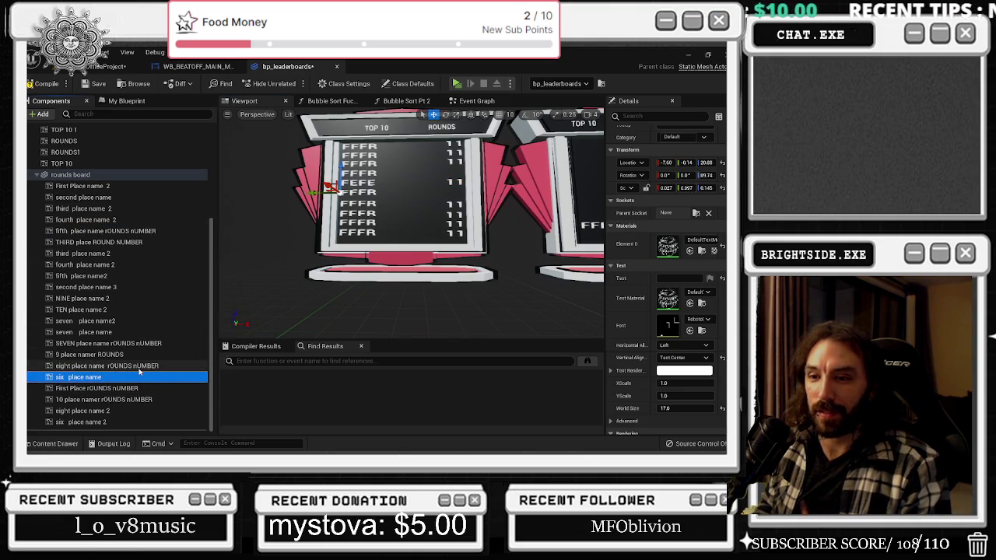
click(125, 113)
text(six)
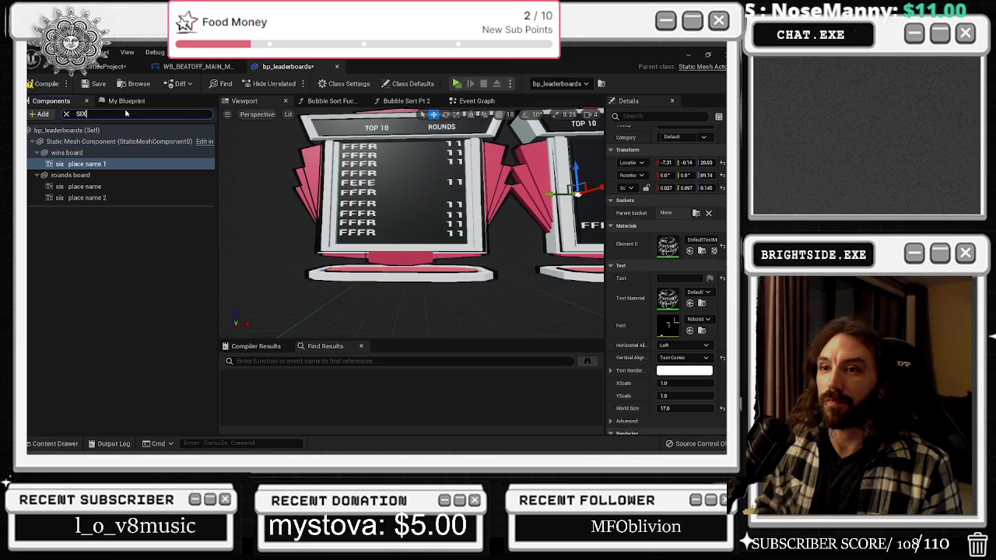
click(71, 197)
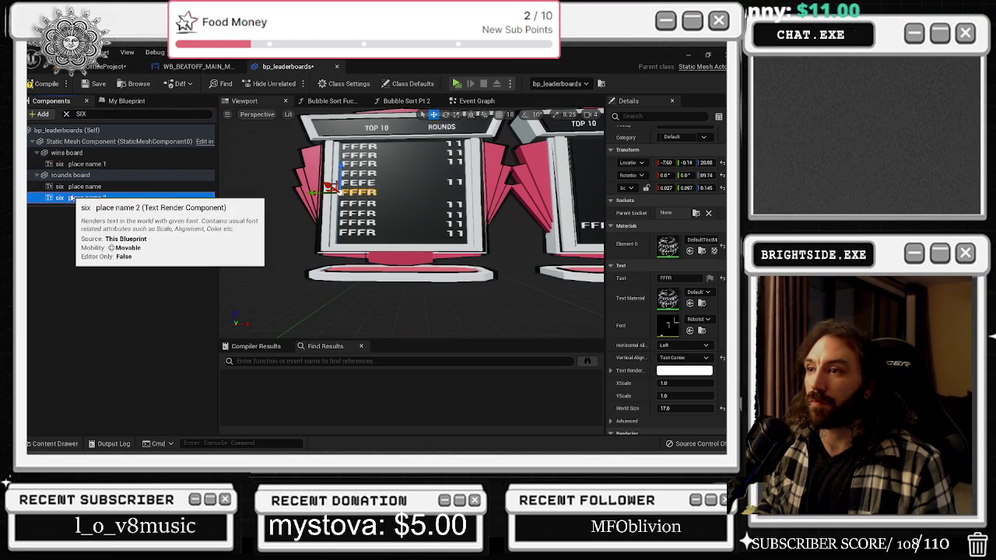
mouse_move(74, 187)
mouse_down()
mouse_move(77, 162)
mouse_move(120, 165)
mouse_move(127, 192)
mouse_move(289, 214)
mouse_move(319, 195)
mouse_move(427, 194)
mouse_up()
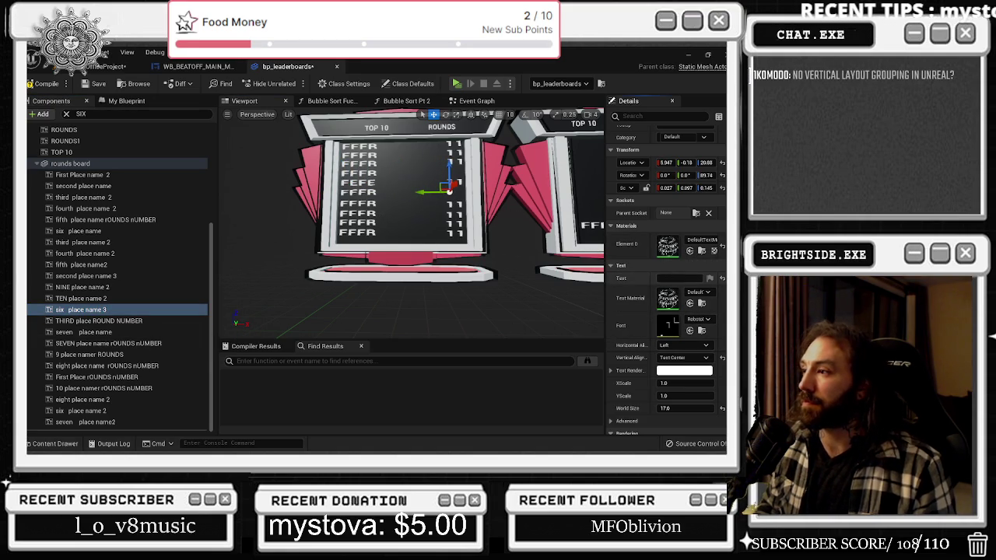
click(677, 278)
text(11)
drag(433, 191, 425, 191)
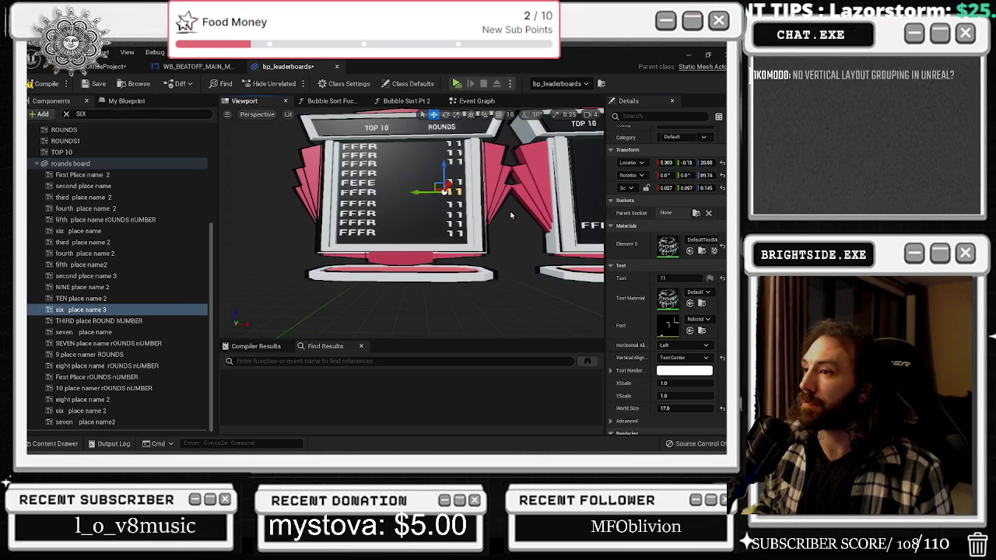
drag(444, 173, 445, 189)
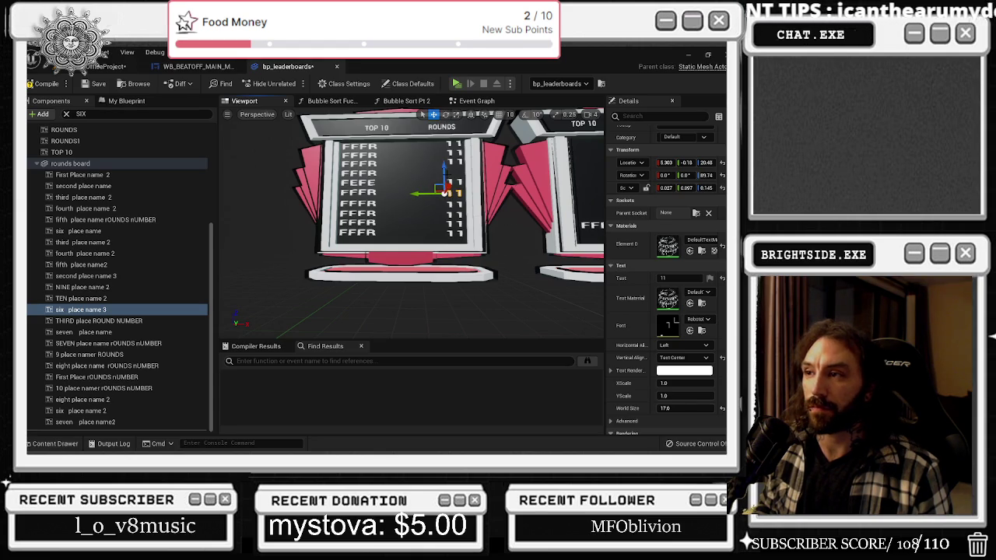
Rename six place name 3 to six place ROUND NUMBER and frame it in the viewport
click(101, 310)
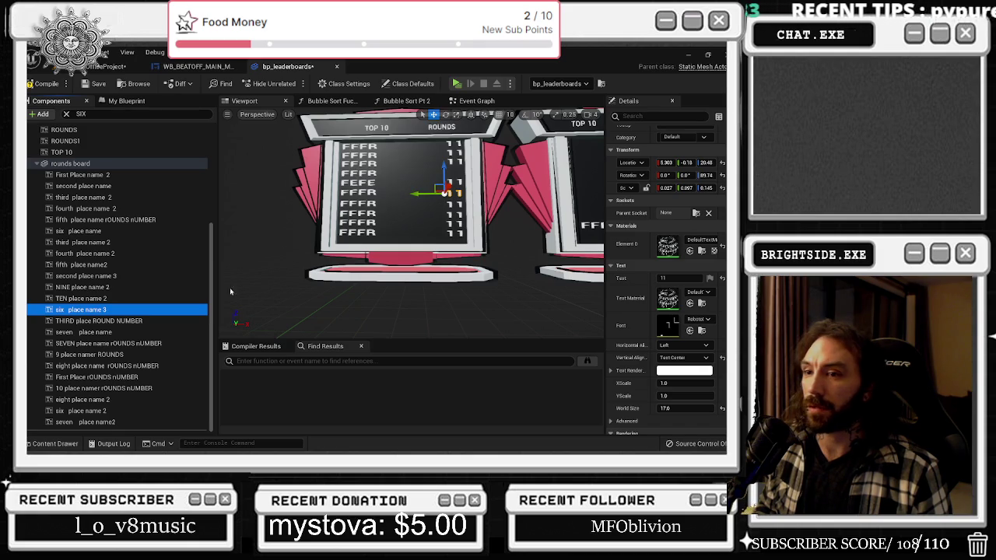
click(127, 311)
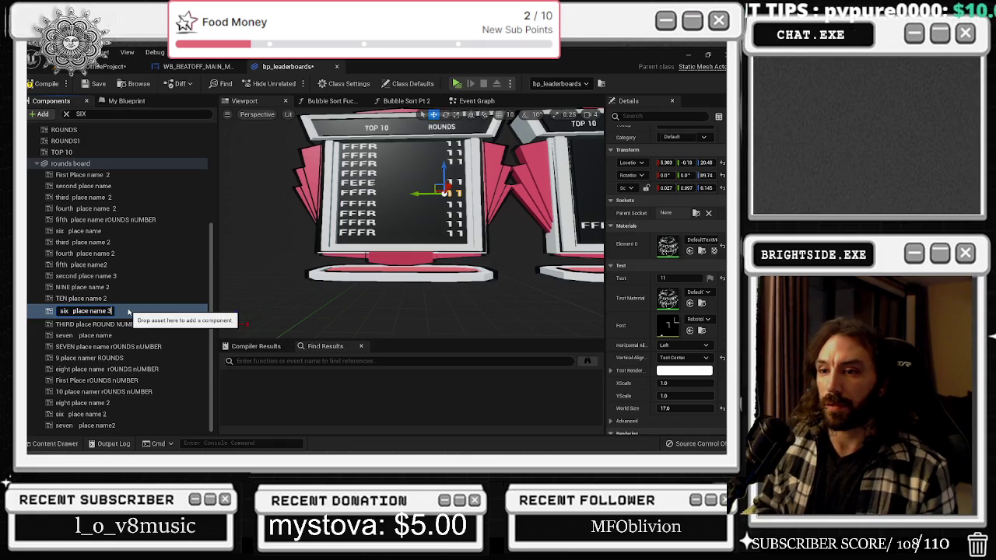
key(BackSpace)
key(BackSpace)
key(BackSpace)
text(ROUND NUMBER)
key(Return)
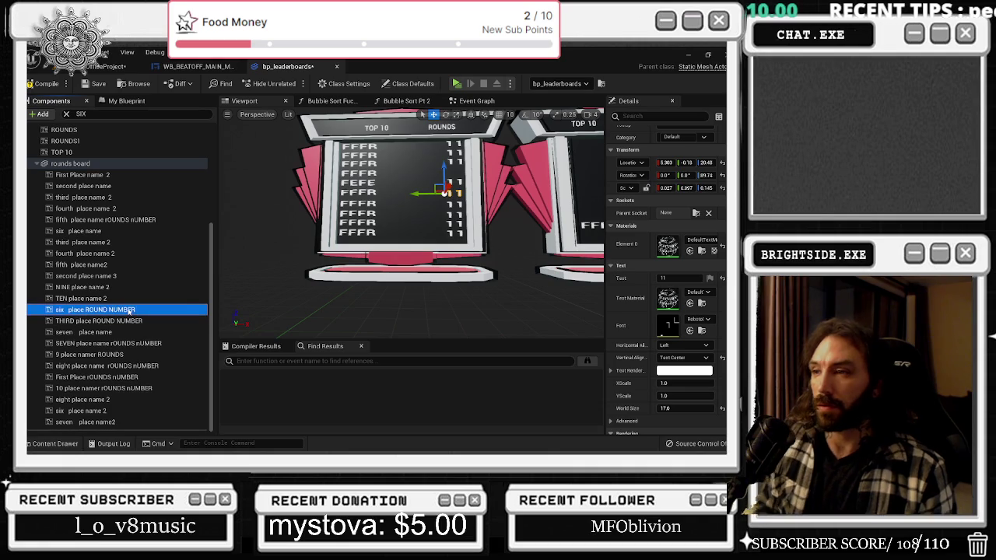
double_click(130, 309)
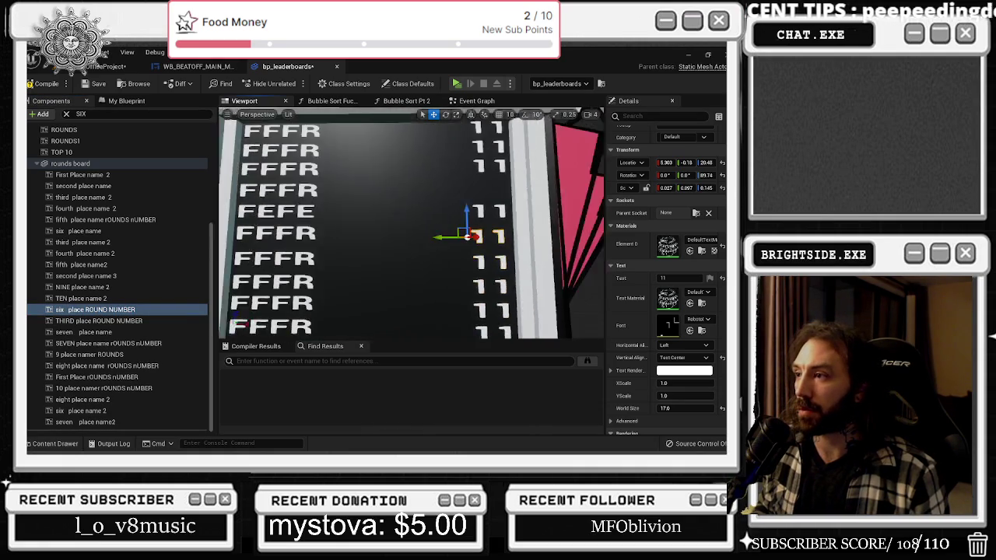
Find the THIRD place ROUND NUMBER text among the board's texts and duplicate it
scroll(472, 226, down, 5)
click(472, 225)
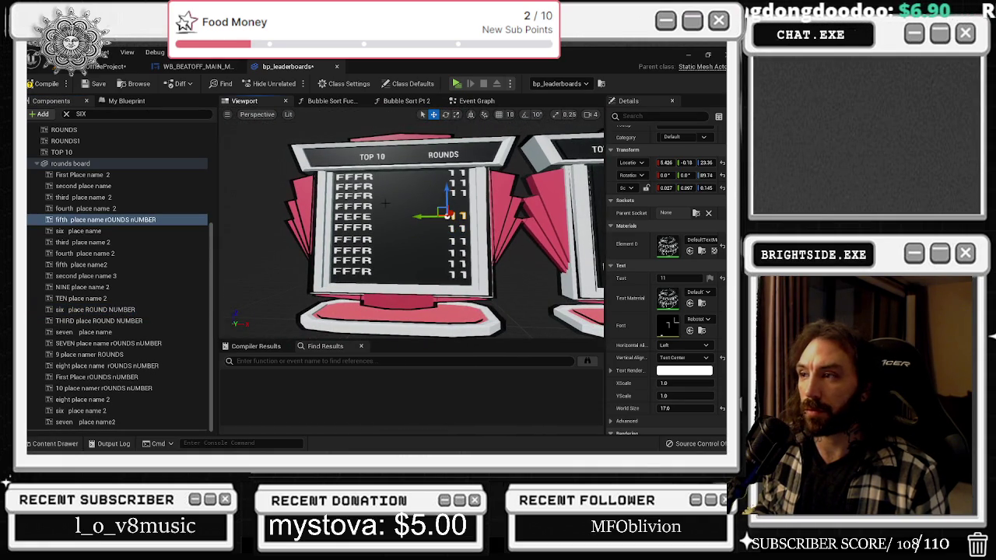
click(416, 215)
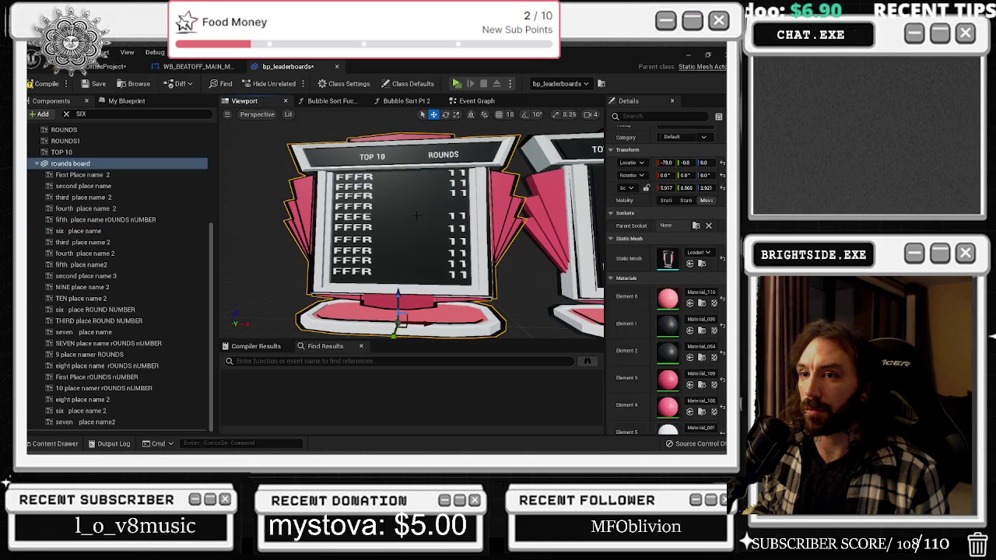
click(109, 219)
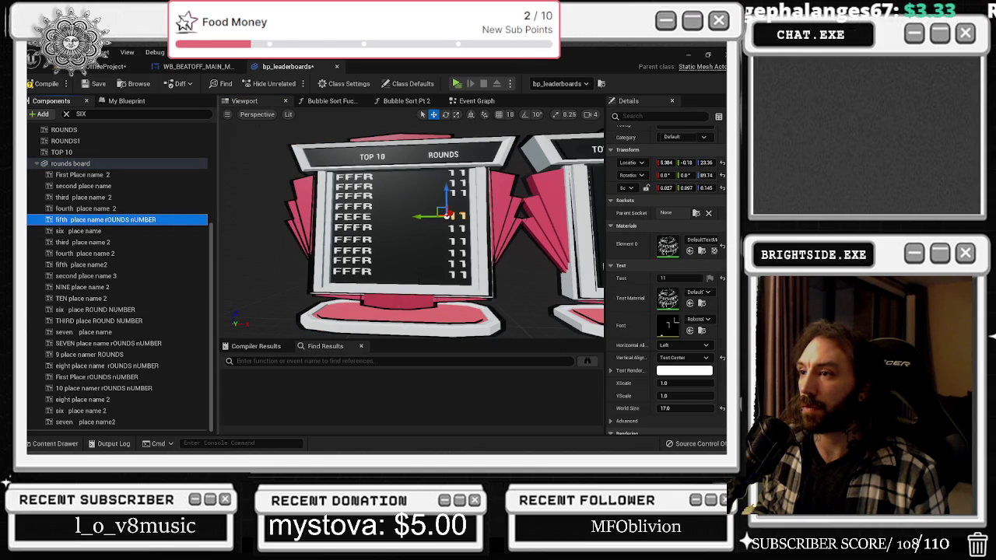
click(360, 216)
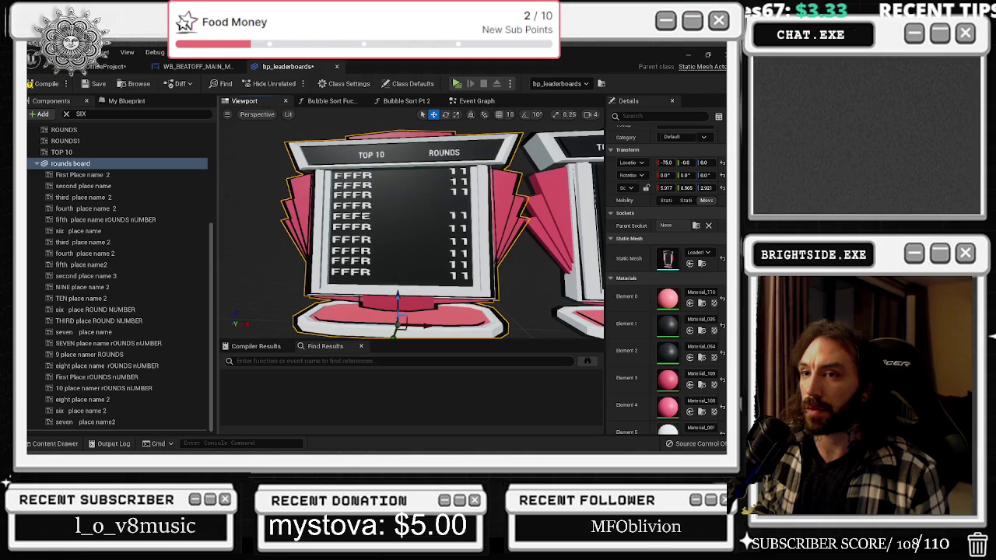
click(362, 215)
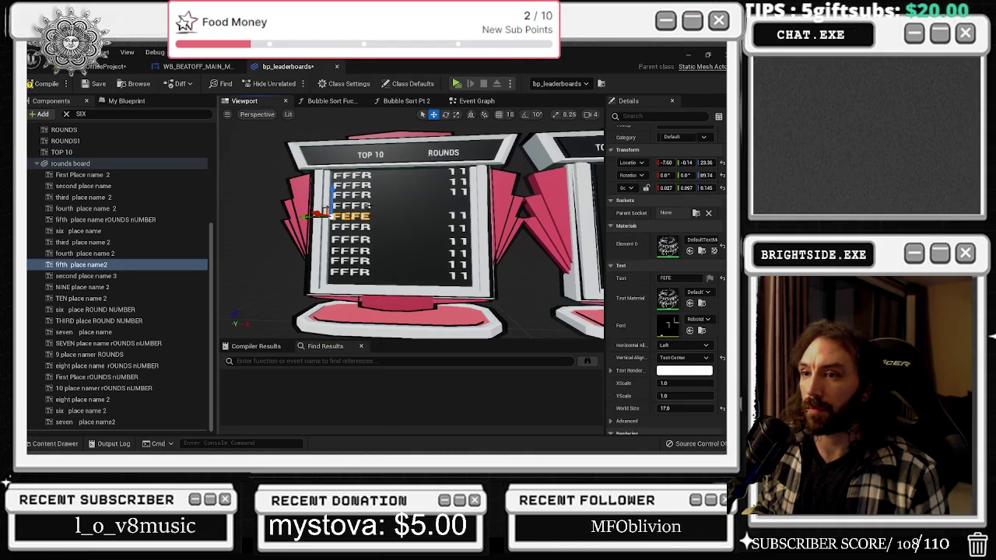
click(366, 204)
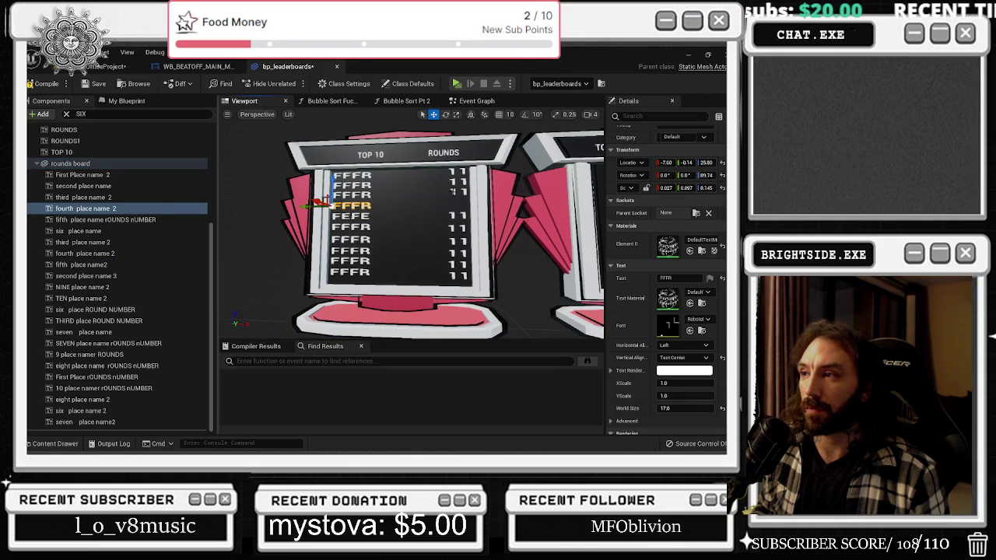
click(453, 192)
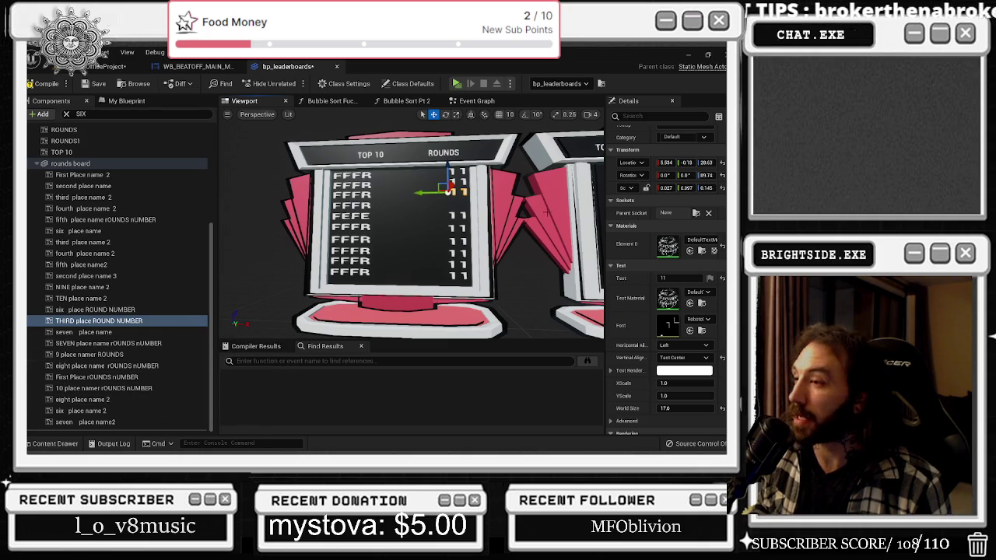
key(ctrl+d)
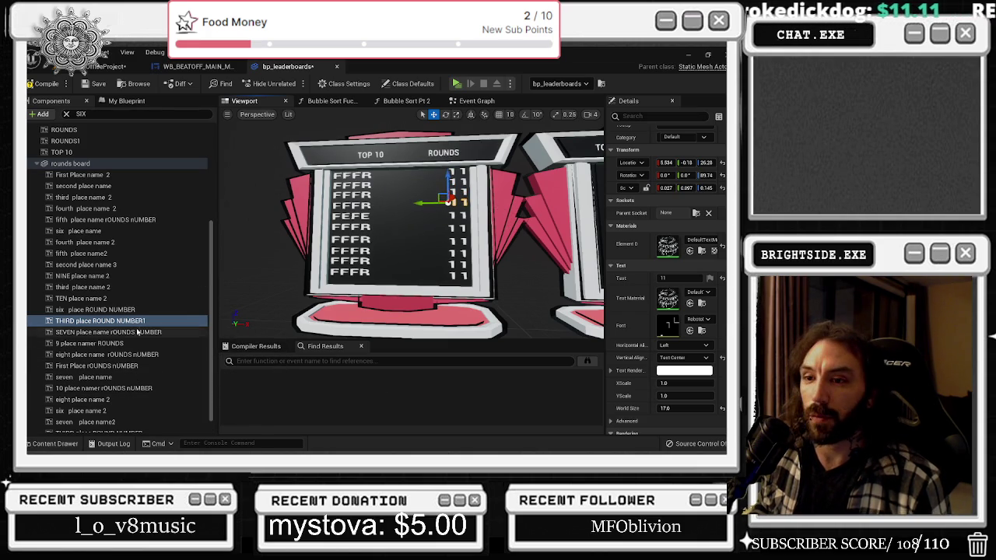
click(119, 321)
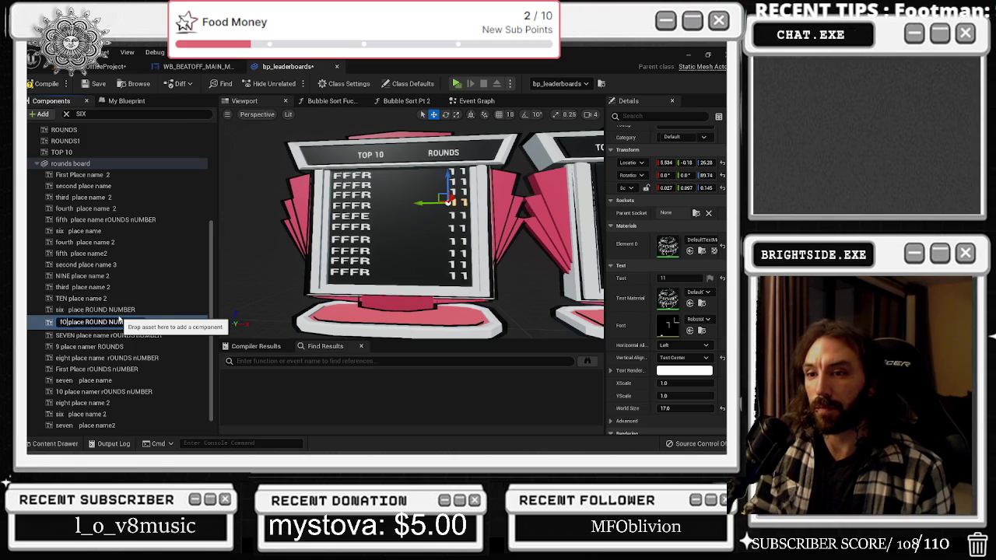
Name the copy FOURTH place ROUND NUMBER1, then select the top name text and widen Details
key(Return)
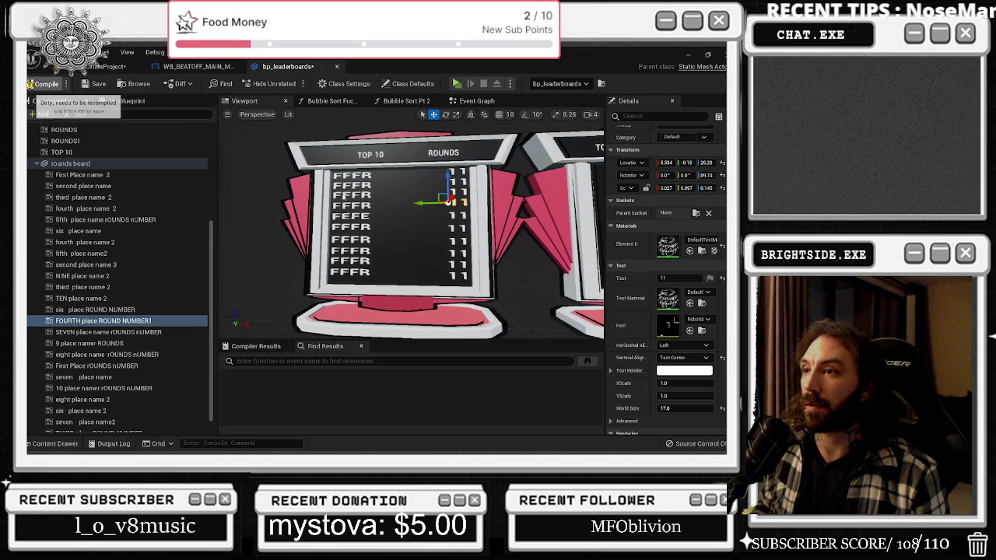
click(352, 175)
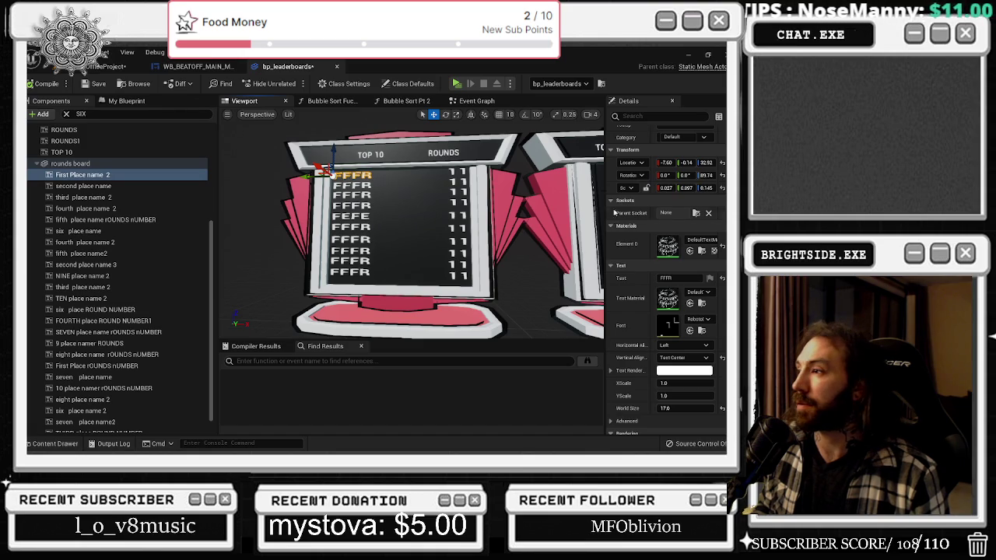
drag(606, 200, 461, 200)
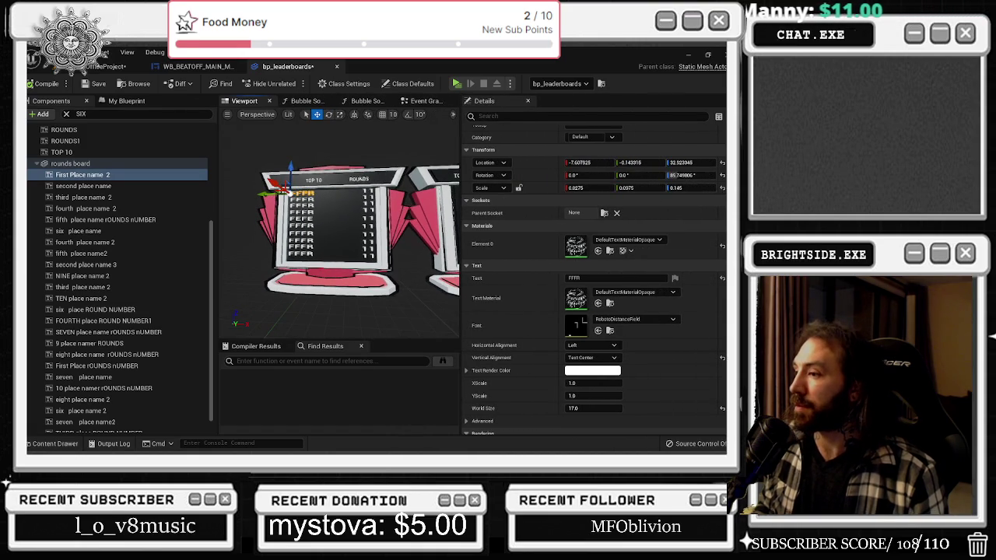
scroll(612, 312, down, 2)
scroll(612, 312, down, 2)
scroll(634, 298, down, 10)
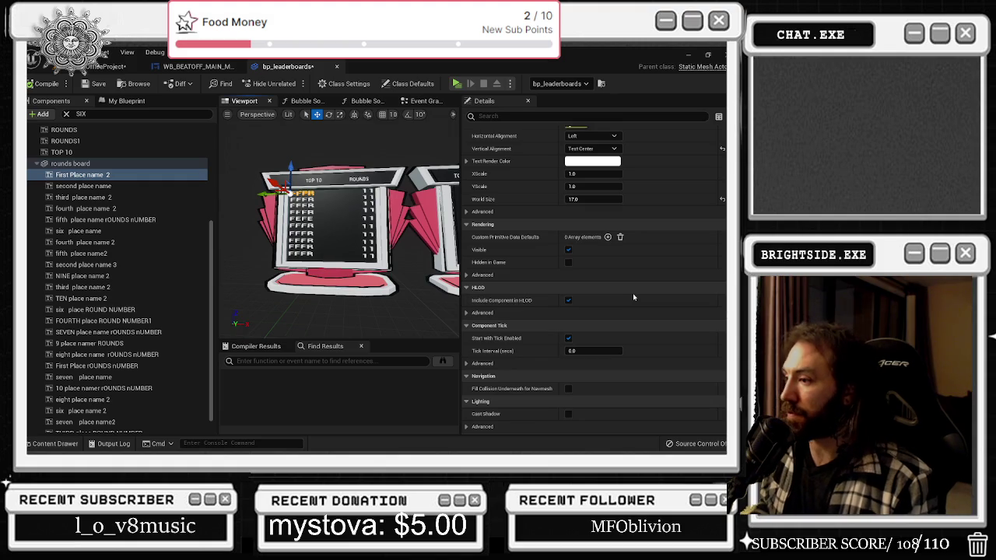
Scroll through the name text's properties, then switch to the Event Graph
scroll(634, 298, down, 6)
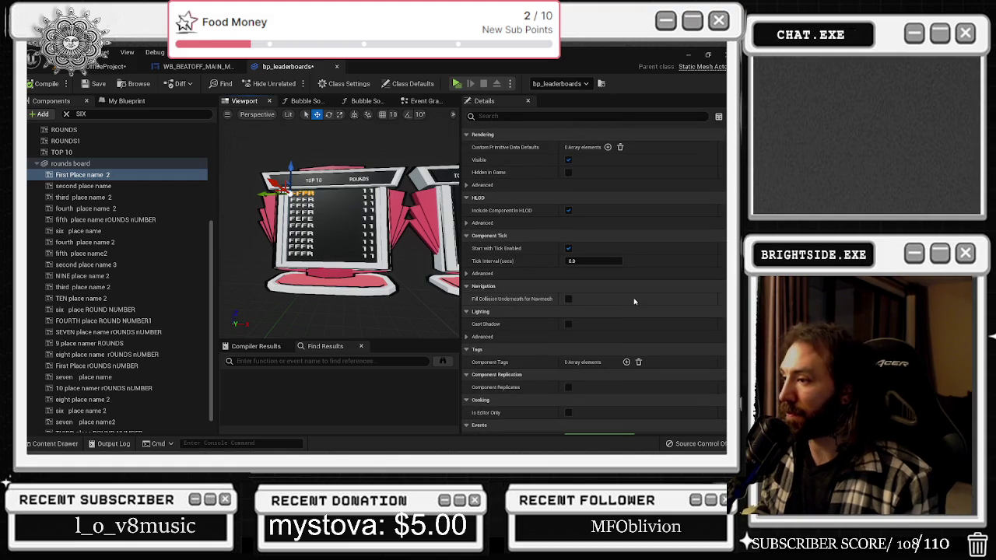
scroll(634, 301, down, 4)
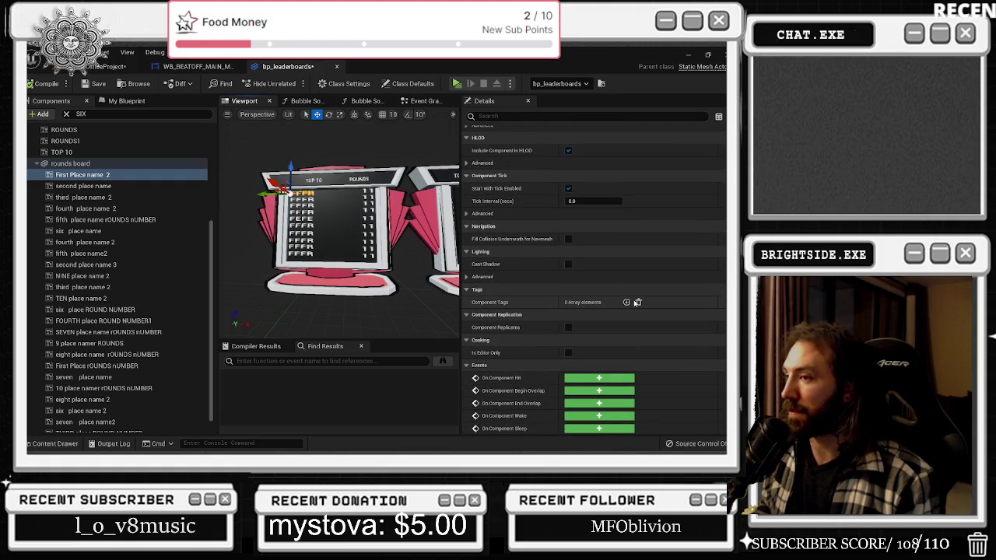
scroll(637, 302, down, 15)
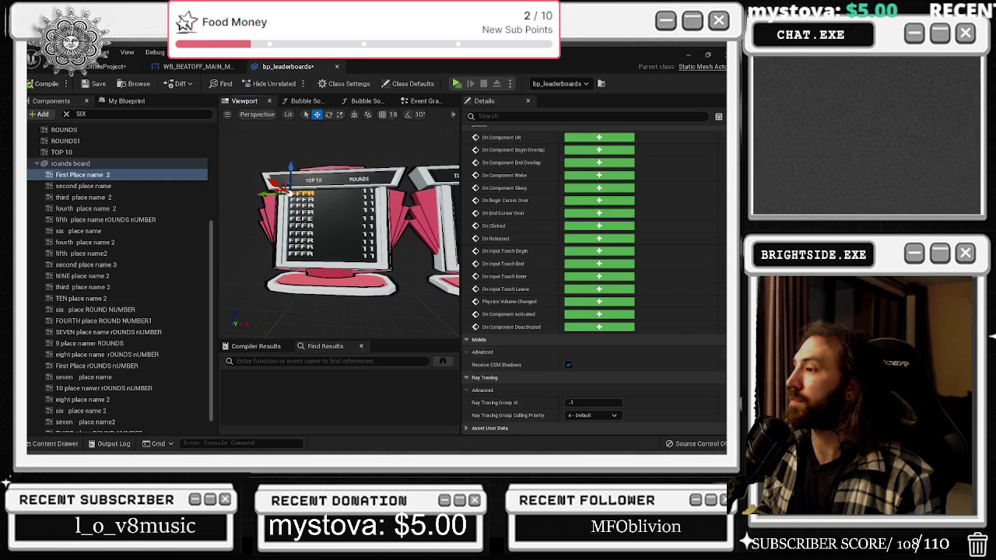
scroll(634, 304, up, 10)
scroll(595, 278, up, 12)
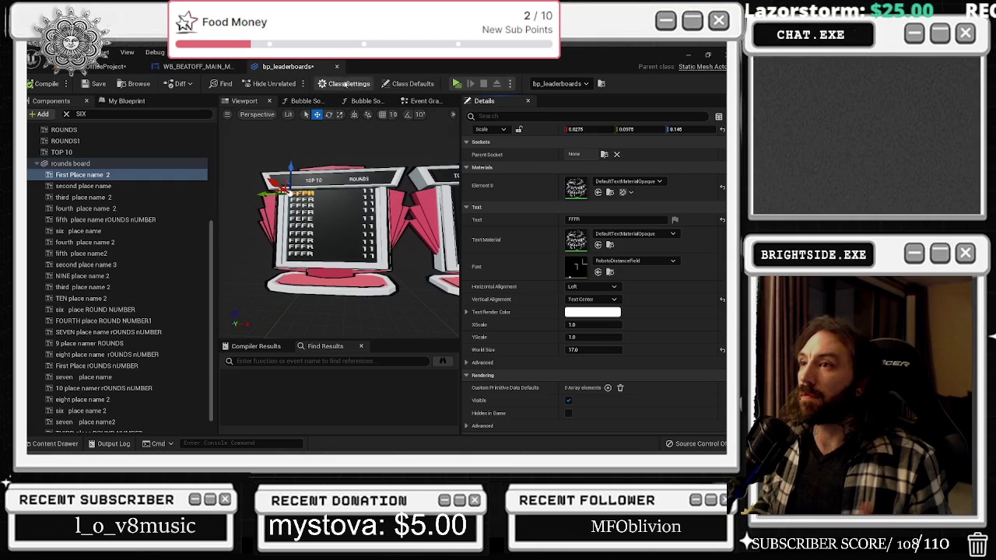
click(424, 102)
scroll(426, 135, down, 4)
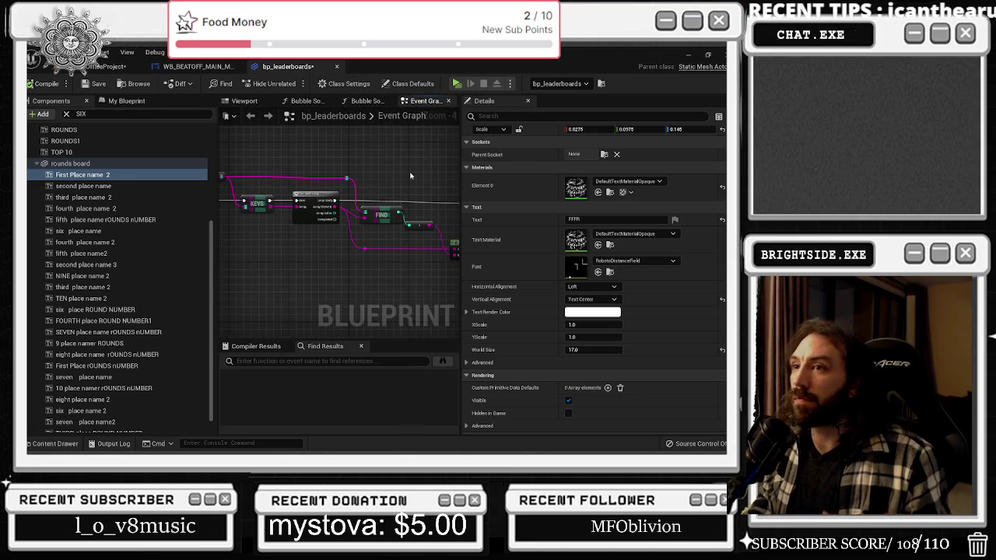
Add a second Set Text node after the first, wire it from Select's Return Value, and compile
scroll(411, 176, down, 5)
scroll(291, 298, up, 4)
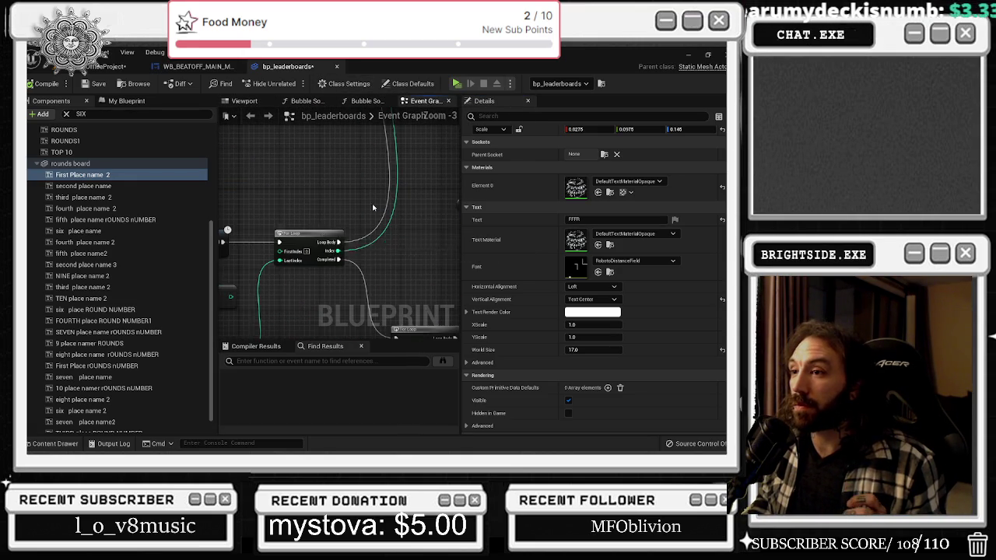
scroll(301, 284, up, 2)
mouse_move(302, 282)
mouse_down()
mouse_move(246, 203)
mouse_move(225, 140)
mouse_up()
mouse_move(359, 215)
mouse_down()
mouse_move(323, 267)
mouse_move(343, 249)
mouse_move(352, 259)
mouse_move(330, 187)
mouse_move(348, 122)
mouse_up()
mouse_move(310, 233)
mouse_down()
mouse_move(436, 244)
mouse_move(315, 229)
mouse_up()
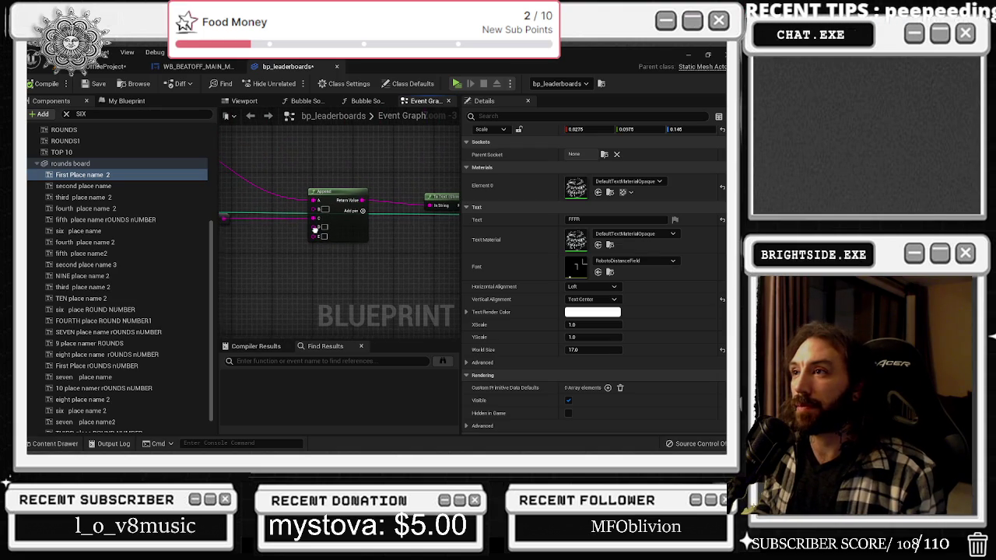
mouse_move(351, 158)
mouse_down()
mouse_move(355, 295)
mouse_move(339, 240)
mouse_up()
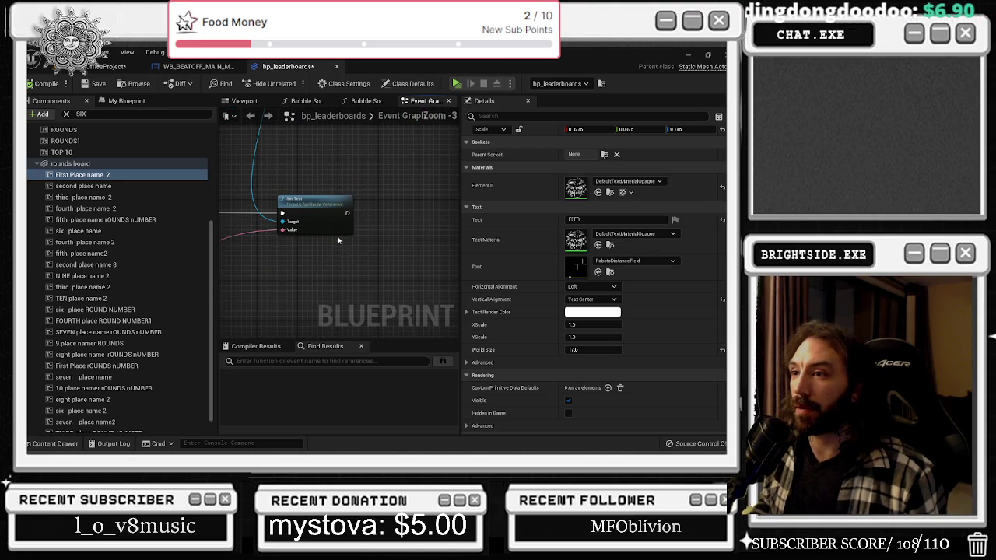
click(323, 201)
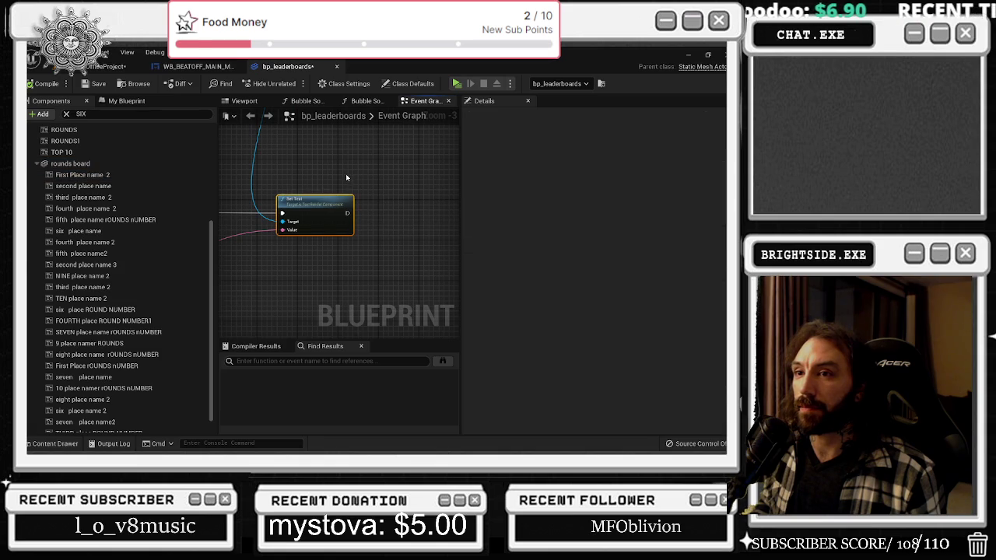
mouse_move(309, 131)
mouse_down()
mouse_move(292, 160)
mouse_move(268, 150)
mouse_move(319, 257)
mouse_move(302, 333)
mouse_move(342, 273)
mouse_move(405, 256)
mouse_move(401, 220)
mouse_move(357, 232)
mouse_up()
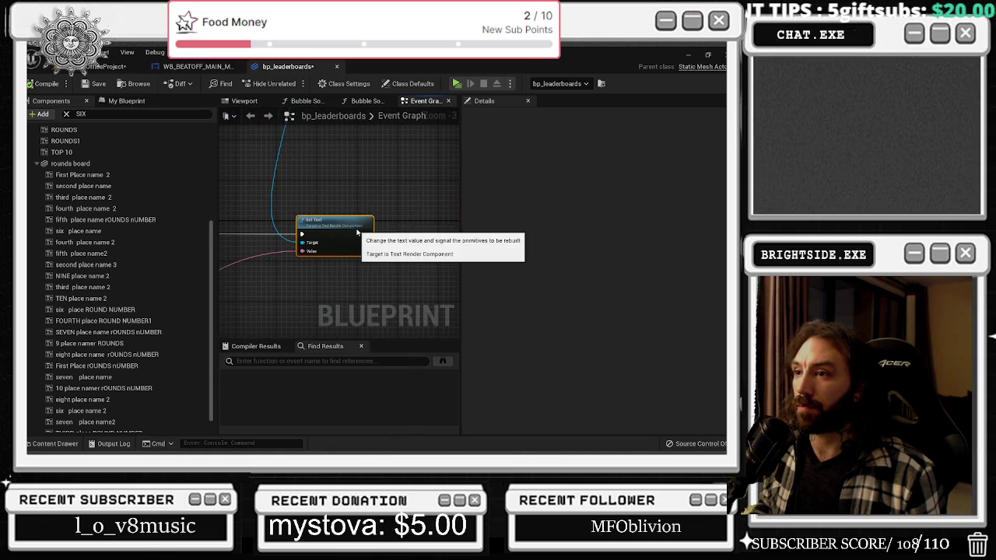
mouse_move(406, 212)
mouse_down()
mouse_move(397, 227)
mouse_move(409, 235)
mouse_move(385, 234)
mouse_move(420, 218)
mouse_move(431, 229)
mouse_move(403, 234)
mouse_move(420, 355)
mouse_up()
mouse_move(365, 164)
mouse_down()
mouse_move(445, 289)
mouse_move(201, 292)
mouse_move(365, 288)
mouse_move(459, 310)
mouse_move(408, 254)
mouse_move(341, 123)
mouse_move(334, 178)
mouse_move(272, 166)
mouse_up()
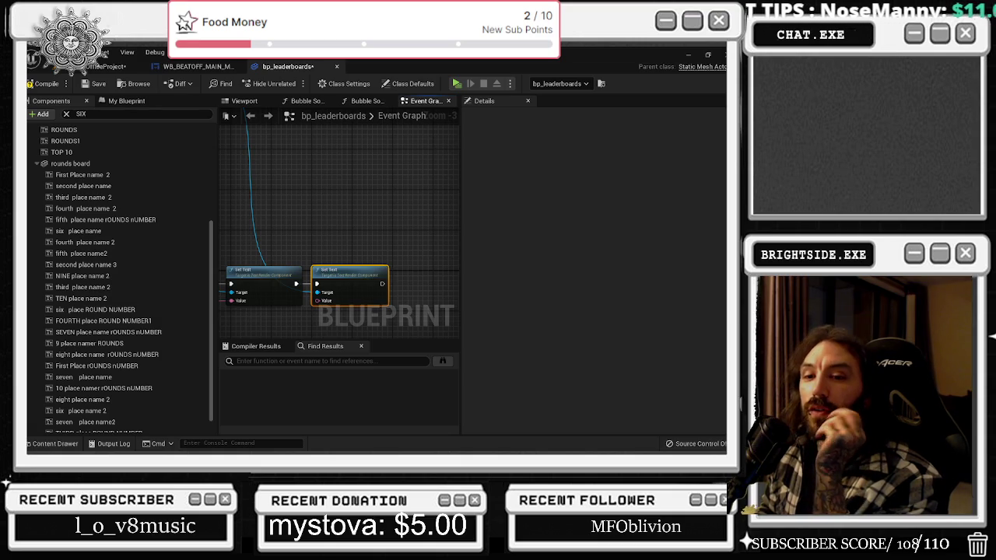
click(45, 84)
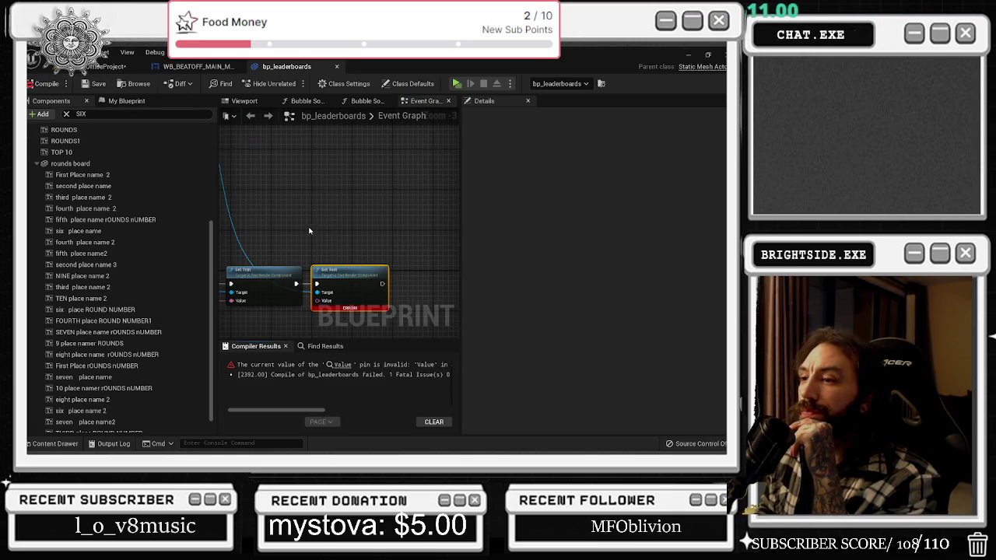
Wire the reroute's value through a To Text node into the second Set Text's Value pin
mouse_move(264, 298)
mouse_down()
mouse_move(349, 251)
mouse_move(335, 264)
mouse_move(333, 240)
mouse_move(440, 216)
mouse_move(373, 283)
mouse_up()
drag(288, 299, 338, 239)
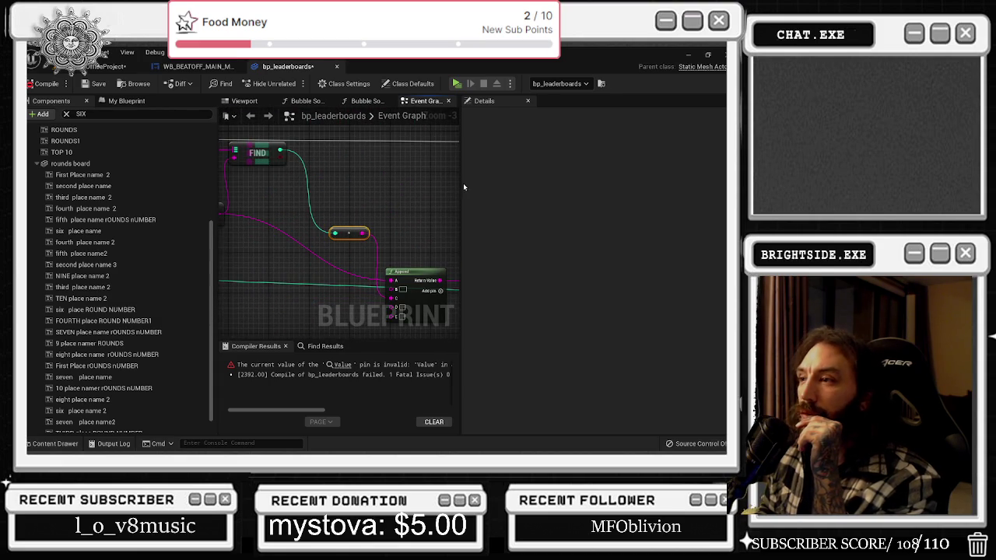
drag(461, 185, 520, 193)
mouse_move(407, 225)
mouse_down()
mouse_move(317, 242)
mouse_move(520, 252)
mouse_move(447, 246)
mouse_move(527, 214)
mouse_move(345, 207)
mouse_move(483, 266)
mouse_move(395, 256)
mouse_move(534, 279)
mouse_move(317, 286)
mouse_move(329, 271)
mouse_move(319, 301)
mouse_up()
mouse_move(290, 227)
mouse_down()
mouse_move(520, 225)
mouse_move(489, 227)
mouse_move(369, 160)
mouse_move(326, 153)
mouse_up()
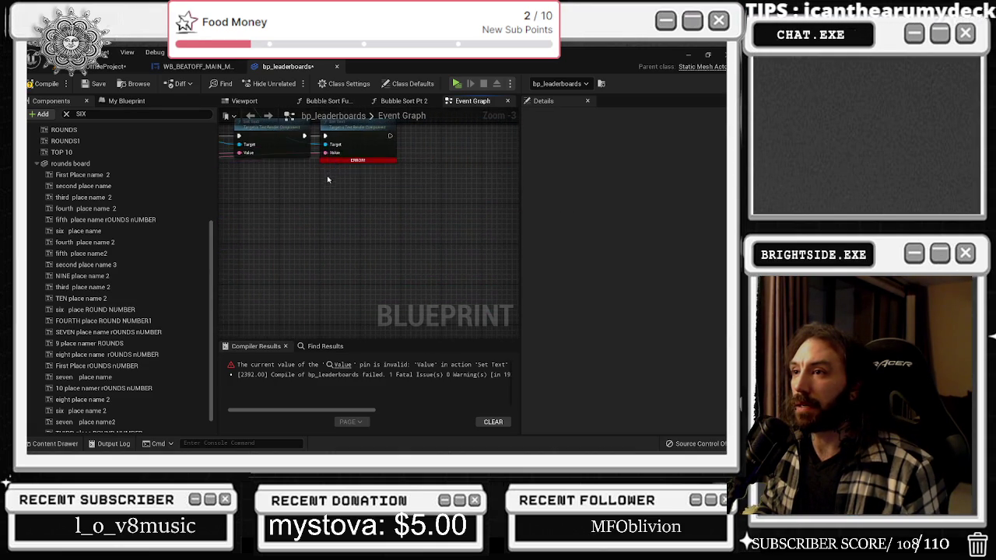
drag(268, 202, 407, 241)
mouse_move(315, 223)
mouse_down()
mouse_move(490, 249)
mouse_move(490, 269)
mouse_move(341, 261)
mouse_up()
Compile and save bp_leaderboards, then return the view to both Set Text nodes
click(67, 84)
key(ctrl+s)
drag(488, 229, 389, 241)
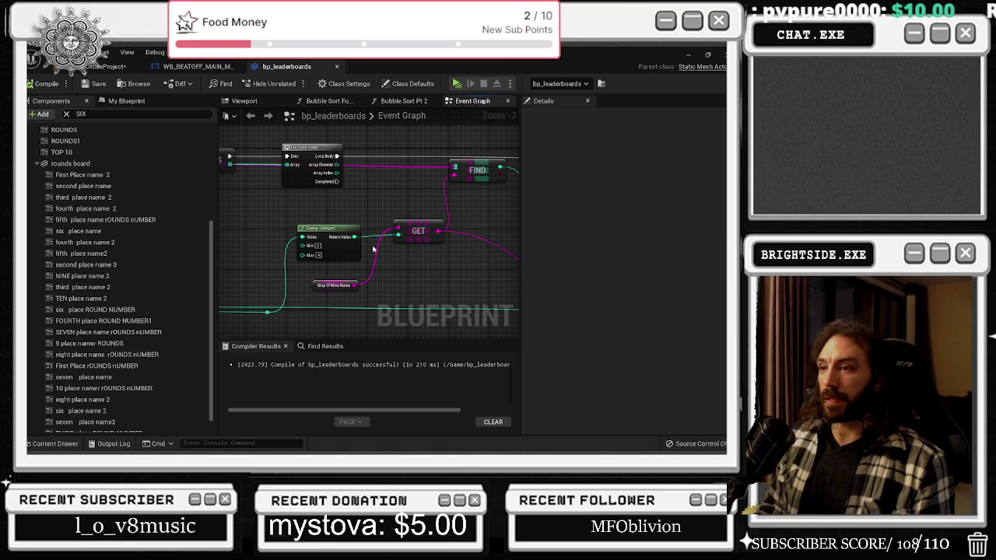
drag(396, 239, 474, 148)
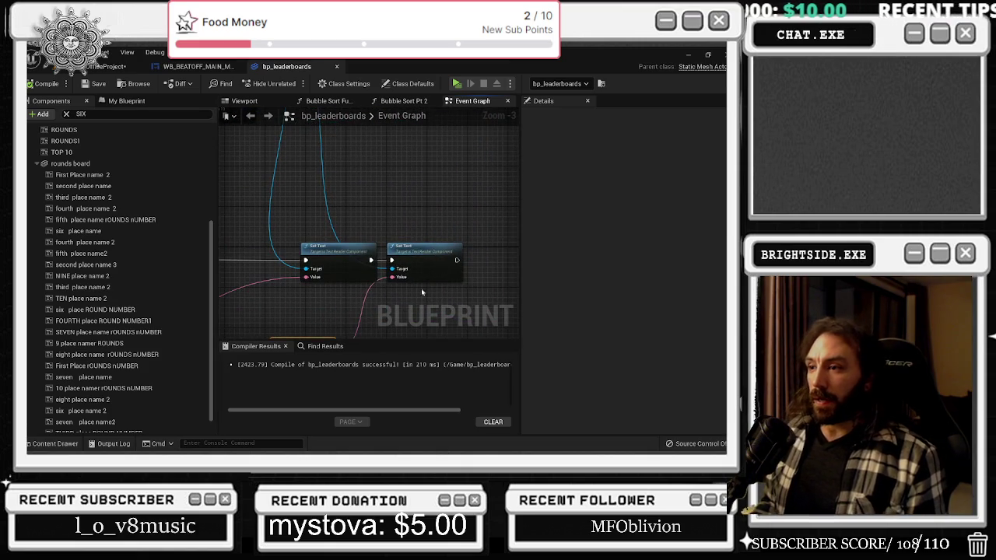
Move the Set Text node up and place a First Place ROUNDS NUMBER getter beside Select
mouse_move(448, 257)
mouse_down()
mouse_move(405, 292)
mouse_move(368, 265)
mouse_move(467, 268)
mouse_move(219, 138)
mouse_move(339, 194)
mouse_up()
mouse_move(352, 336)
mouse_down()
mouse_move(402, 337)
mouse_move(420, 257)
mouse_up()
mouse_move(369, 200)
mouse_down()
mouse_move(342, 234)
mouse_move(365, 204)
mouse_move(331, 217)
mouse_move(375, 205)
mouse_up()
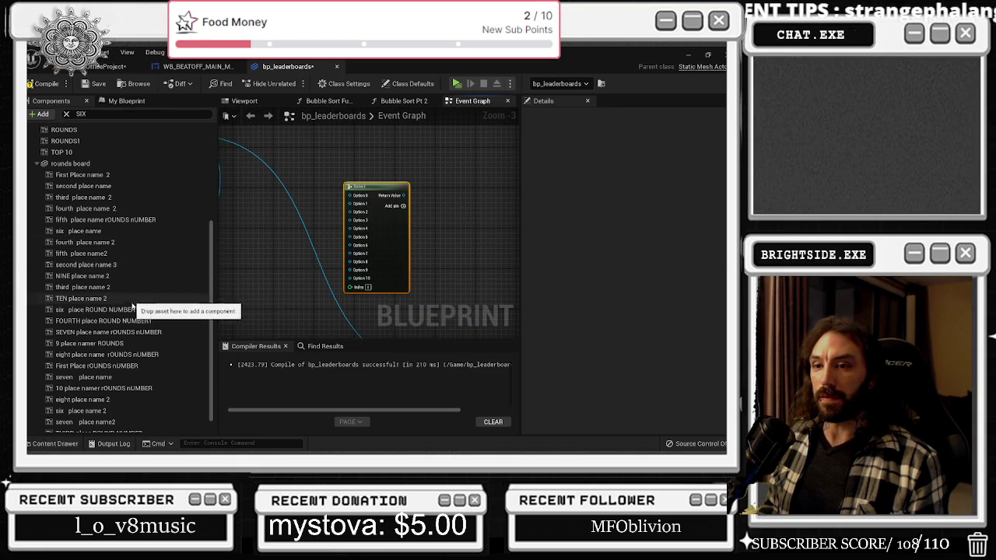
mouse_move(149, 370)
mouse_down()
mouse_move(327, 233)
mouse_move(247, 214)
mouse_up()
drag(376, 190, 391, 189)
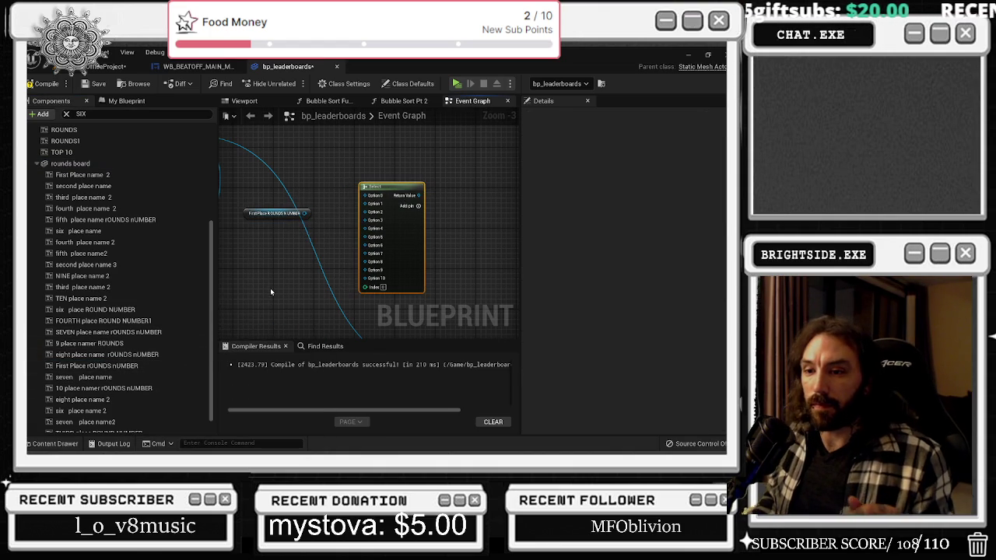
scroll(342, 202, up, 3)
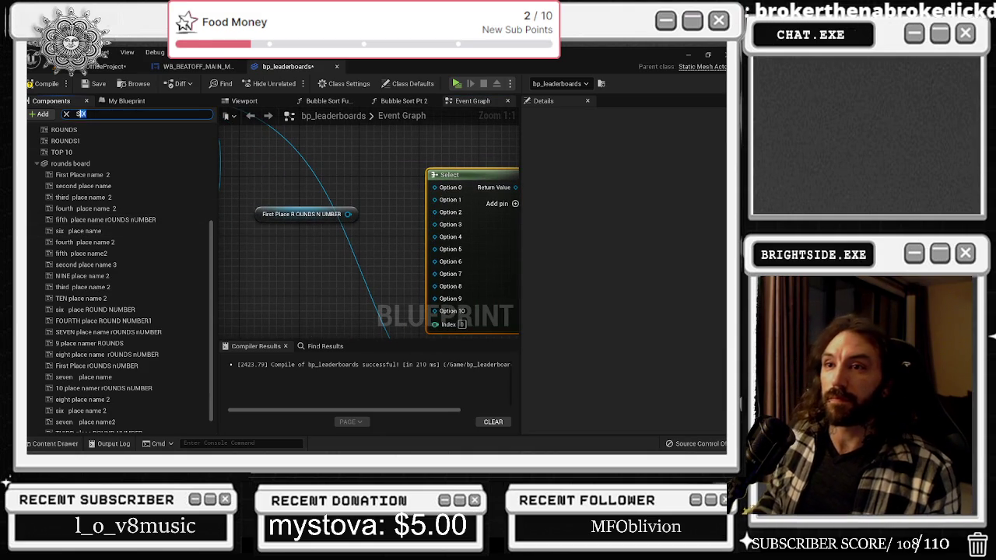
Filter components by 'ROU' and drop getters for all eight round-number texts into the graph
text(ROUND NU)
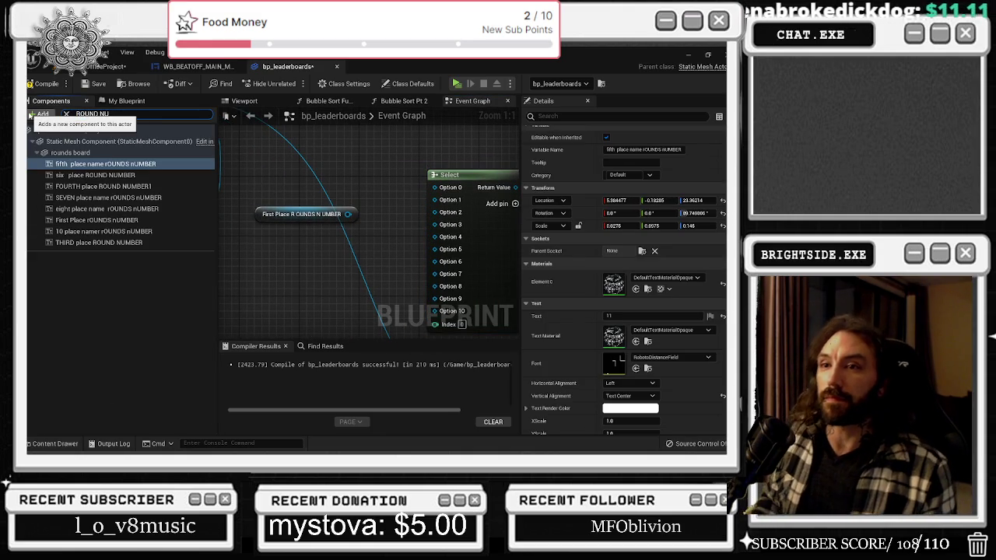
click(105, 163)
ctrl+click(96, 220)
ctrl+click(104, 231)
ctrl+click(117, 242)
click(105, 163)
shift+click(99, 243)
drag(99, 243, 311, 263)
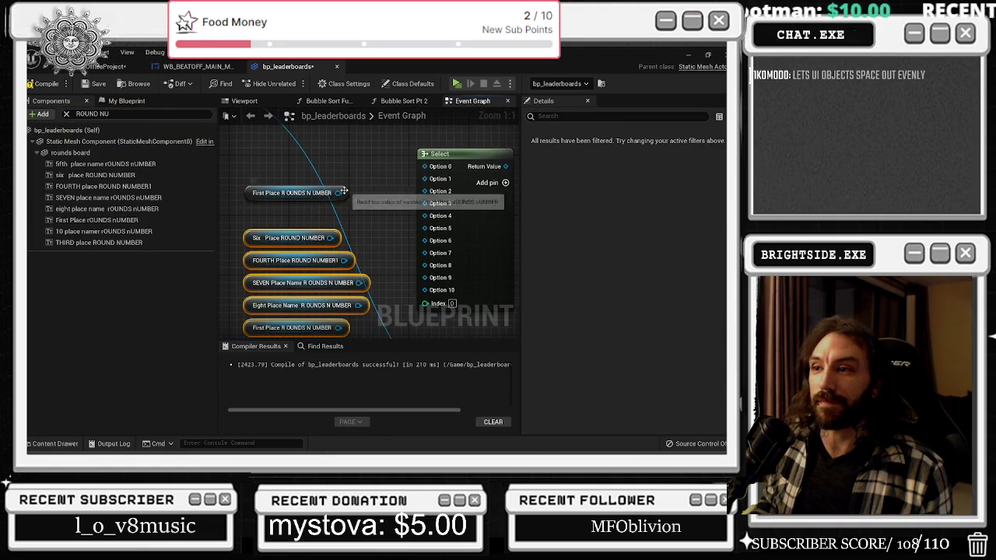
Wire the First Place round-number getter into Select's Option 0 and nudge the Fifth Place getter up
mouse_move(337, 193)
mouse_down()
mouse_move(349, 204)
mouse_move(420, 191)
mouse_move(426, 167)
mouse_up()
click(348, 255)
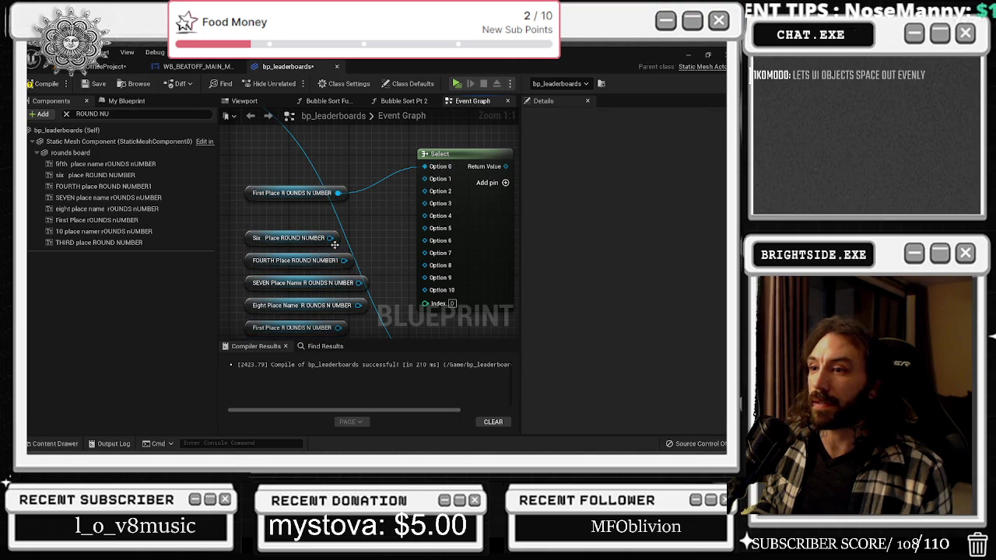
scroll(334, 245, down, 2)
mouse_move(360, 167)
mouse_down()
mouse_move(359, 202)
mouse_move(356, 145)
mouse_up()
mouse_move(384, 289)
mouse_down()
mouse_move(399, 275)
mouse_move(439, 273)
mouse_up()
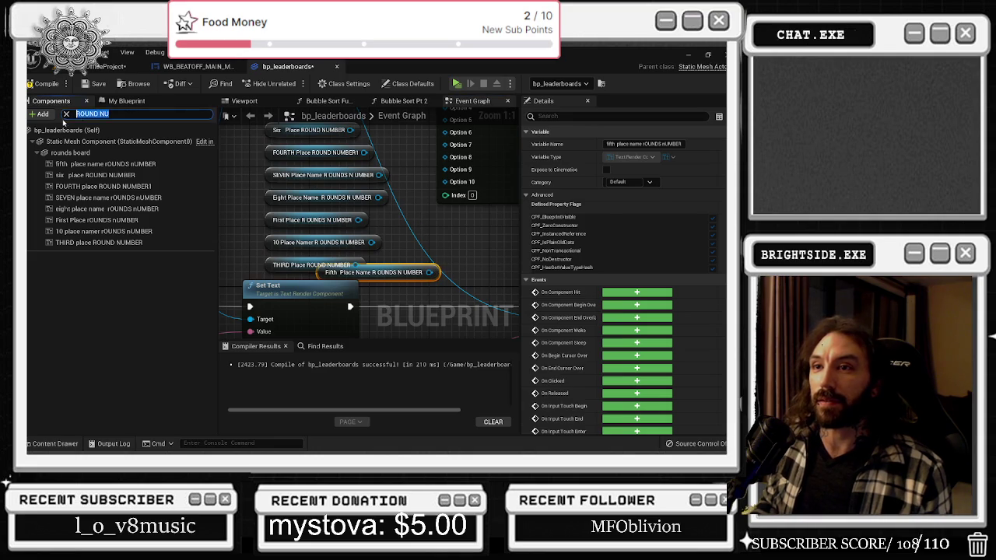
Rename the 'second place name 3' text component to 'second place rOUND NUMBER'
click(66, 113)
scroll(136, 300, down, 1)
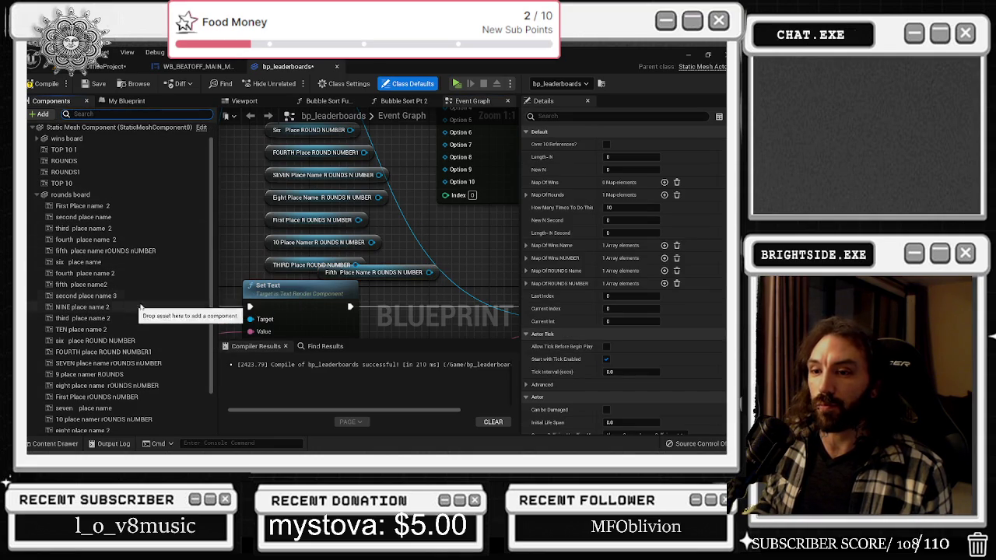
click(248, 102)
click(70, 195)
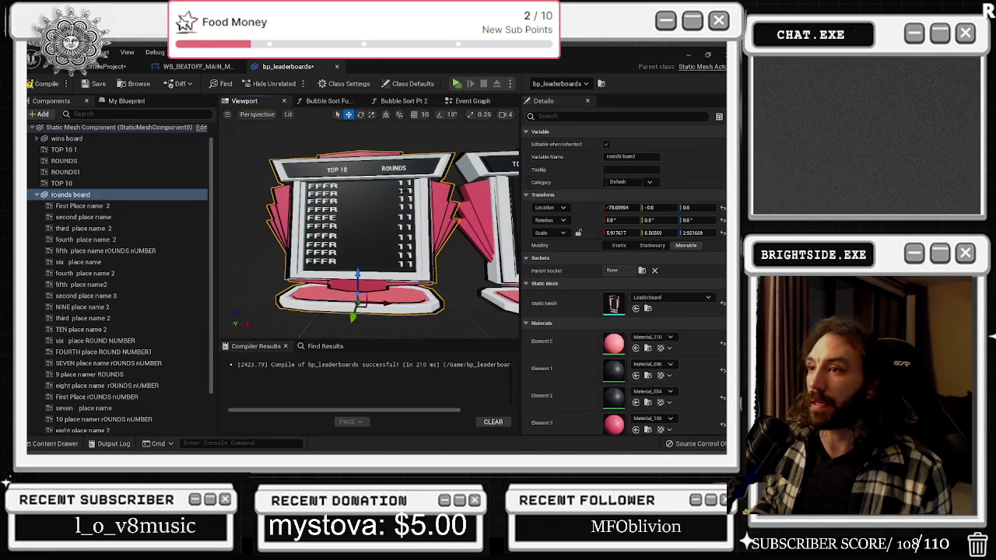
click(399, 188)
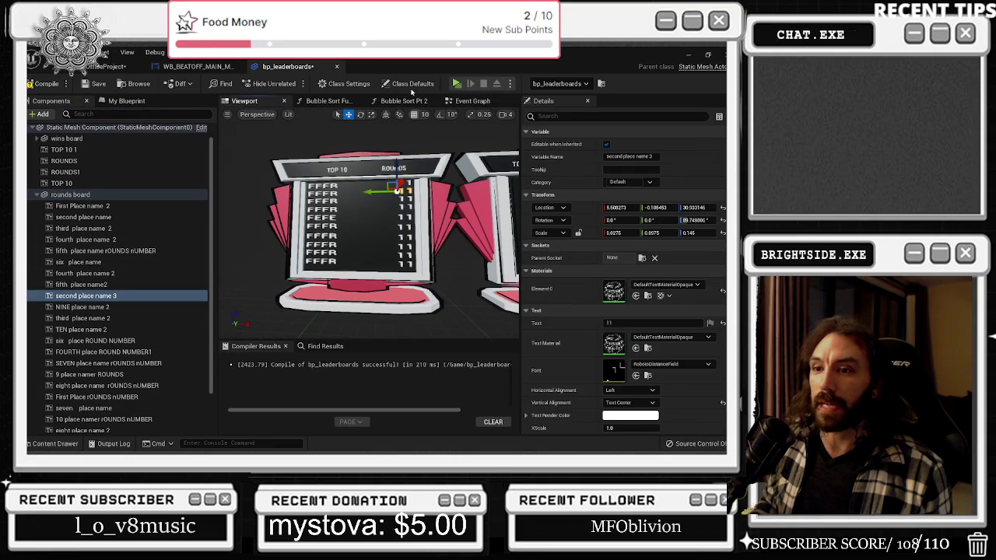
click(193, 296)
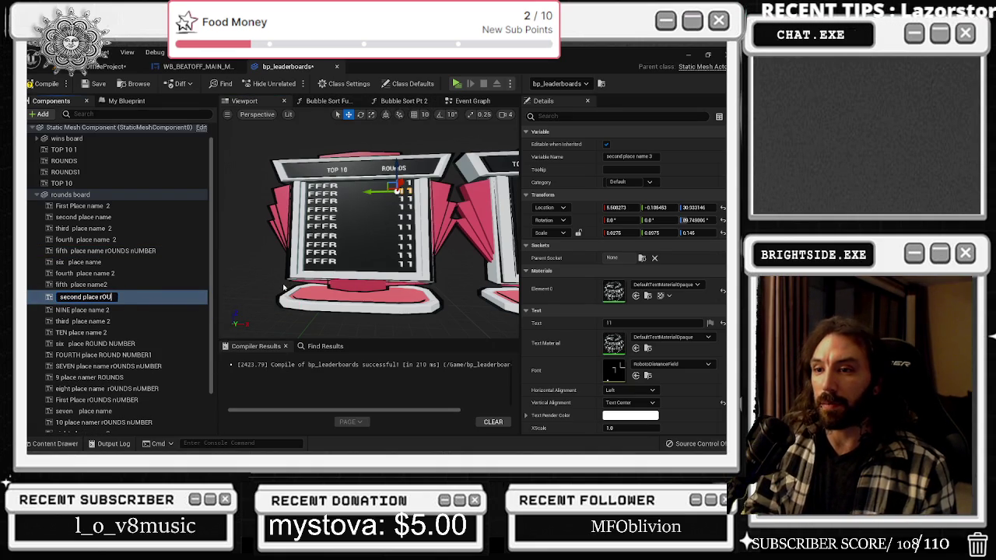
text(ND NUMBER)
key(Return)
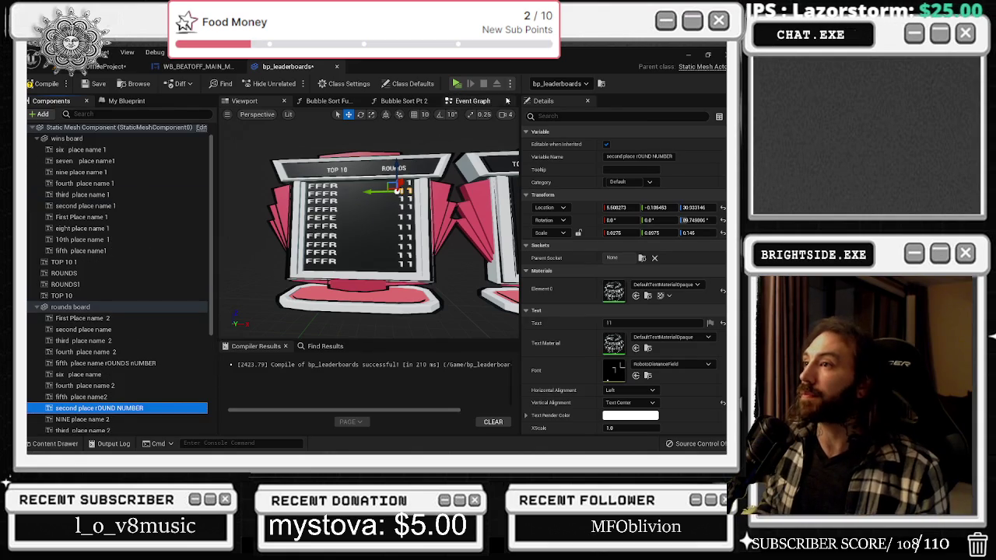
click(488, 102)
drag(395, 267, 401, 325)
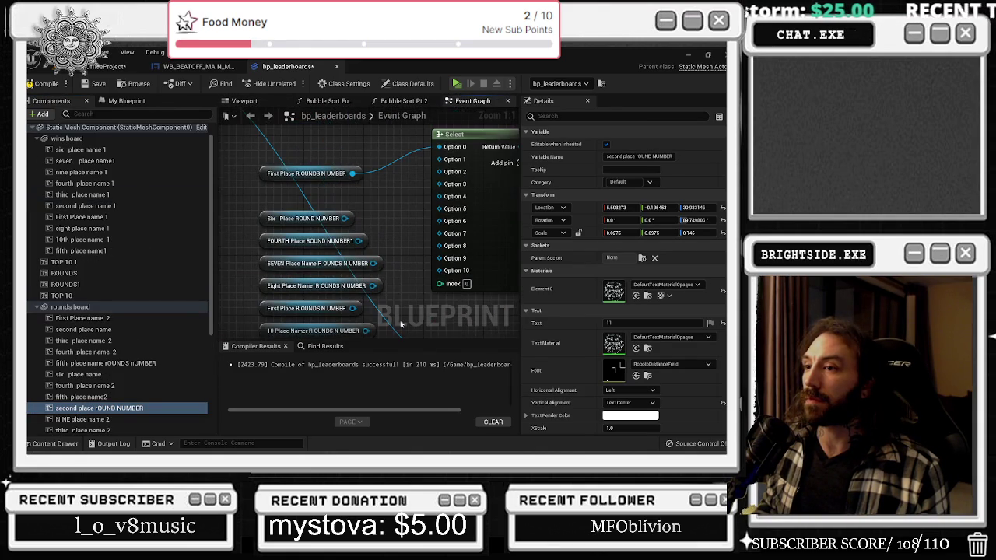
Add a Second Place Name getter wired to Option 1 and rearrange the Third and Fifth Place getters
mouse_move(312, 173)
mouse_down()
mouse_move(311, 163)
mouse_move(322, 249)
mouse_up()
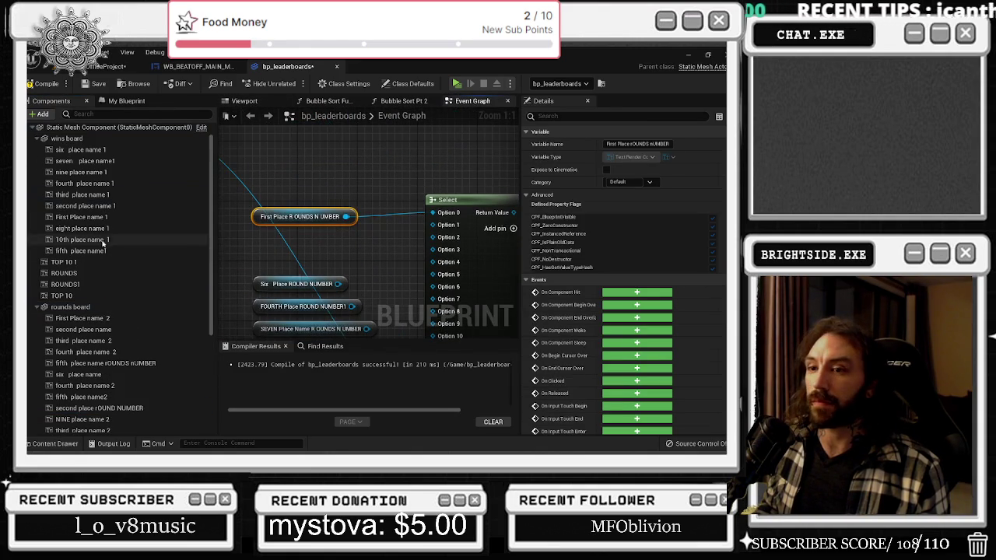
mouse_move(84, 330)
mouse_down()
mouse_move(128, 329)
mouse_move(300, 234)
mouse_move(389, 261)
mouse_move(435, 226)
mouse_up()
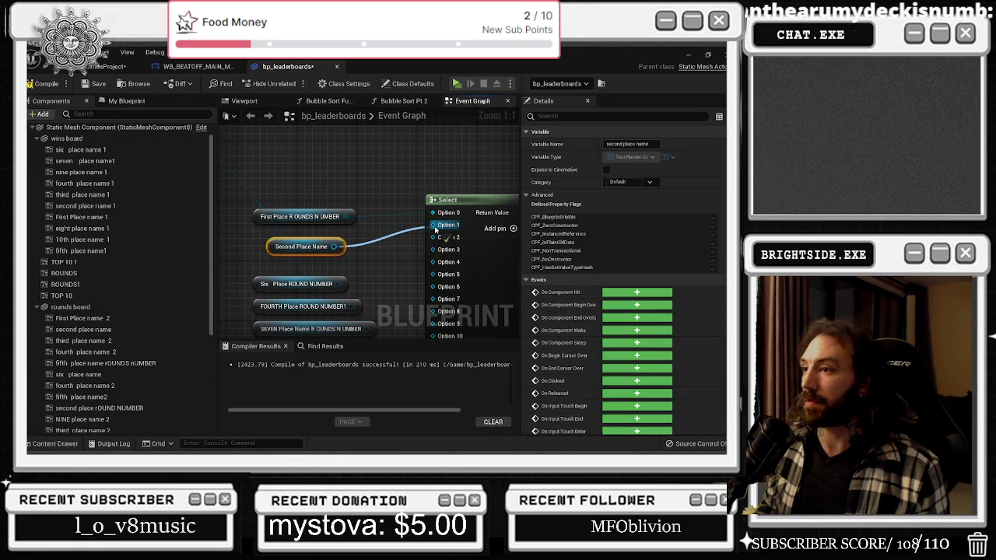
drag(359, 279, 392, 140)
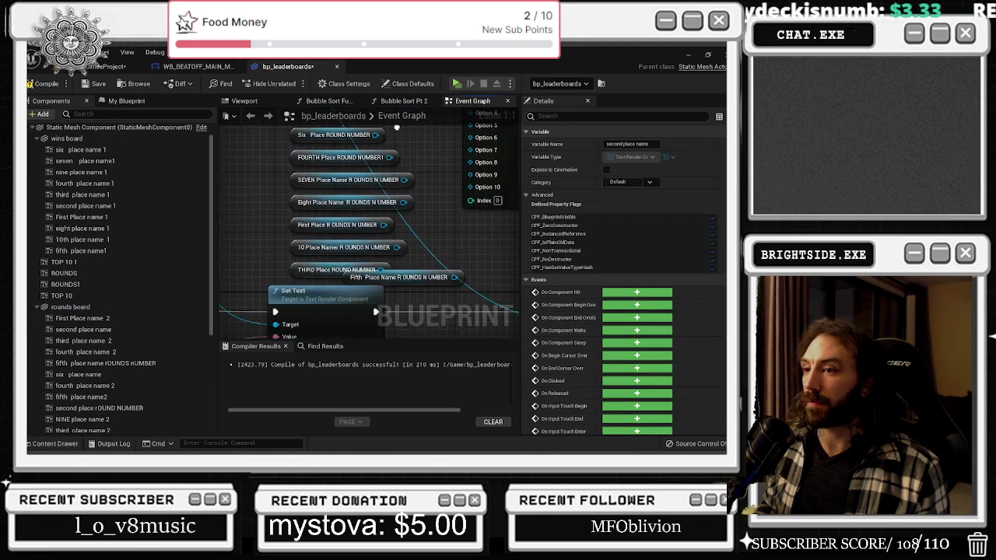
mouse_move(290, 277)
mouse_down()
mouse_move(304, 199)
mouse_move(308, 295)
mouse_up()
mouse_move(269, 170)
mouse_down()
mouse_move(298, 247)
mouse_move(273, 111)
mouse_up()
drag(333, 270, 334, 200)
drag(363, 160, 316, 205)
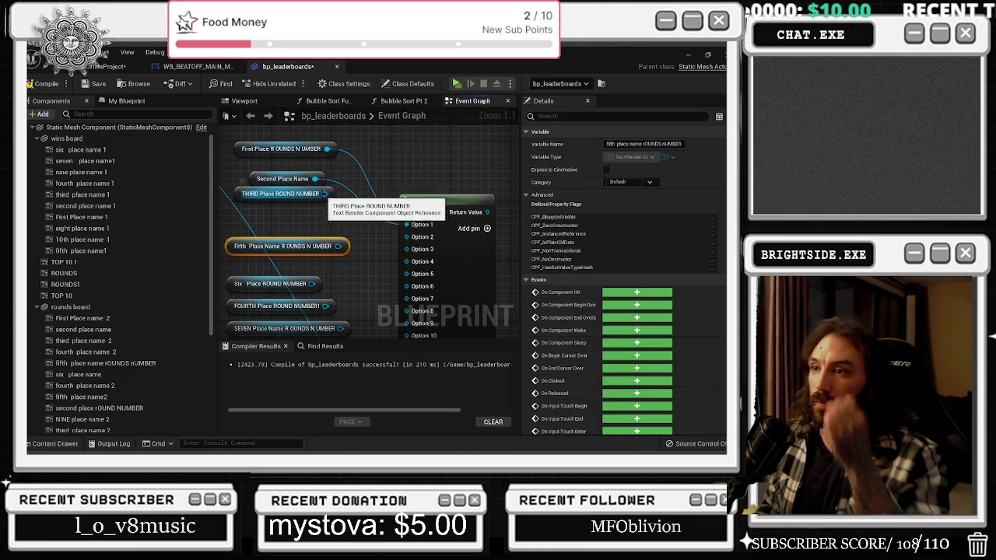
Wire the remaining getters into Select, including Fourth Place to Option 6 and 10 Place to Option 10
drag(338, 246, 406, 249)
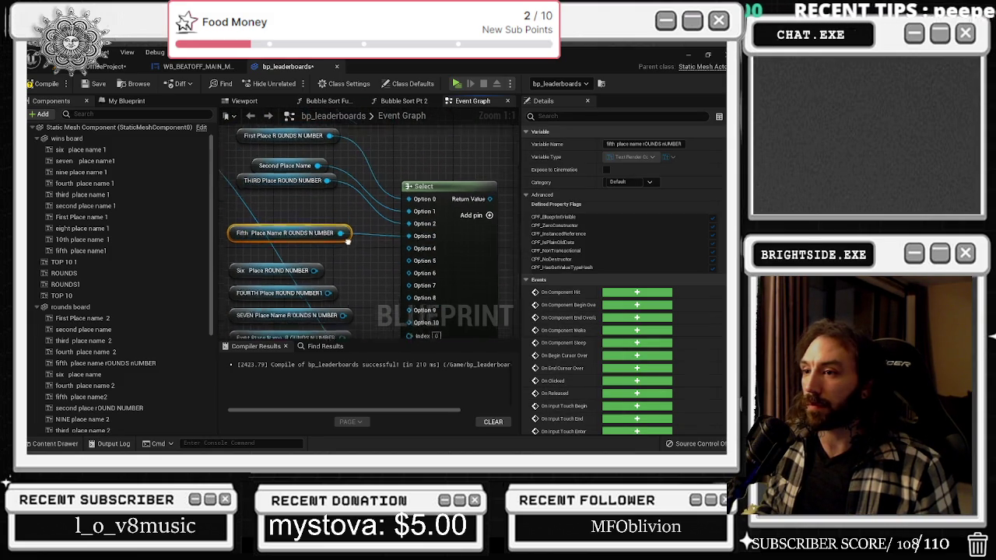
mouse_move(326, 261)
mouse_down()
mouse_move(393, 229)
mouse_move(420, 256)
mouse_move(419, 247)
mouse_move(330, 332)
mouse_move(347, 228)
mouse_move(321, 208)
mouse_up()
drag(398, 212, 368, 287)
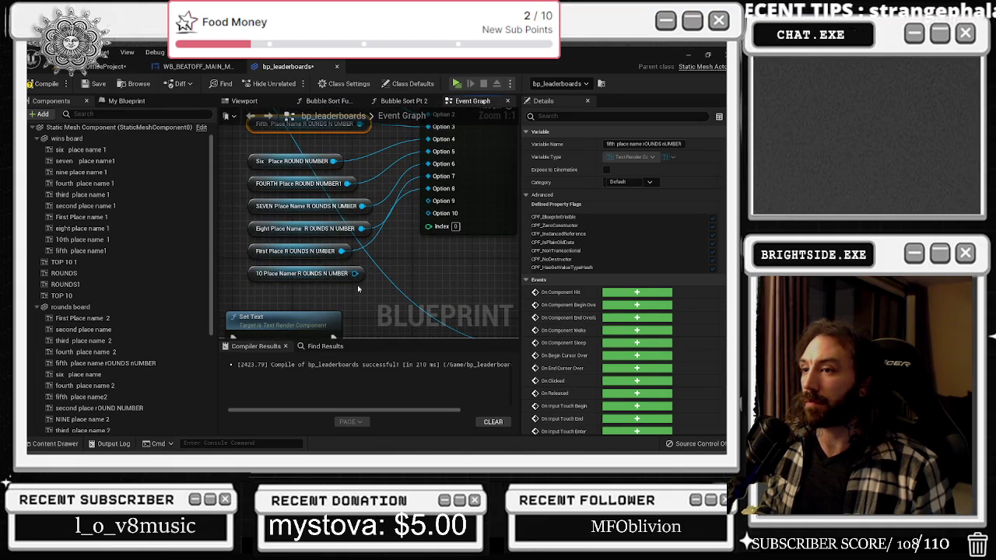
mouse_move(358, 275)
mouse_down()
mouse_move(429, 214)
mouse_move(367, 242)
mouse_up()
right_click(369, 237)
scroll(306, 284, down, 5)
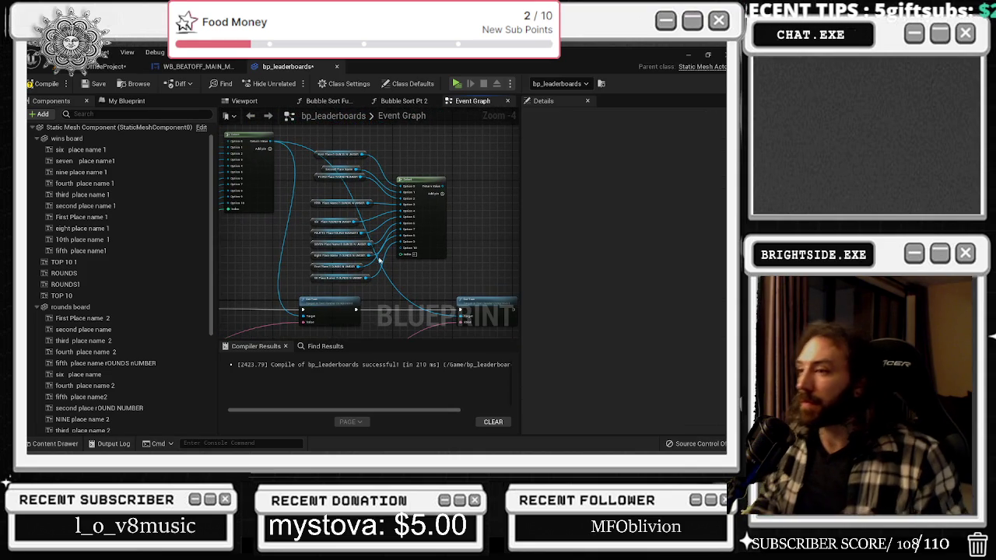
Wire Select's return value into the Set Text target and connect the Append node's output
scroll(300, 323, up, 2)
mouse_move(283, 198)
mouse_down()
mouse_move(327, 311)
mouse_move(322, 174)
mouse_move(334, 179)
mouse_move(371, 267)
mouse_move(373, 137)
mouse_move(401, 333)
mouse_move(430, 304)
mouse_move(403, 163)
mouse_move(404, 195)
mouse_move(398, 188)
mouse_up()
mouse_move(398, 259)
mouse_down()
mouse_move(405, 281)
mouse_move(366, 257)
mouse_move(334, 296)
mouse_move(395, 236)
mouse_move(482, 236)
mouse_move(473, 237)
mouse_move(517, 271)
mouse_move(498, 311)
mouse_move(451, 327)
mouse_move(420, 265)
mouse_move(436, 249)
mouse_move(467, 256)
mouse_move(269, 222)
mouse_move(373, 281)
mouse_move(272, 234)
mouse_up()
mouse_move(343, 256)
mouse_down()
mouse_move(420, 270)
mouse_move(416, 262)
mouse_up()
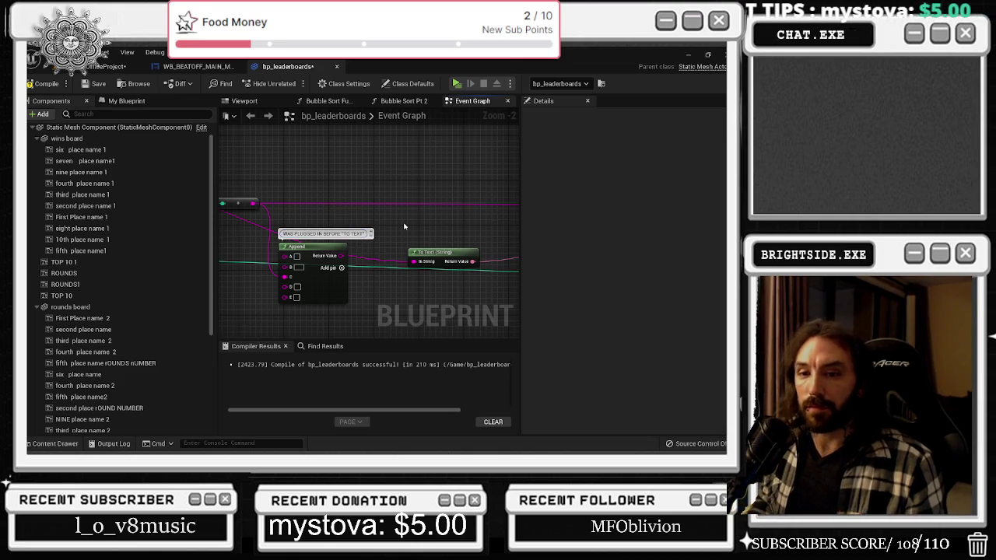
scroll(404, 227, down, 2)
Compile the blueprint, straighten the getter and Select nodes with Q, and save
click(45, 83)
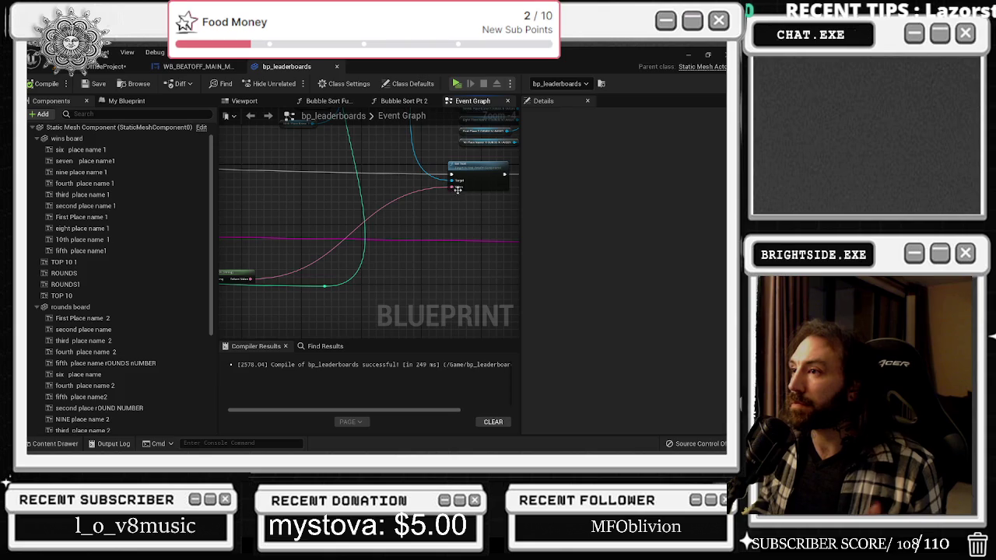
drag(457, 189, 509, 189)
mouse_move(351, 249)
mouse_down()
mouse_move(420, 214)
mouse_move(350, 171)
mouse_move(303, 245)
mouse_move(311, 309)
mouse_move(488, 254)
mouse_up()
drag(303, 152, 463, 297)
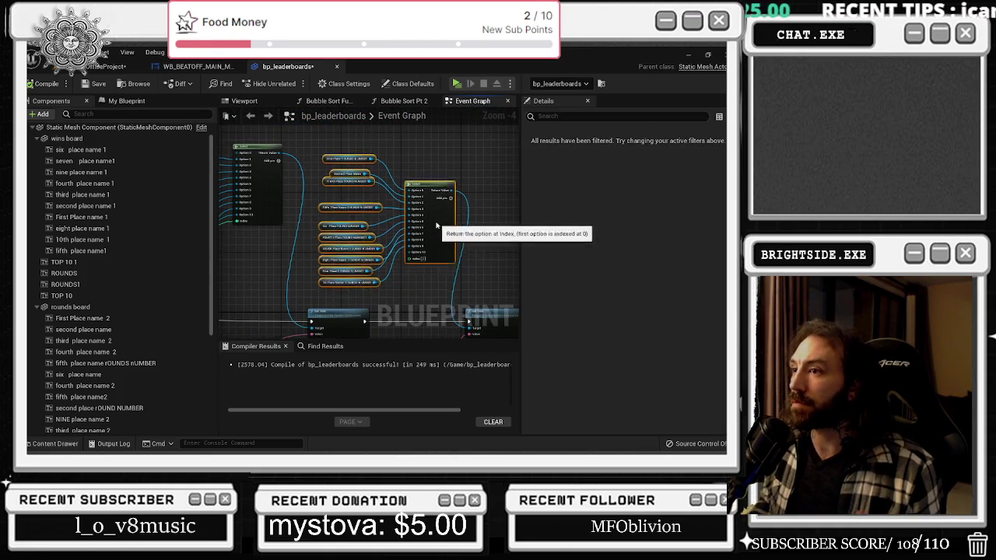
key(q)
click(98, 83)
Reconnect a wire in the event graph and save the leaderboard blueprint again
click(101, 66)
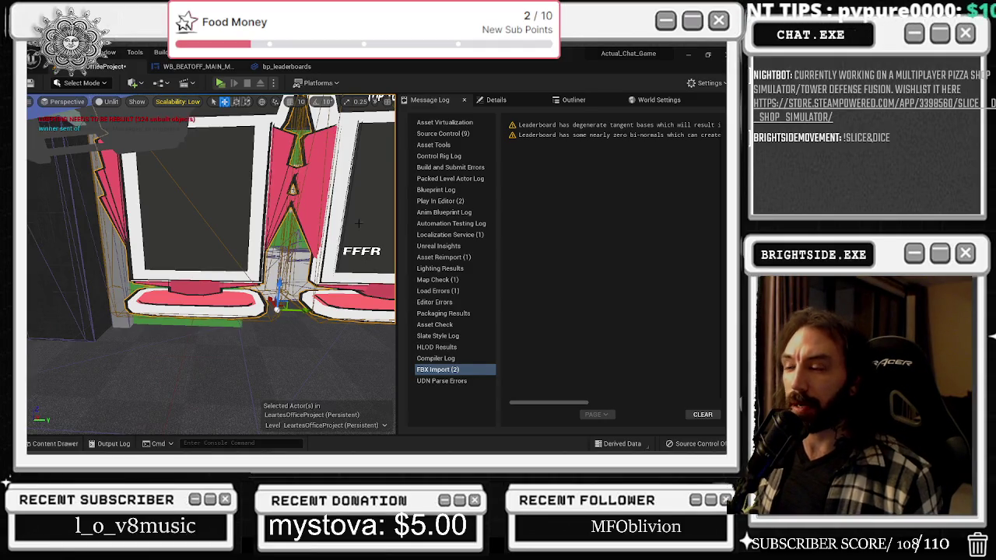
scroll(359, 223, up, 2)
click(286, 66)
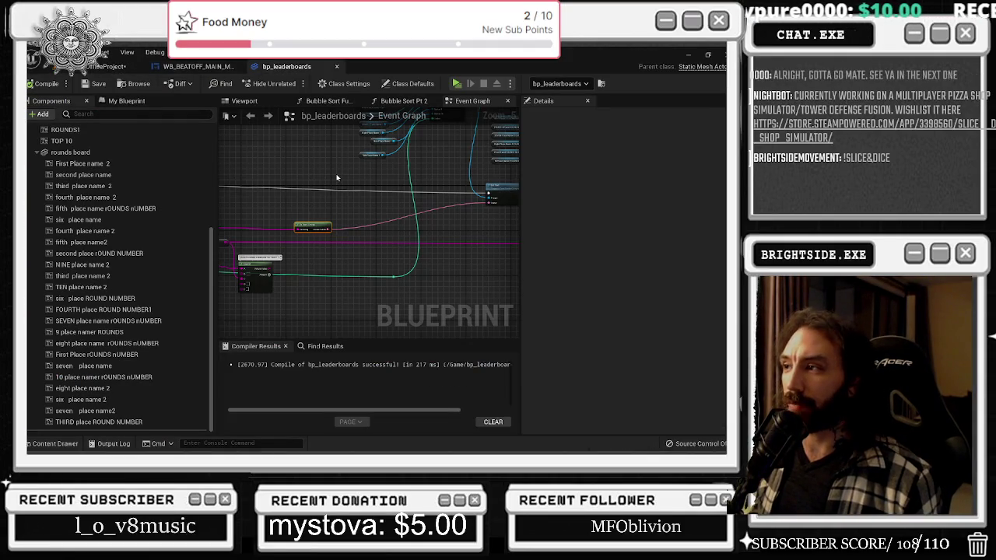
mouse_move(311, 229)
mouse_down()
mouse_move(374, 226)
mouse_move(343, 257)
mouse_up()
mouse_move(240, 212)
mouse_down()
mouse_move(385, 208)
mouse_move(324, 207)
mouse_up()
click(89, 83)
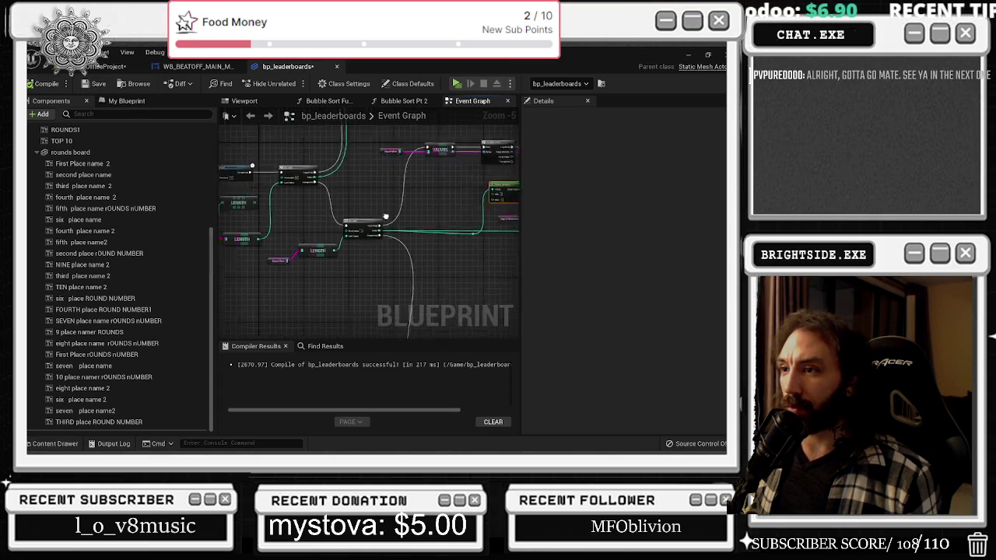
Select the TOP 10 WINS board in the blueprint's Viewport
click(270, 103)
mouse_move(351, 179)
mouse_down()
mouse_move(369, 202)
mouse_move(381, 256)
mouse_up()
click(381, 272)
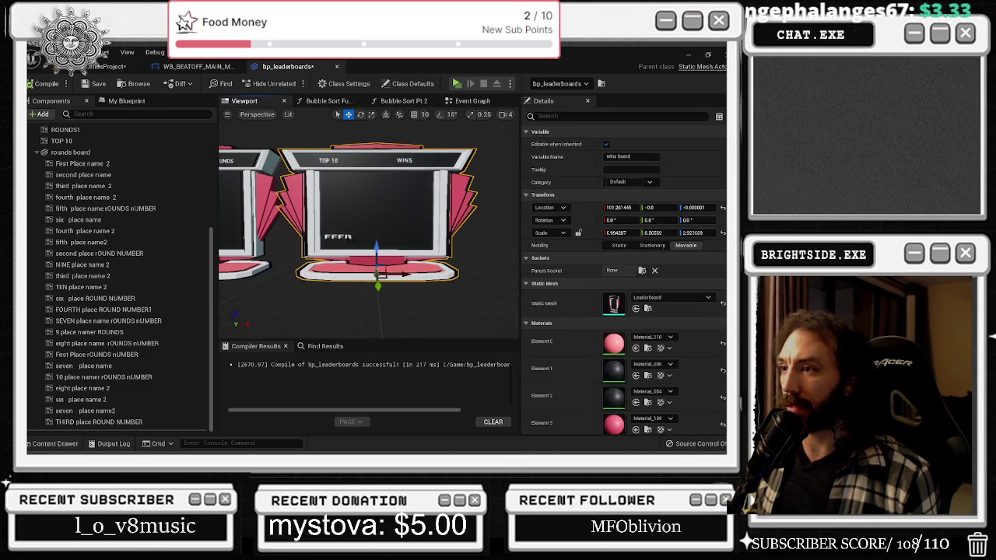
scroll(365, 218, up, 1)
Delete the FFFR placeholder from the wins board's text component, leaving its Text empty
click(341, 237)
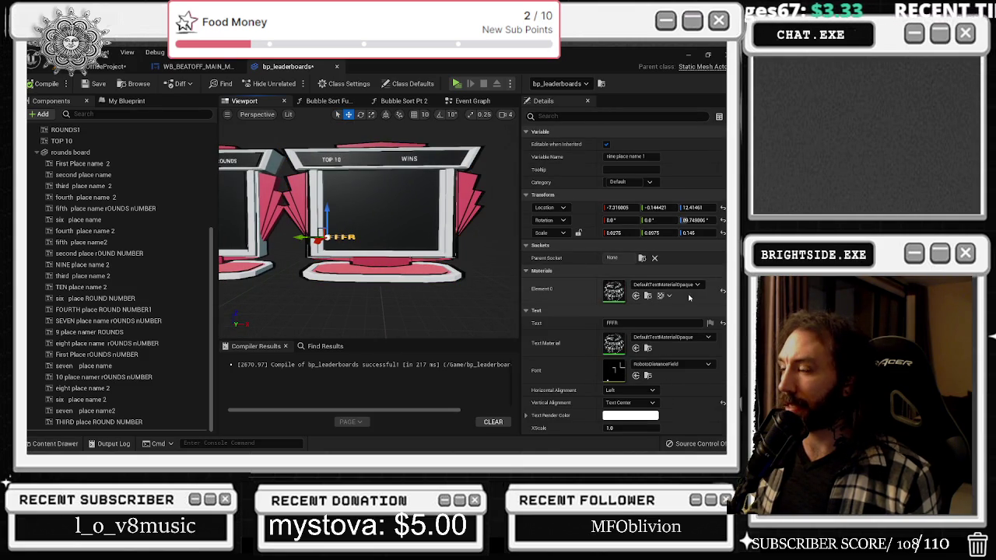
key(BackSpace)
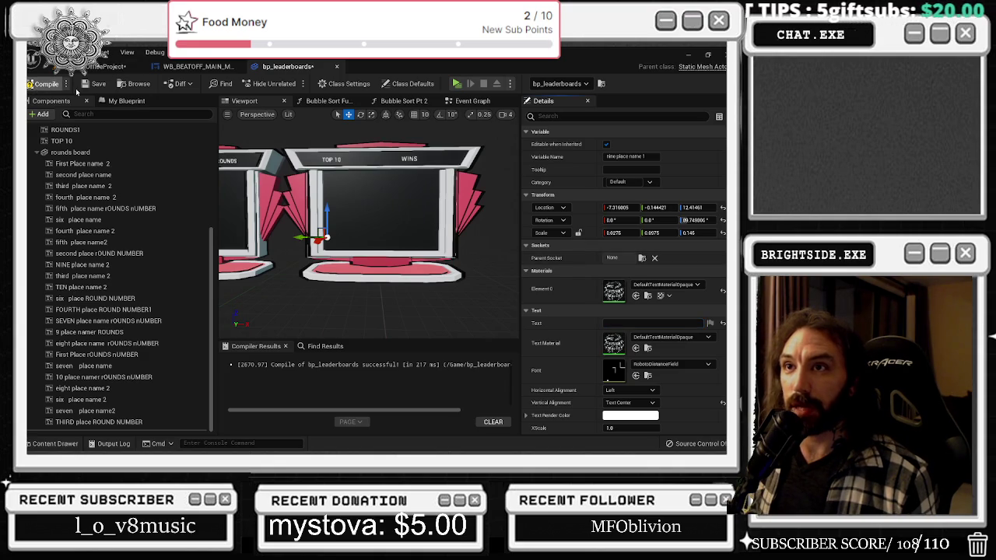
click(470, 100)
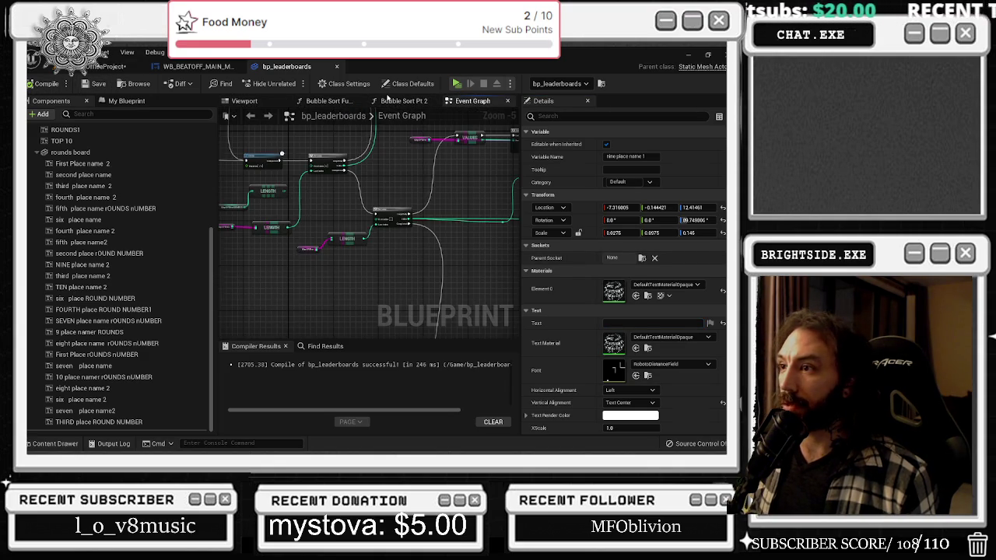
mouse_move(409, 197)
mouse_down()
mouse_move(374, 242)
mouse_move(284, 259)
mouse_up()
Move the Set Text node and look over the GET, Branch and ADDUNIQUE nodes
drag(314, 223, 330, 234)
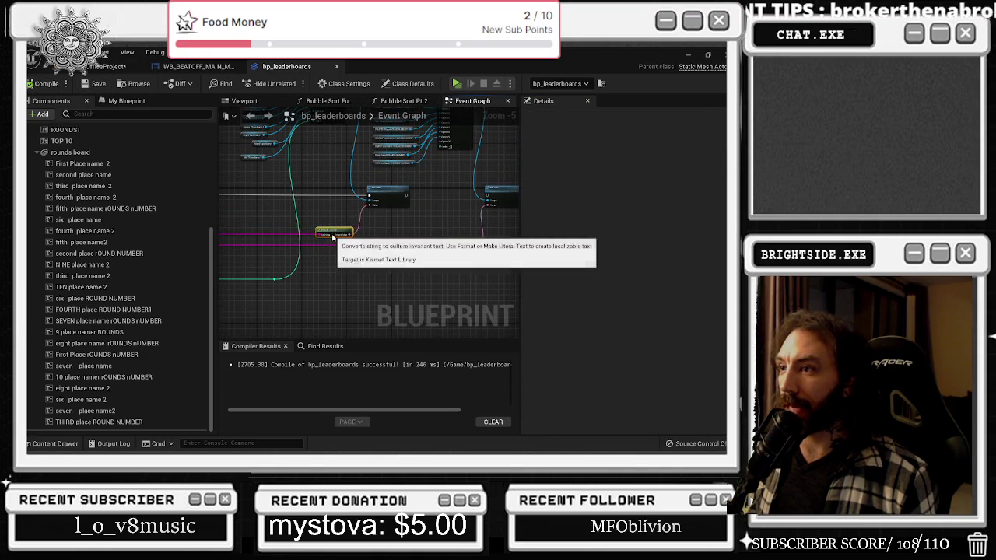
drag(426, 236, 382, 246)
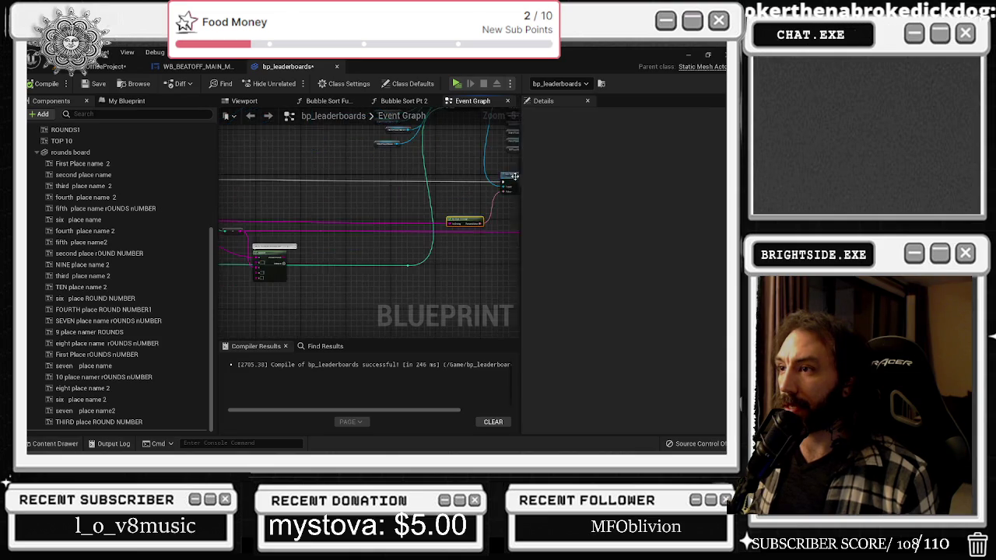
scroll(460, 228, down, 3)
scroll(360, 219, up, 4)
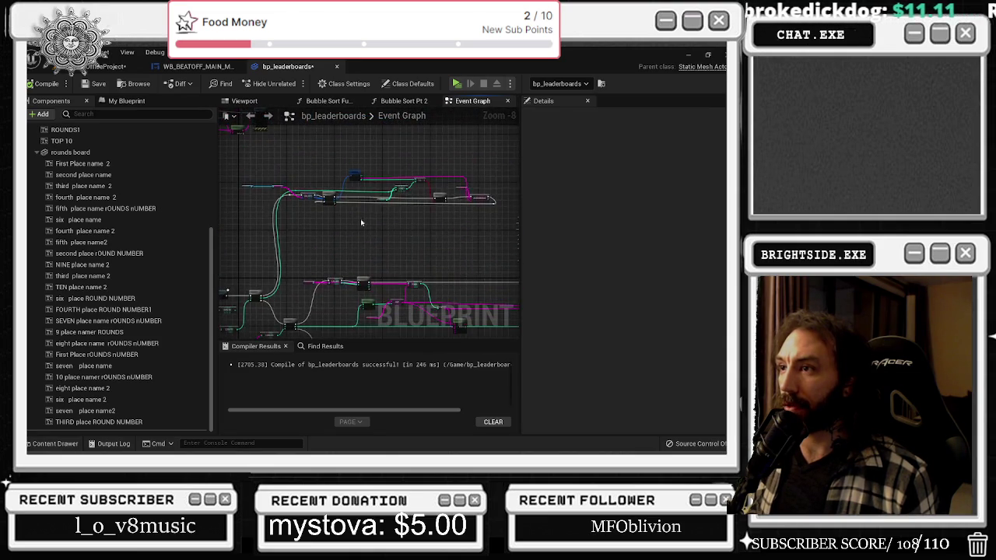
drag(373, 271, 265, 292)
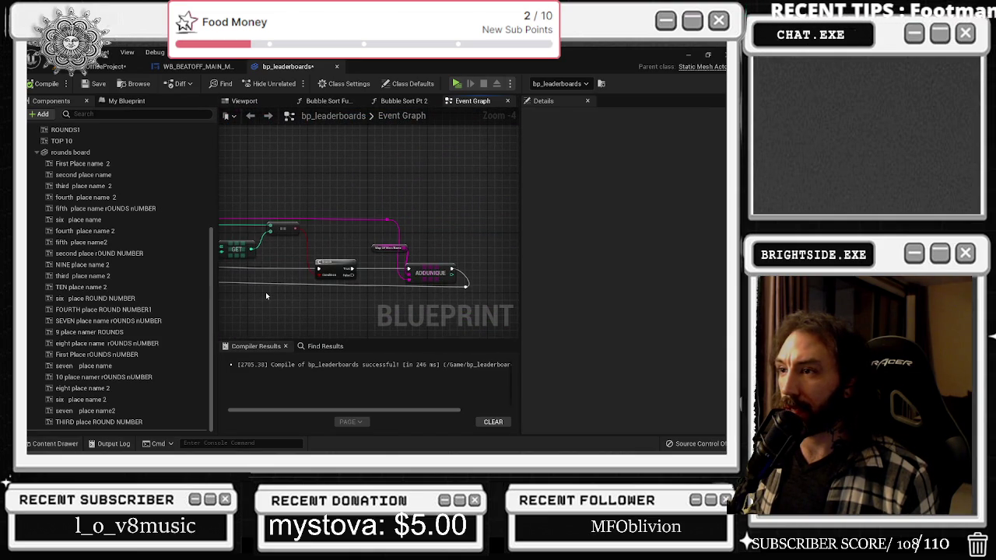
scroll(266, 292, down, 2)
scroll(381, 242, up, 2)
scroll(380, 243, down, 2)
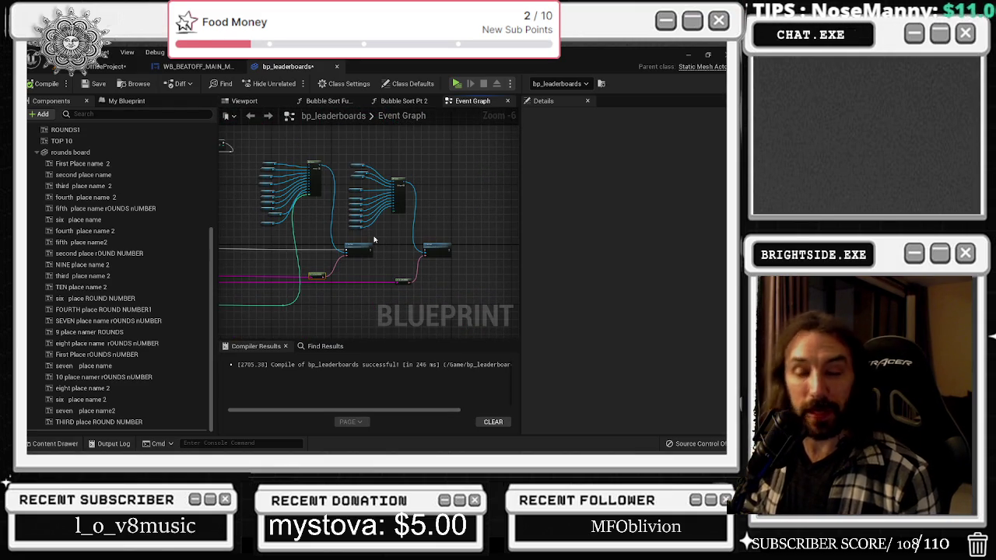
mouse_move(374, 241)
mouse_down()
mouse_move(468, 198)
mouse_move(366, 249)
mouse_move(274, 210)
mouse_move(473, 213)
mouse_move(463, 238)
mouse_up()
scroll(275, 210, down, 2)
scroll(275, 210, up, 3)
scroll(389, 195, up, 2)
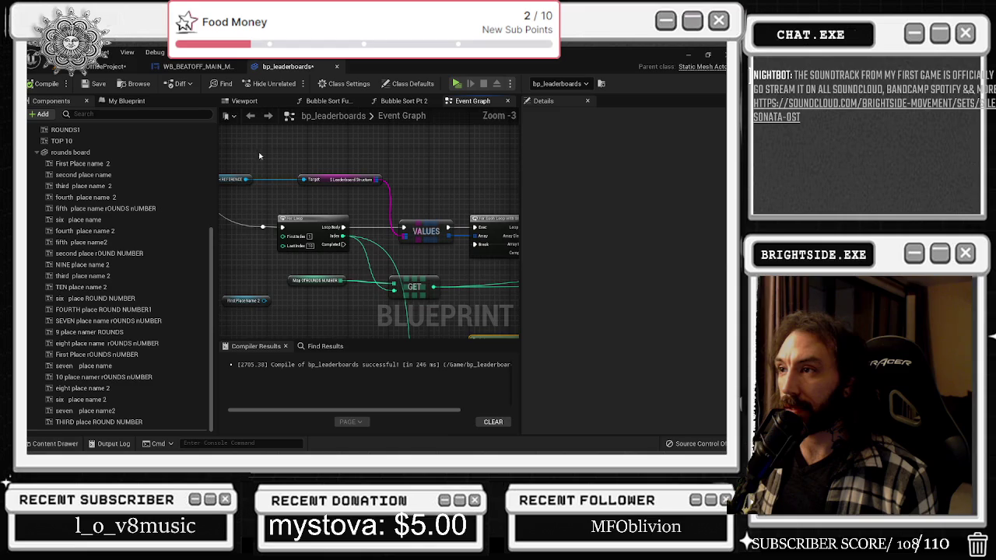
Review the loop and Select nodes, then nudge Set Text up and wire toward its exec input
mouse_move(331, 188)
mouse_down()
mouse_move(321, 208)
mouse_move(288, 157)
mouse_move(229, 143)
mouse_up()
scroll(366, 234, down, 1)
scroll(366, 233, down, 1)
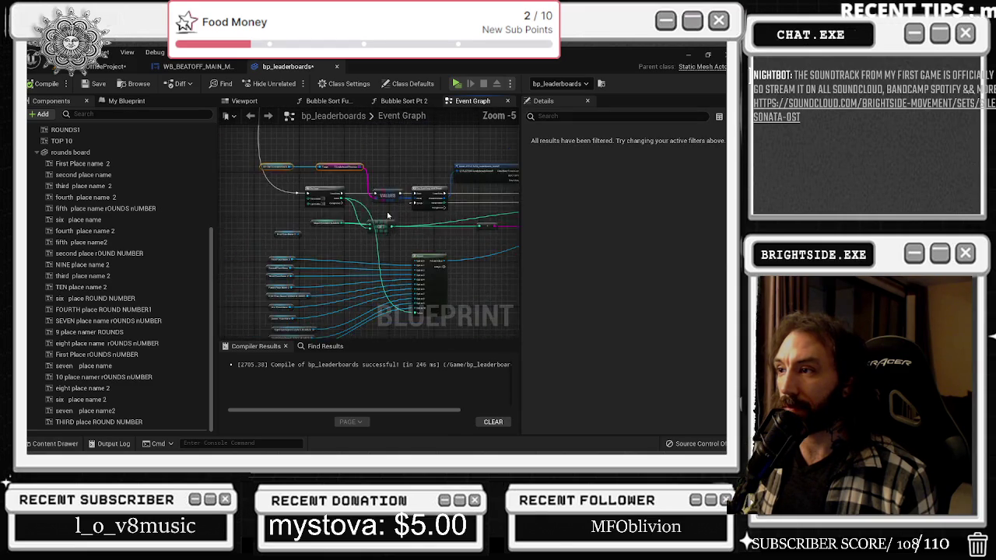
drag(405, 226, 257, 237)
drag(381, 234, 418, 299)
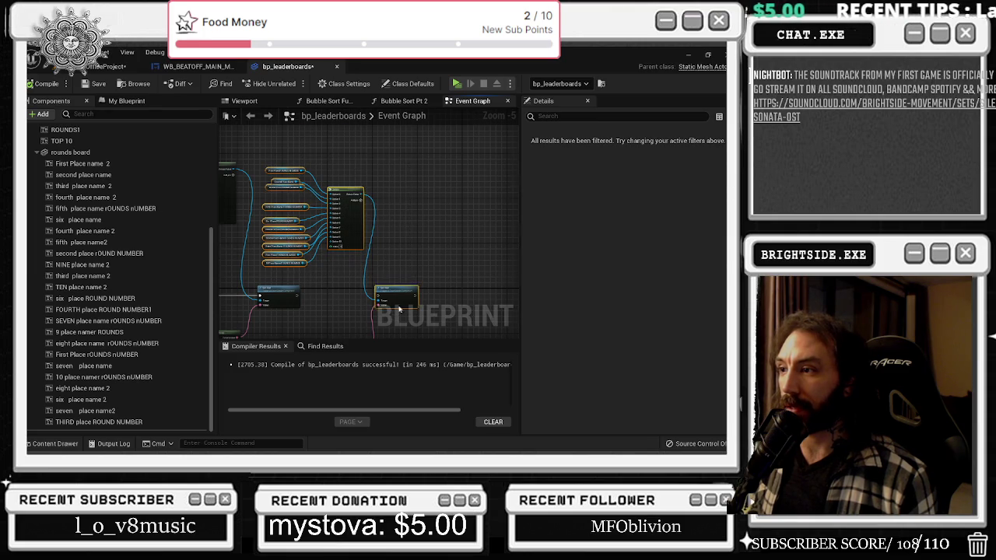
drag(399, 310, 430, 207)
mouse_move(541, 288)
mouse_down()
mouse_move(399, 363)
mouse_move(335, 302)
mouse_move(479, 179)
mouse_move(406, 245)
mouse_up()
drag(286, 197, 333, 238)
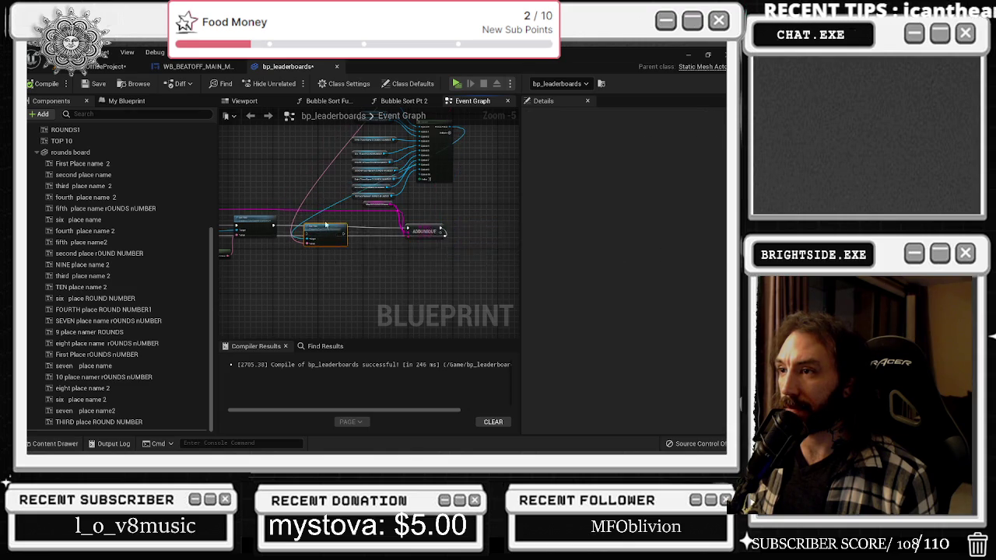
scroll(319, 234, up, 4)
drag(318, 234, 319, 221)
drag(222, 230, 386, 235)
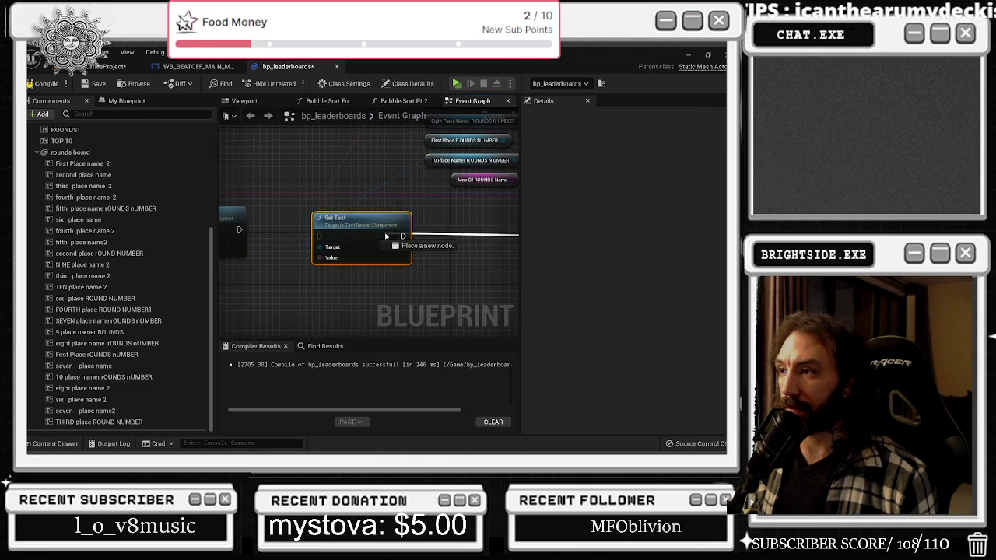
Reconnect the execution wire, connect a wire into Select's option input, and add a reroute point
drag(239, 230, 282, 233)
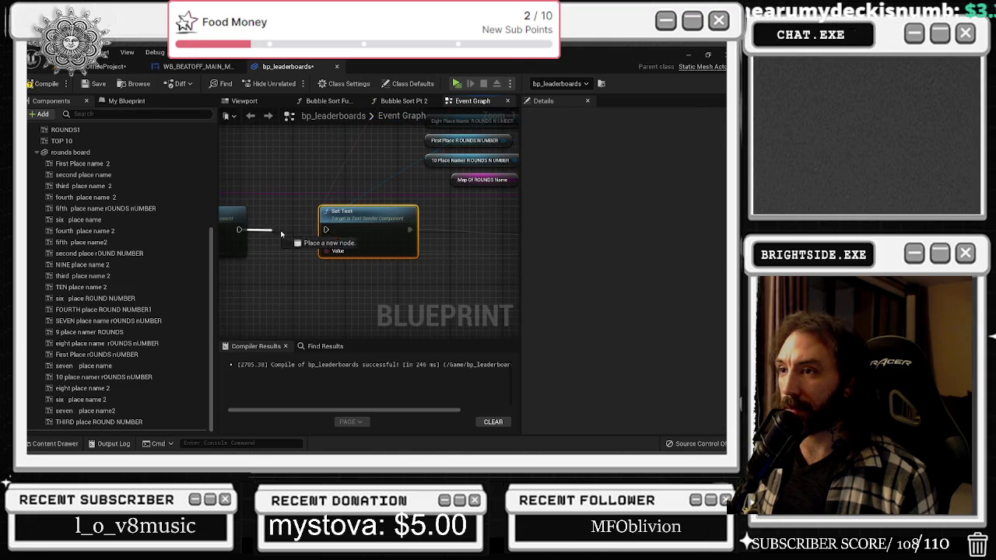
scroll(351, 217, down, 3)
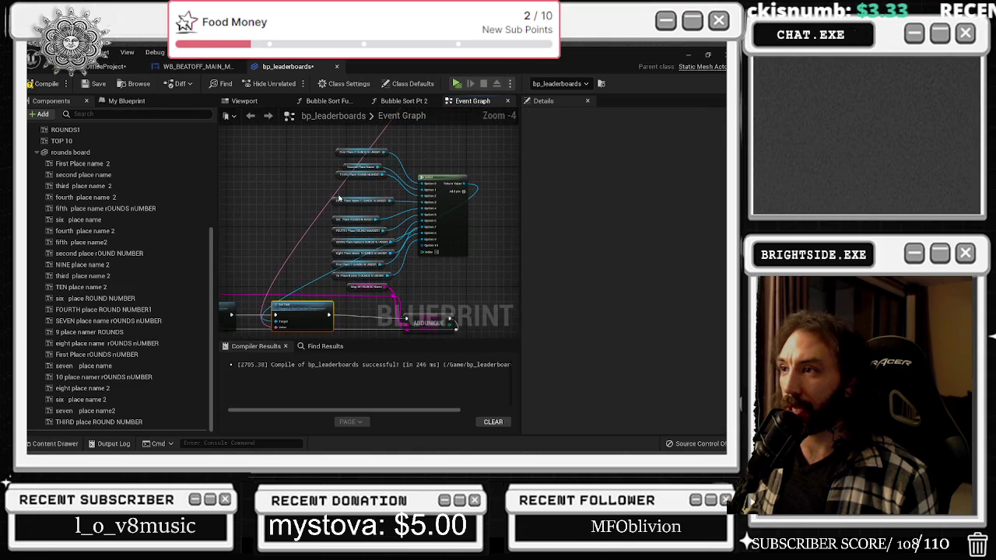
mouse_move(325, 162)
mouse_down()
mouse_move(467, 288)
mouse_move(463, 273)
mouse_move(280, 249)
mouse_move(449, 163)
mouse_up()
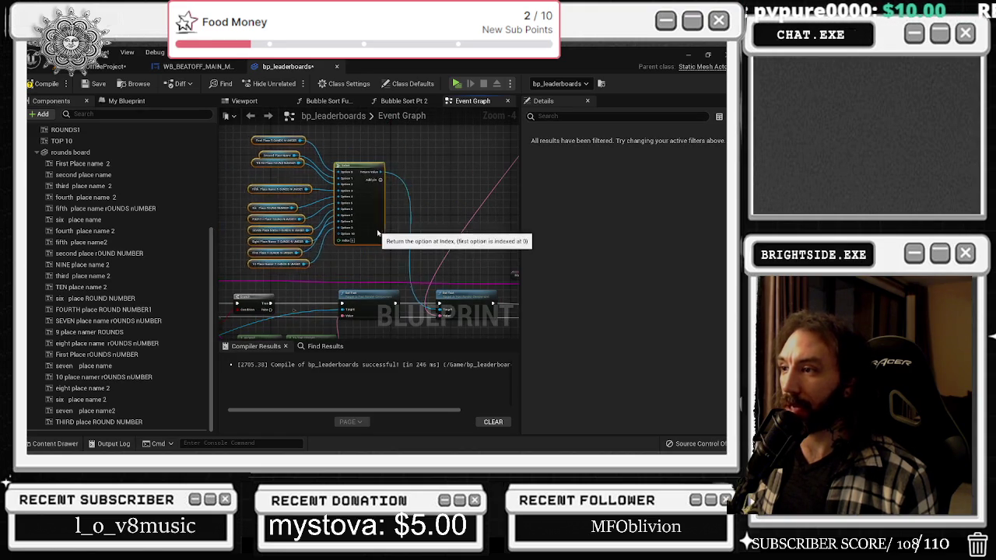
drag(400, 233, 425, 251)
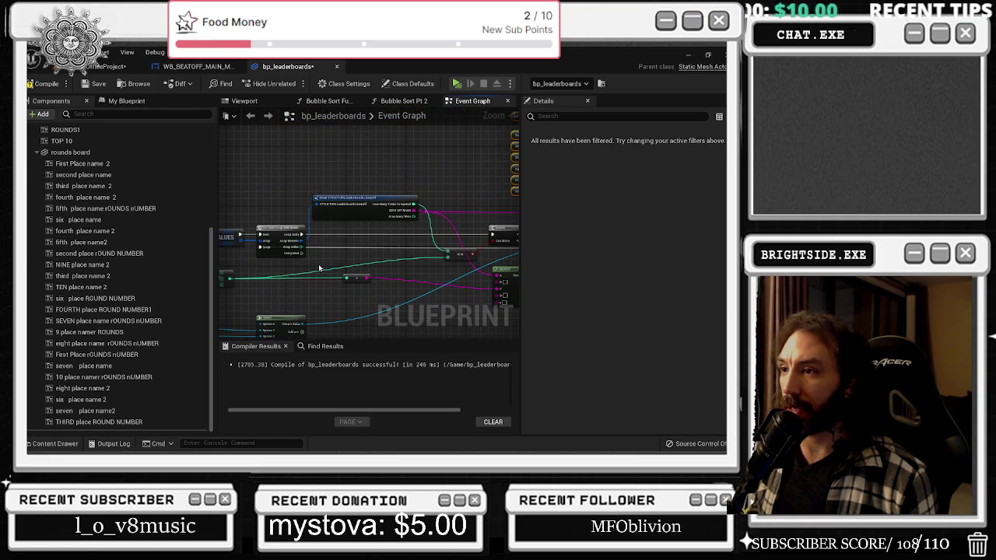
mouse_move(315, 265)
mouse_down()
mouse_move(459, 121)
mouse_move(442, 140)
mouse_up()
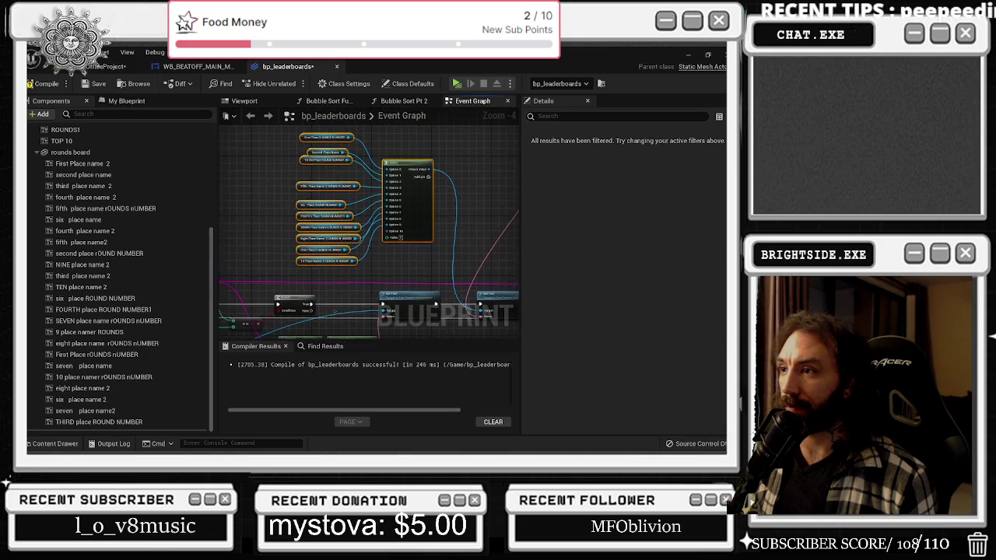
drag(482, 305, 452, 228)
drag(378, 264, 580, 261)
drag(365, 233, 482, 179)
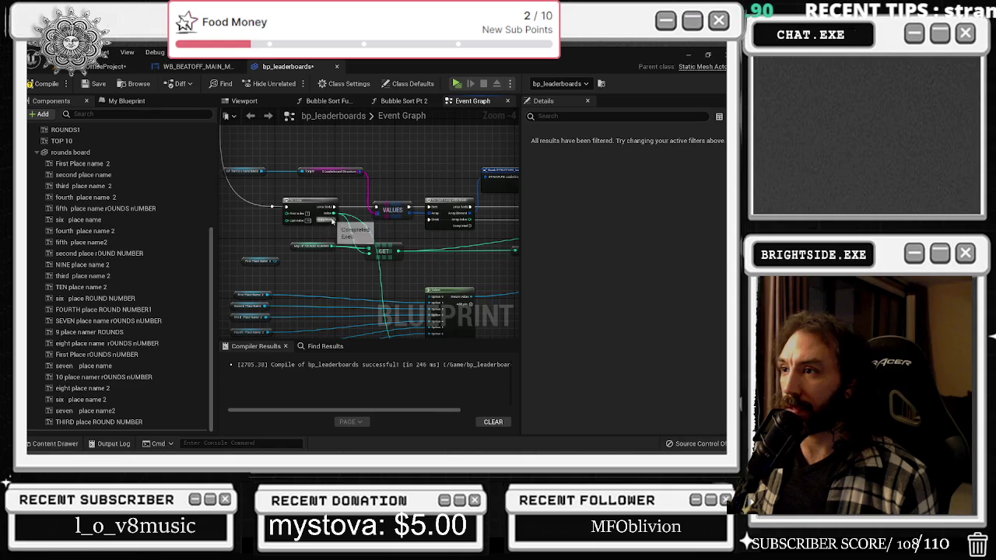
mouse_move(342, 215)
mouse_down()
mouse_move(544, 207)
mouse_move(265, 182)
mouse_move(363, 129)
mouse_move(360, 221)
mouse_up()
mouse_move(237, 232)
mouse_down()
mouse_move(413, 237)
mouse_move(233, 228)
mouse_move(270, 226)
mouse_up()
double_click(413, 237)
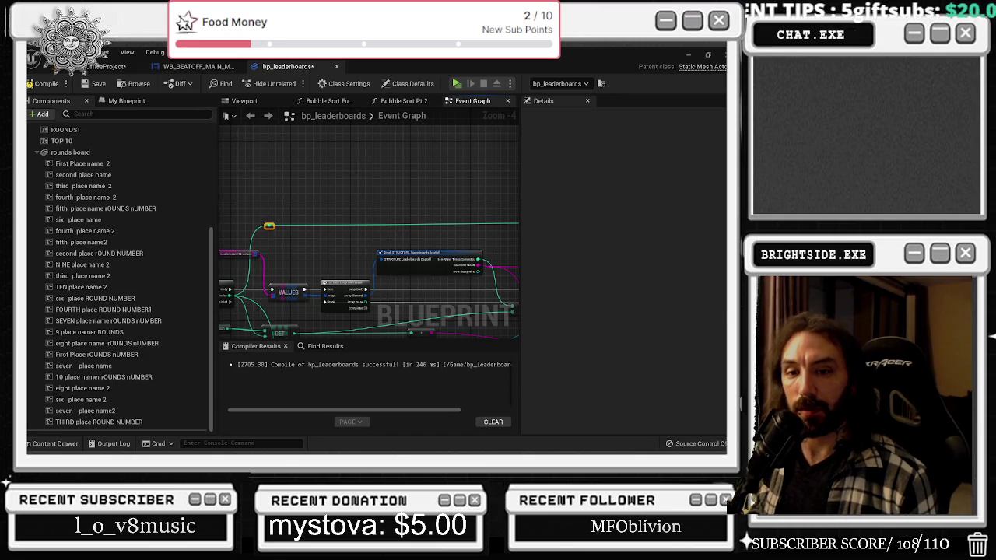
Box-select the upper node group and move the string-to-text node down and left
drag(464, 170, 458, 143)
scroll(343, 200, down, 2)
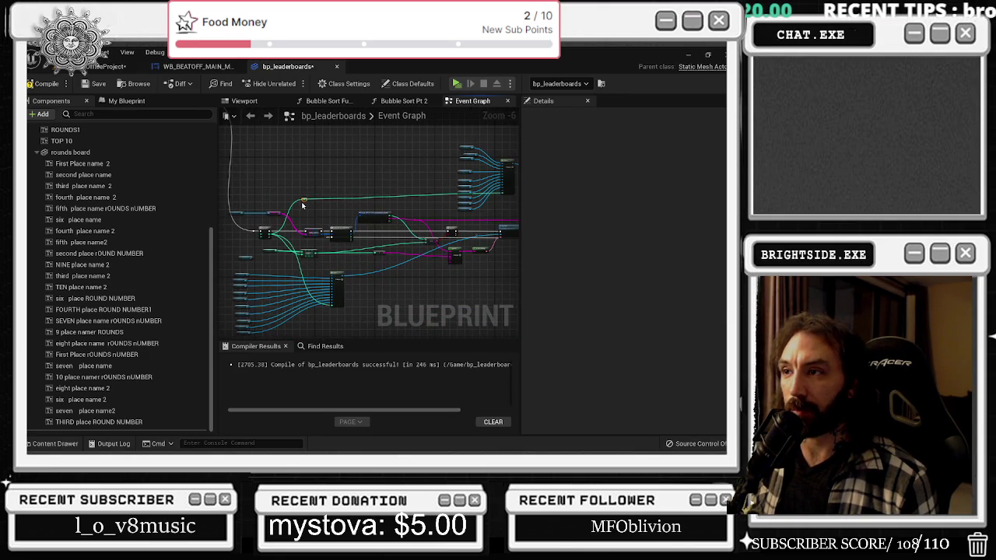
drag(303, 200, 243, 203)
mouse_move(378, 144)
mouse_down()
mouse_move(432, 213)
mouse_move(312, 200)
mouse_move(366, 257)
mouse_move(324, 225)
mouse_move(342, 233)
mouse_move(364, 290)
mouse_up()
scroll(432, 218, up, 3)
scroll(342, 233, down, 5)
scroll(364, 290, up, 4)
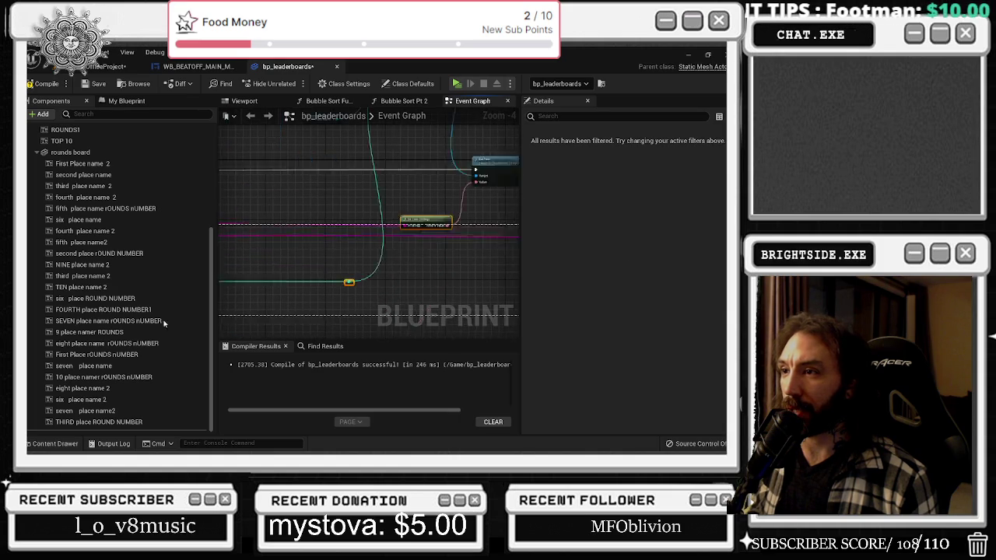
scroll(439, 248, down, 3)
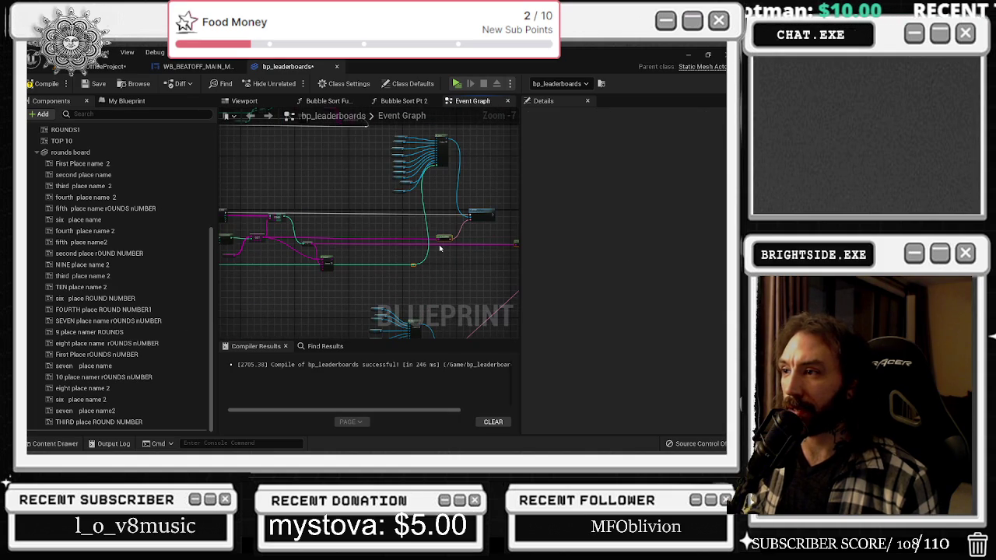
drag(440, 248, 397, 236)
mouse_move(470, 227)
mouse_down()
mouse_move(445, 259)
mouse_move(296, 305)
mouse_move(303, 323)
mouse_up()
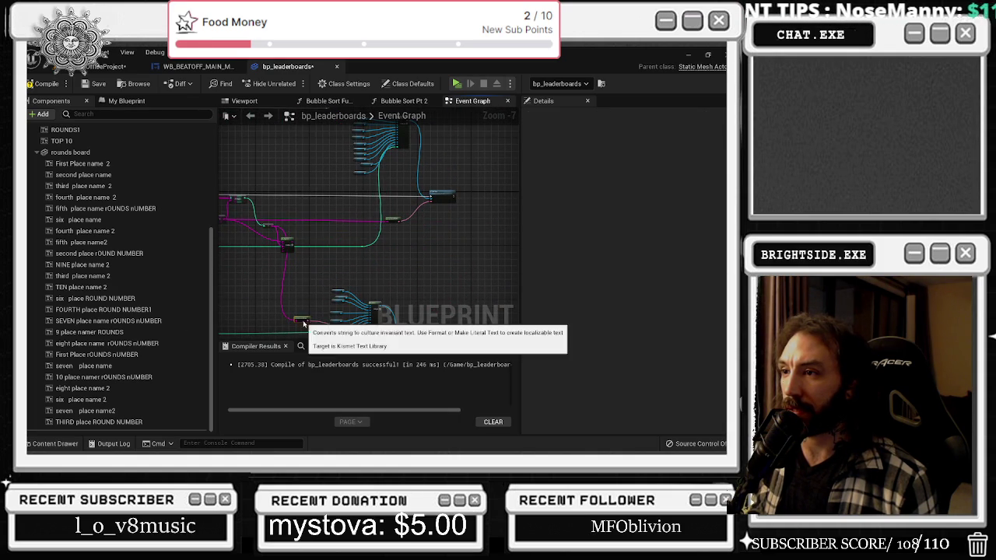
scroll(363, 213, up, 3)
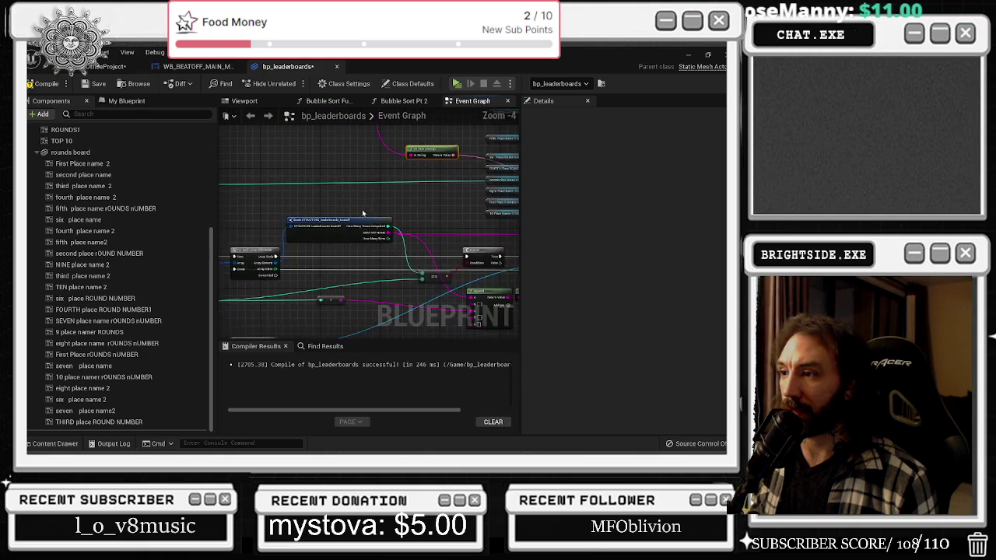
Move the To String node lower, pull a new string wire, and return to the level editor
drag(363, 213, 485, 159)
mouse_move(517, 199)
mouse_down()
mouse_move(327, 212)
mouse_move(342, 234)
mouse_up()
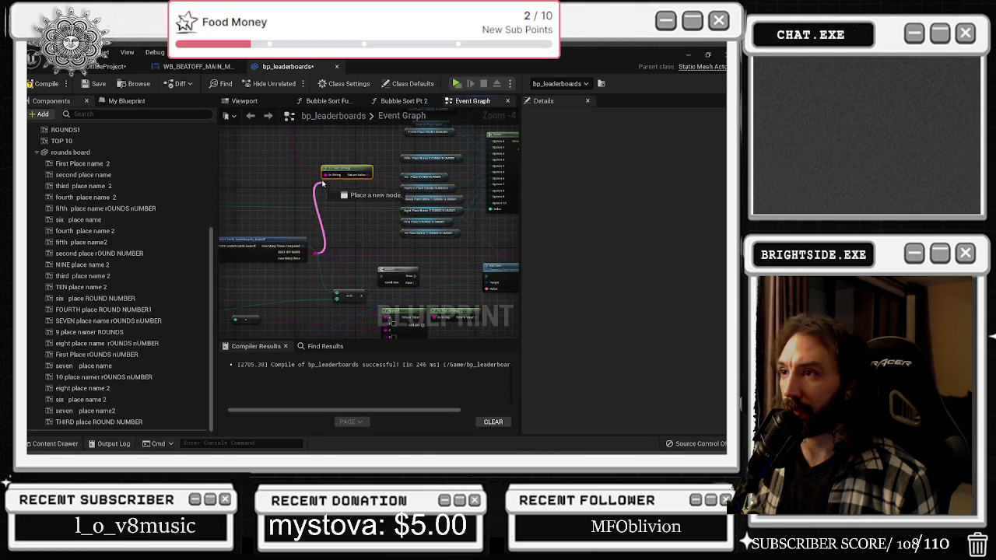
mouse_move(353, 176)
mouse_down()
mouse_move(408, 253)
mouse_move(458, 284)
mouse_move(356, 235)
mouse_move(346, 217)
mouse_move(251, 236)
mouse_move(223, 229)
mouse_move(362, 245)
mouse_up()
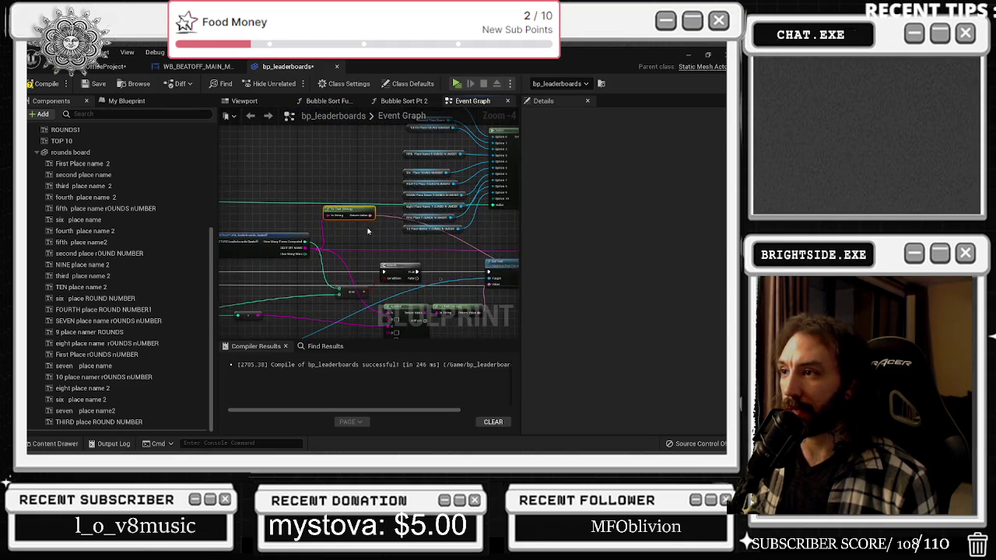
scroll(368, 231, up, 2)
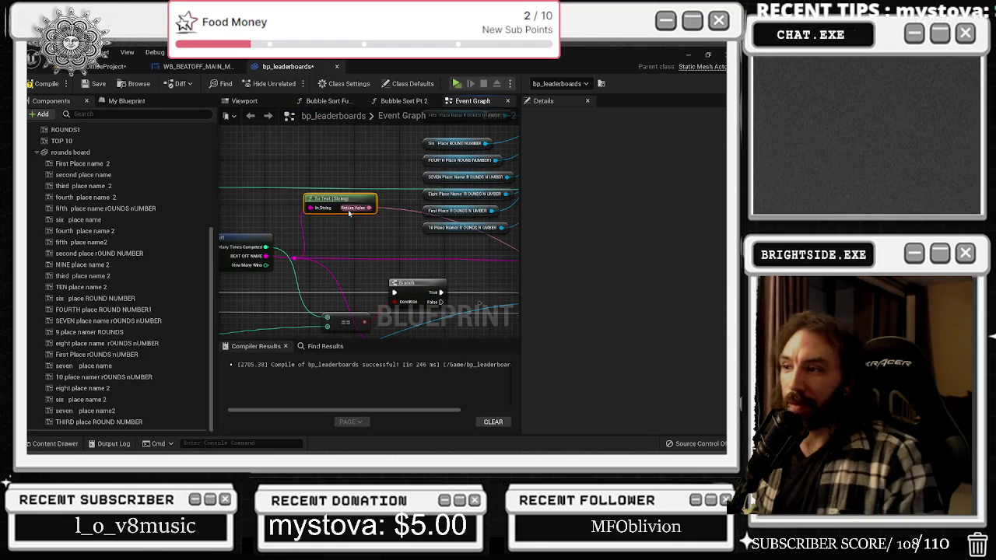
scroll(350, 212, down, 1)
mouse_move(420, 288)
mouse_down()
mouse_move(362, 276)
mouse_move(511, 253)
mouse_move(386, 241)
mouse_move(398, 217)
mouse_up()
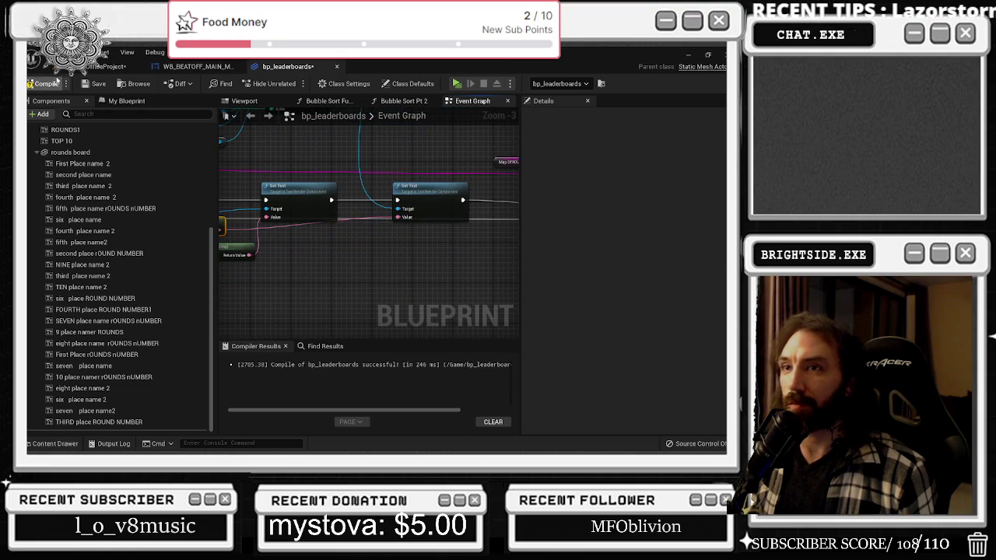
click(109, 67)
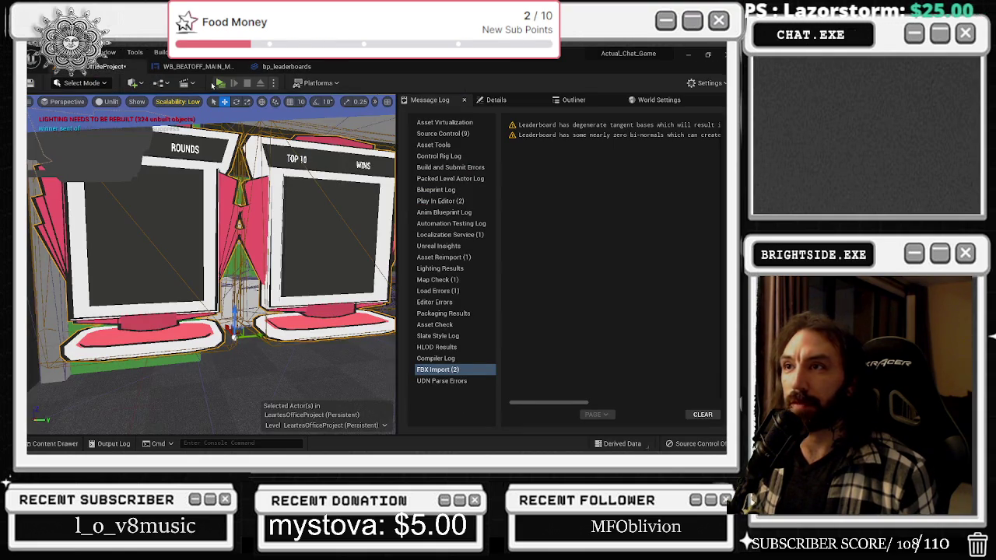
Play the level in the editor and view the game preview with both Top 10 boards
click(220, 83)
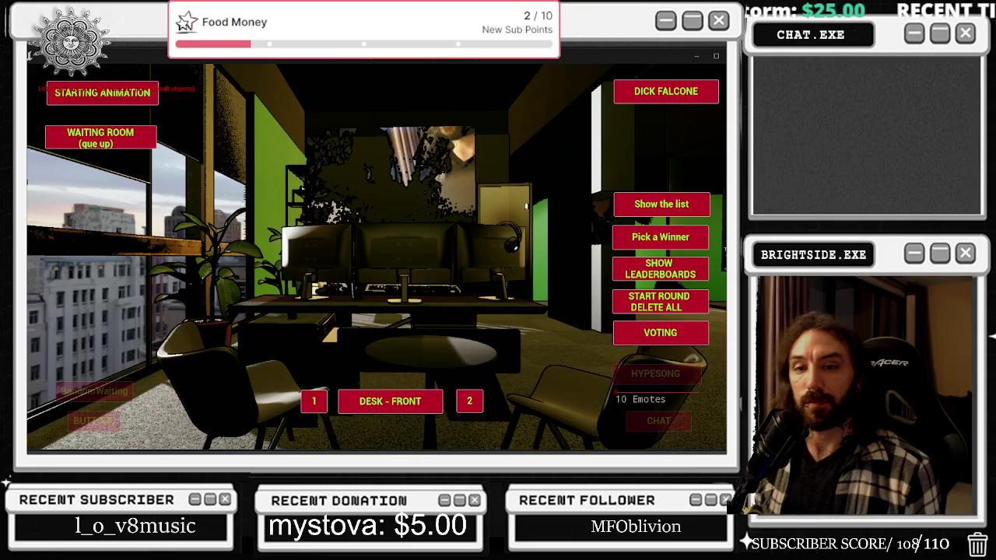
key(alt+Tab)
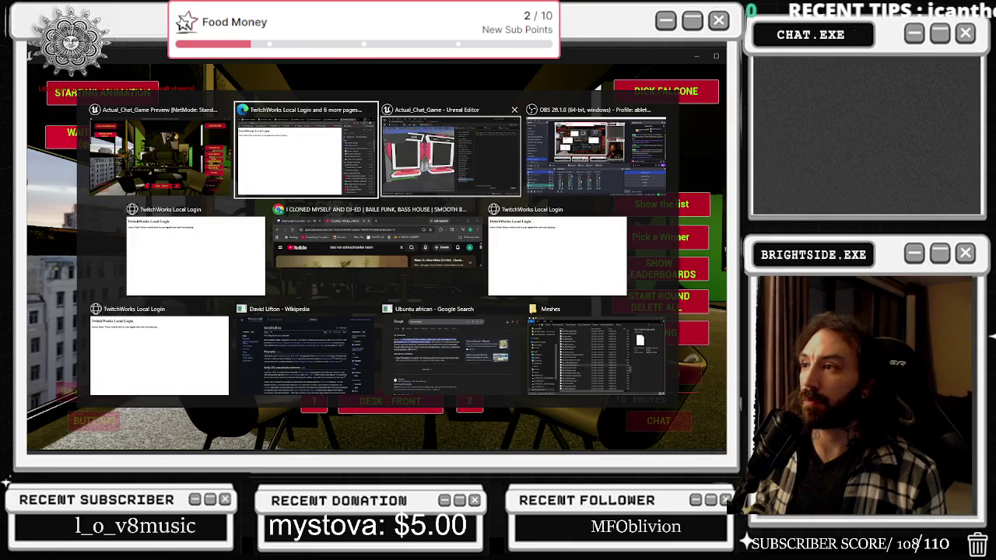
click(451, 152)
click(286, 67)
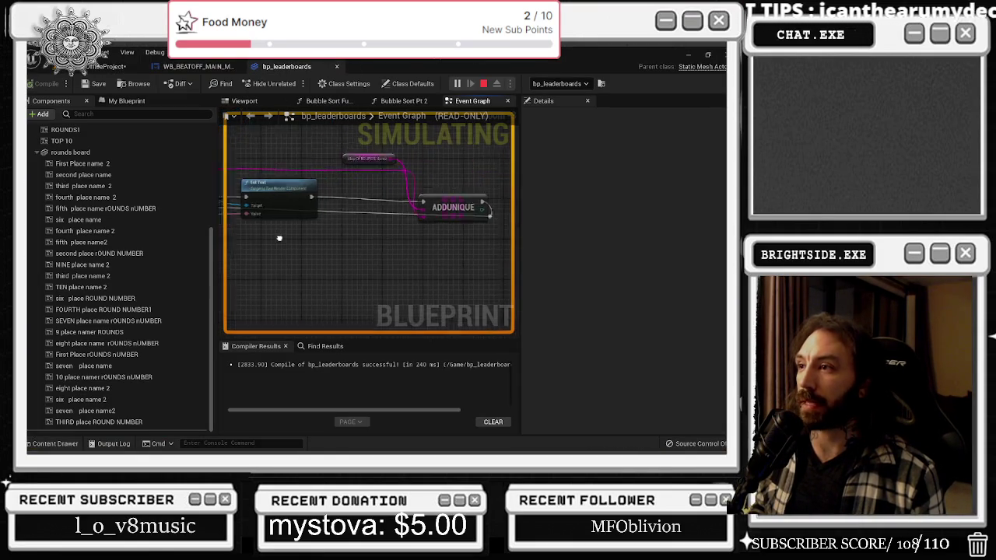
click(102, 66)
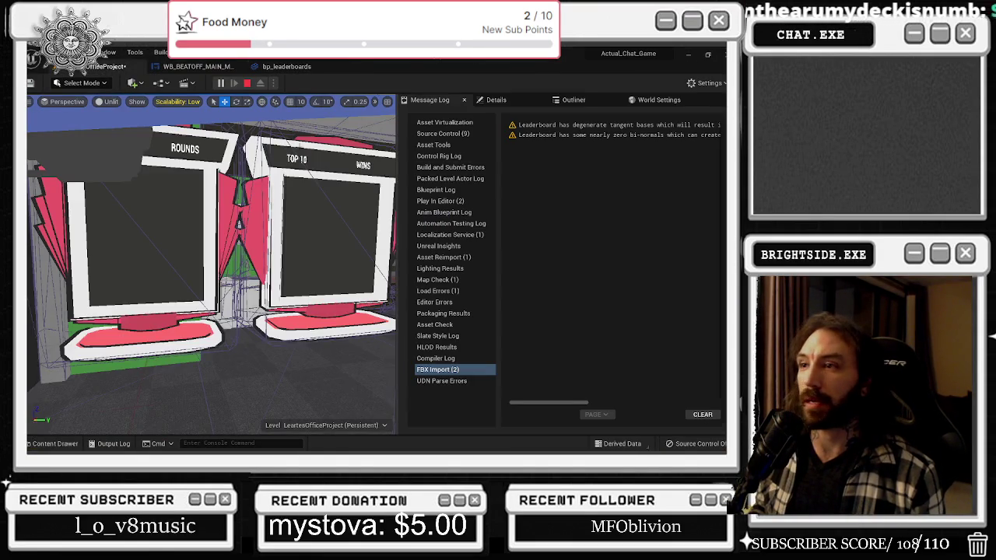
key(alt+Tab)
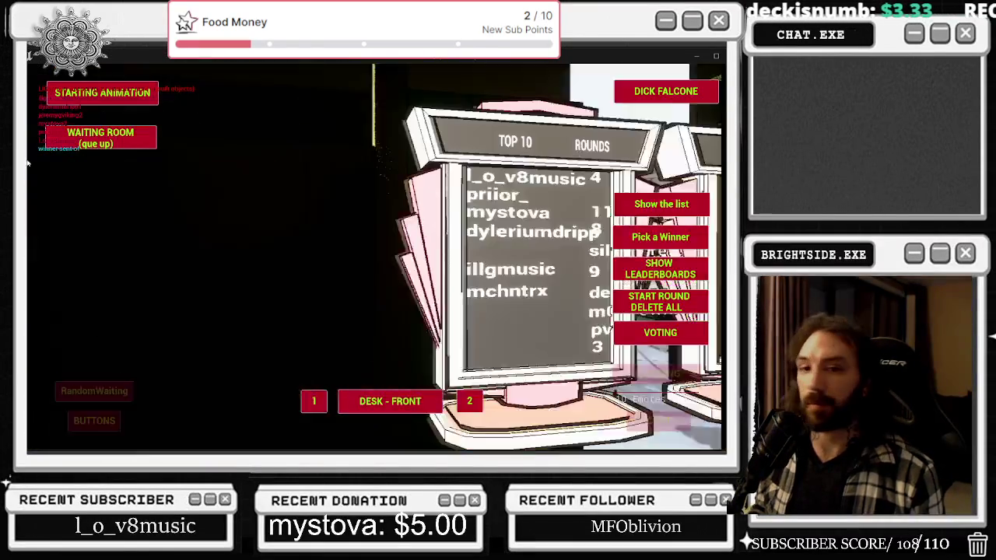
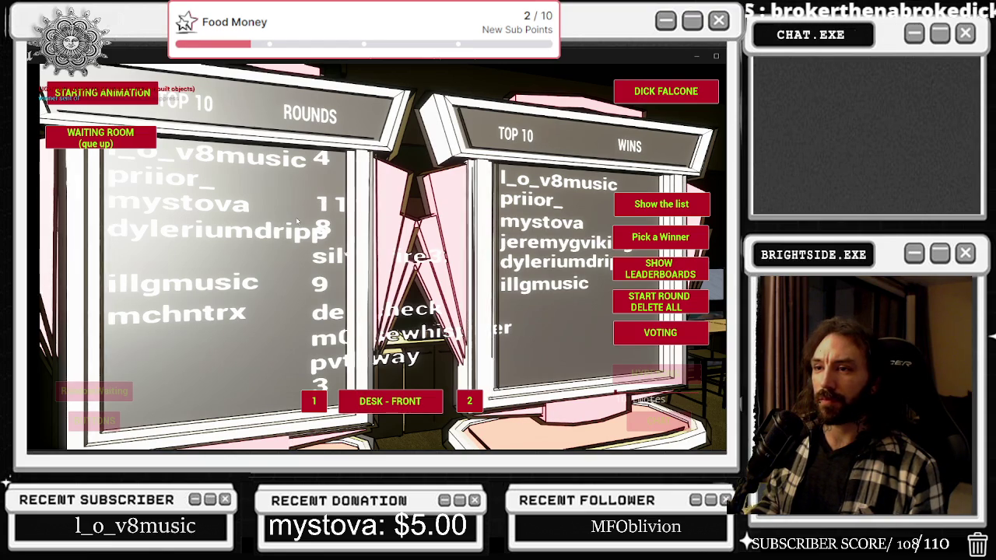
End the play session and open the bp_leaderboards blueprint
key(alt+Tab)
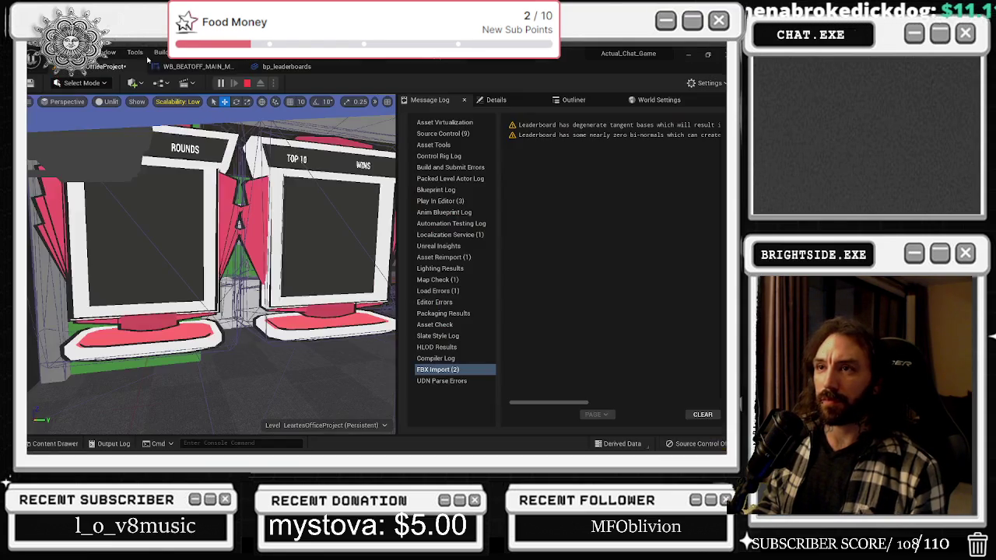
key(Escape)
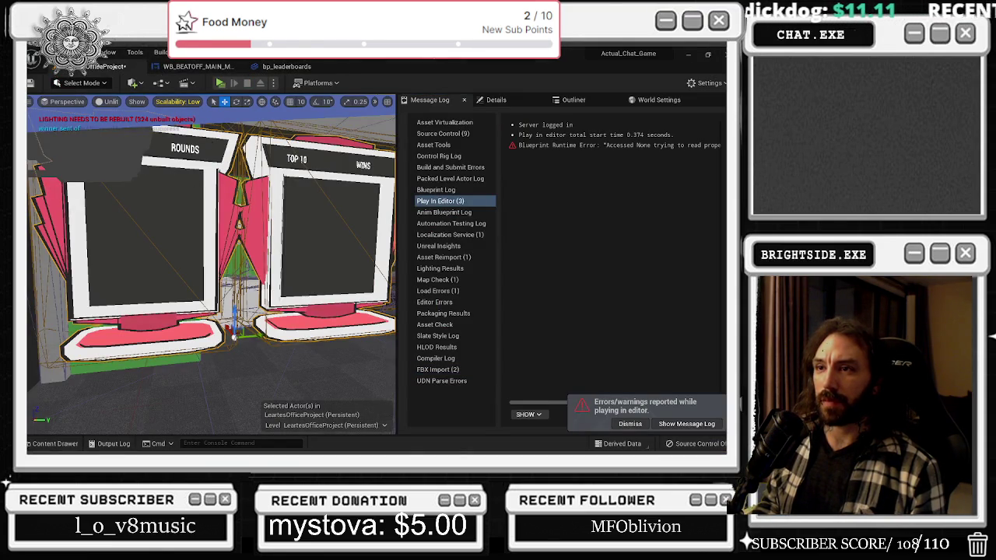
click(286, 66)
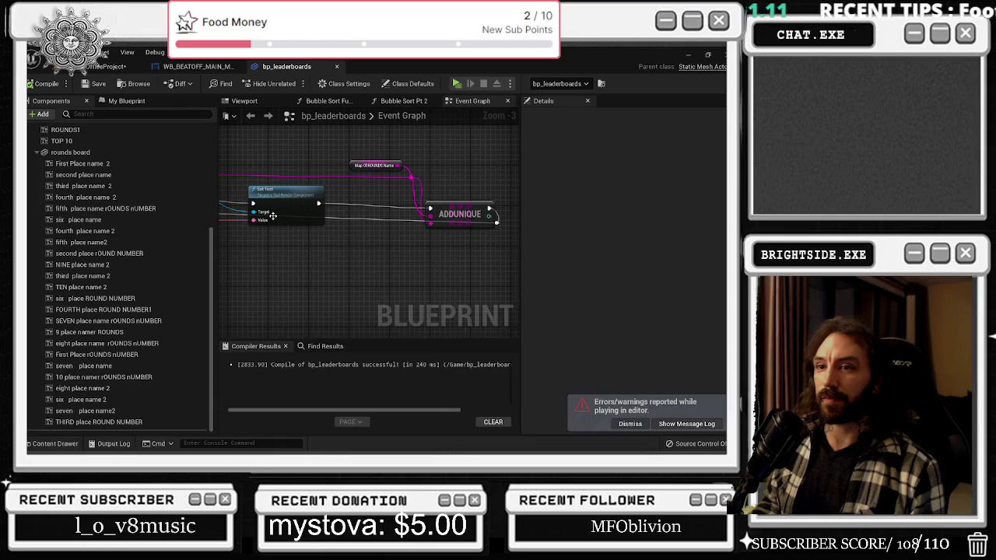
Select every rounds board text component and set their Text to 11
click(82, 163)
click(244, 101)
key(f)
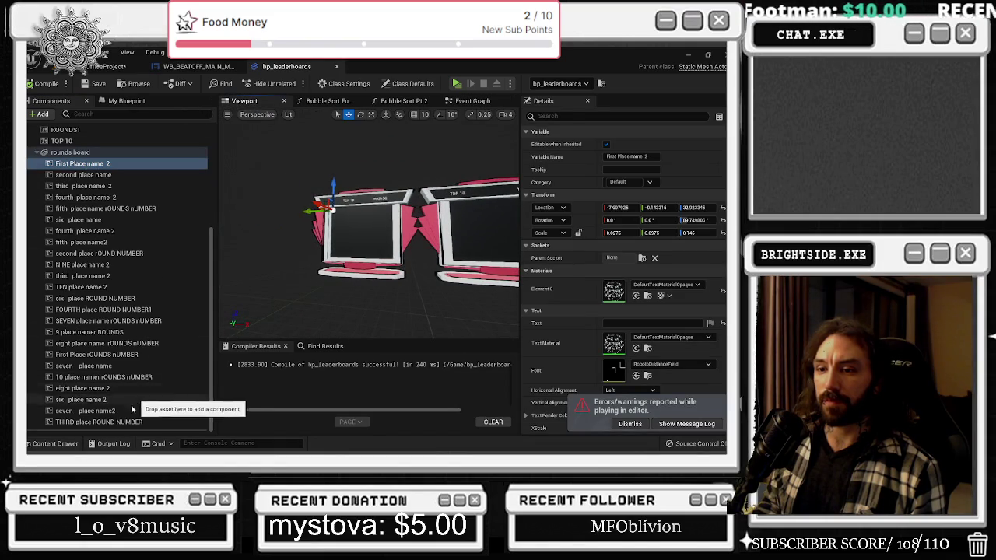
shift+click(99, 422)
click(623, 235)
text(11)
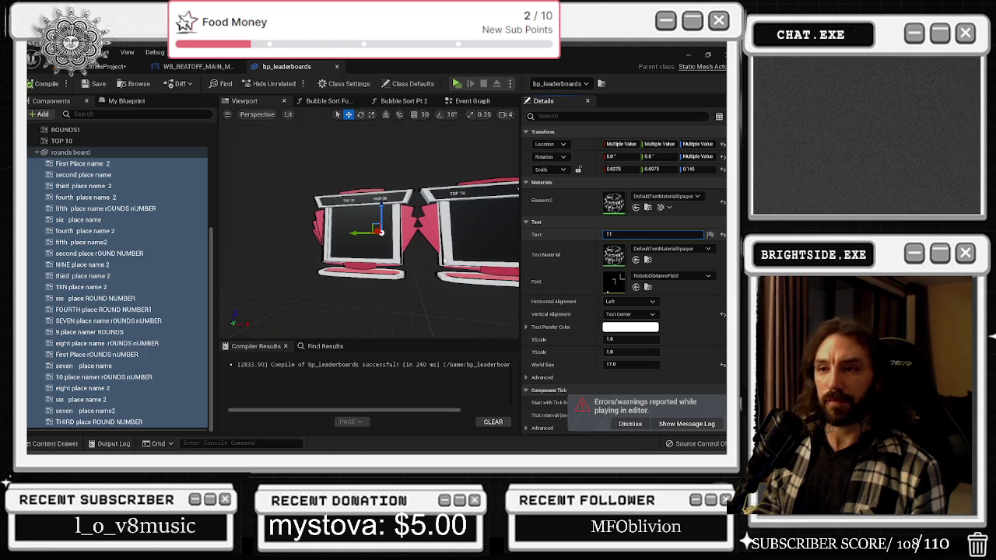
Select the right leaderboard mesh, then the First Place name 2 component
click(467, 234)
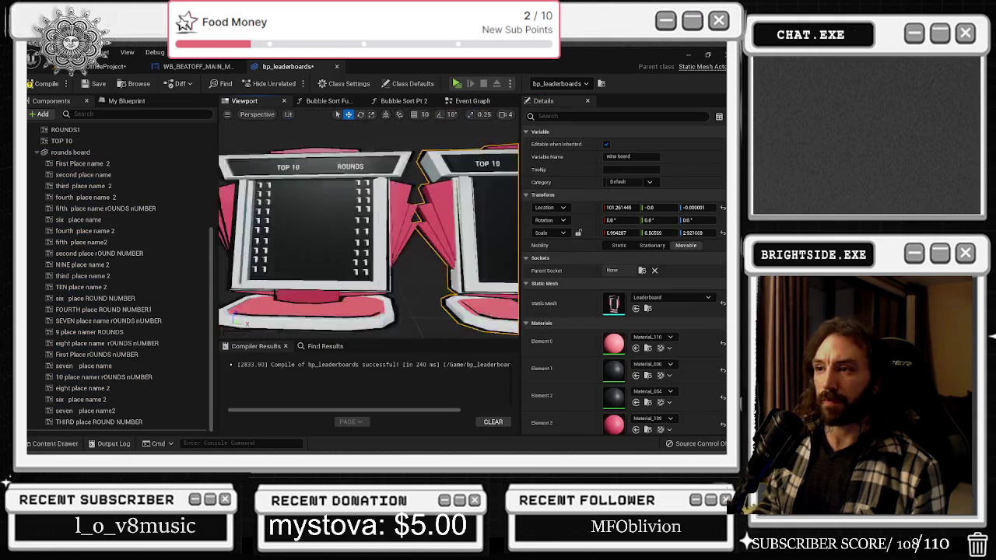
scroll(370, 226, up, 5)
scroll(369, 225, down, 4)
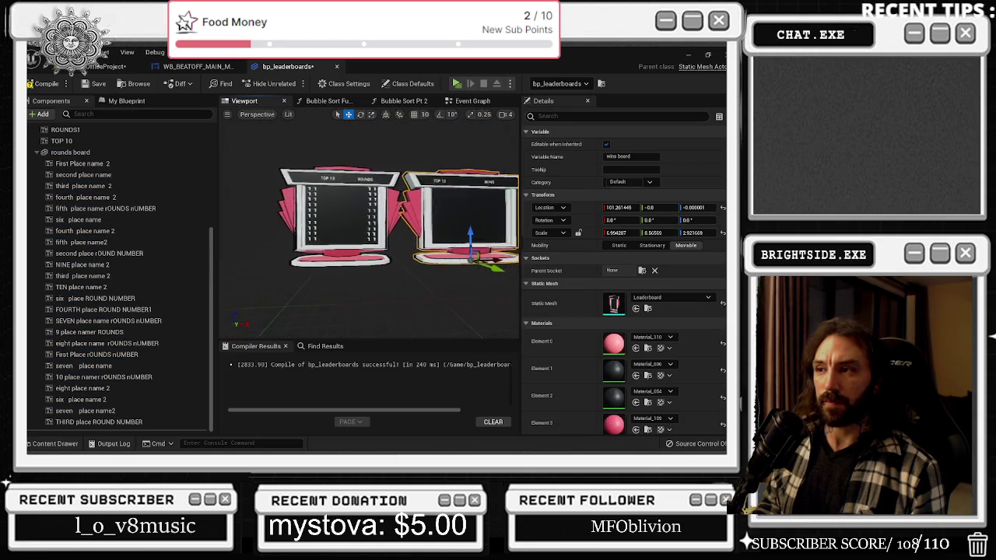
scroll(369, 222, up, 5)
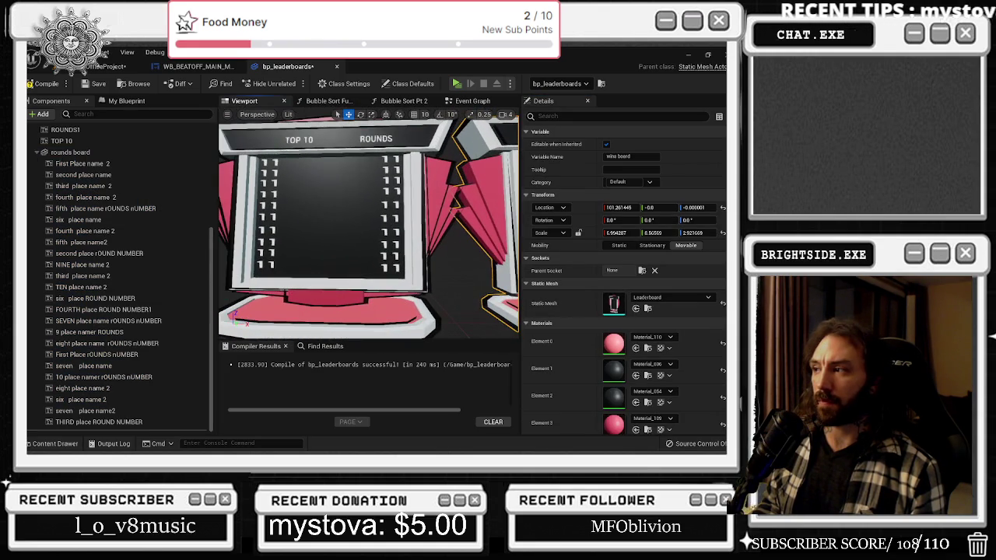
click(86, 164)
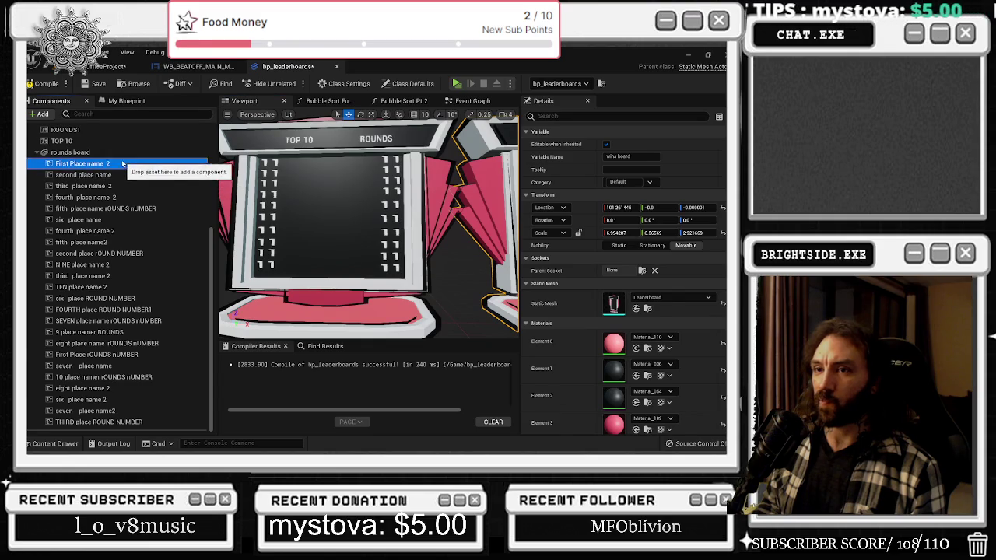
Select only the place-name text components, leaving out the round-number ones
shift+click(94, 422)
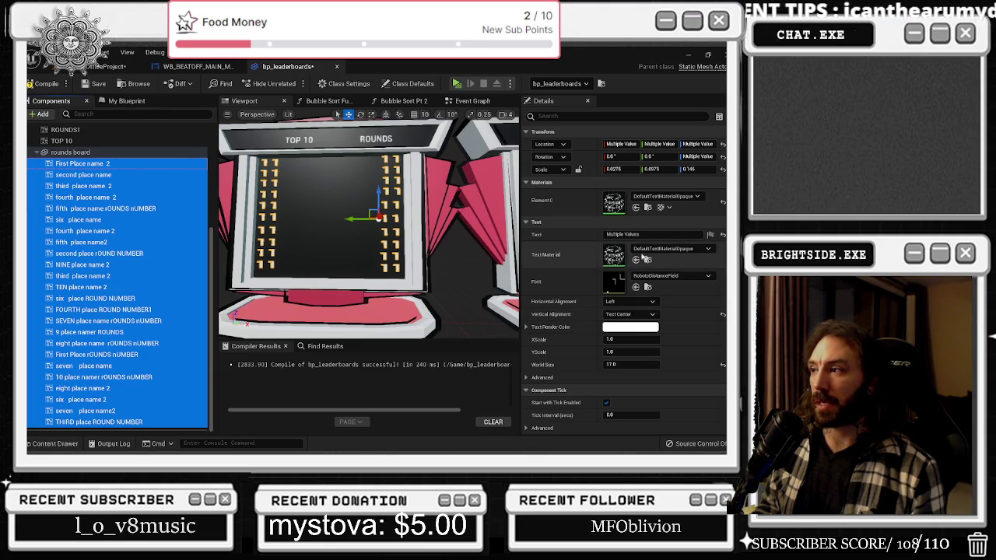
click(109, 164)
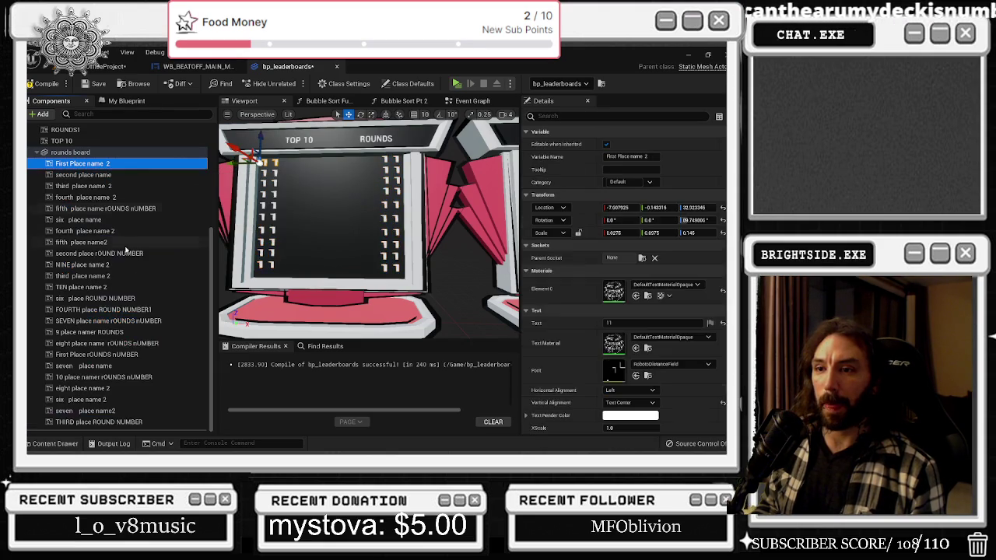
shift+click(140, 287)
ctrl+click(138, 254)
ctrl+click(136, 208)
ctrl+click(140, 388)
ctrl+click(125, 399)
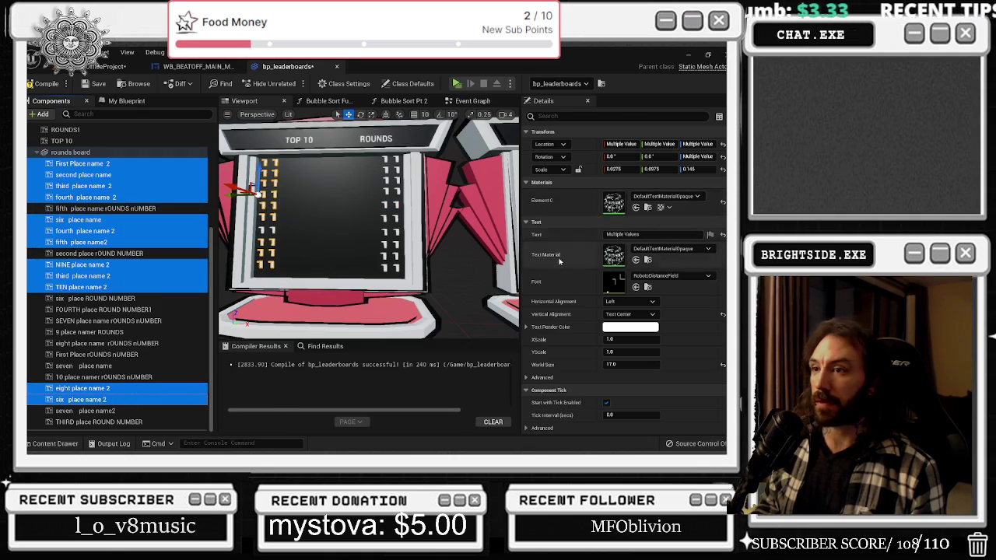
ctrl+click(274, 230)
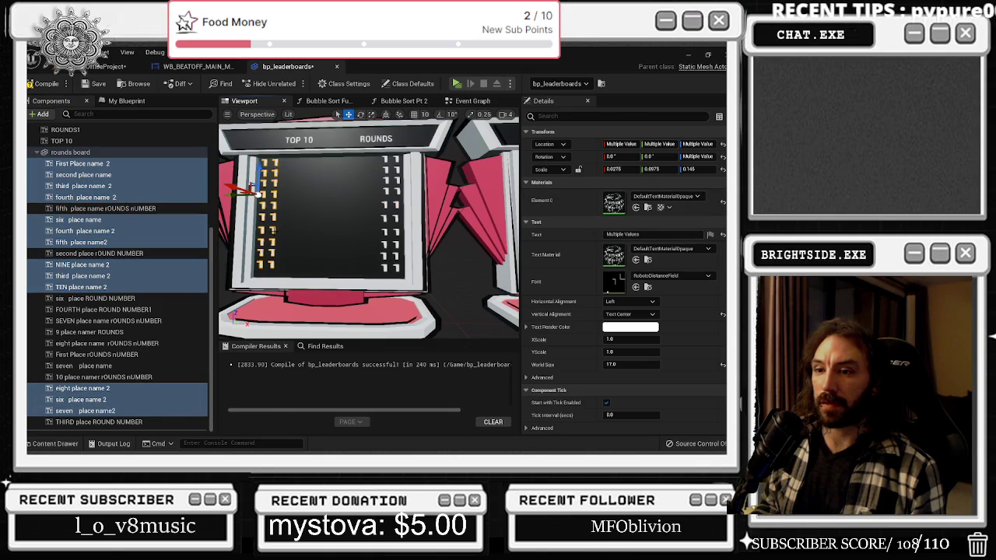
Set the selected place names' Text to FWEFEWFEWF
click(622, 234)
text(FWEFEWFEWF)
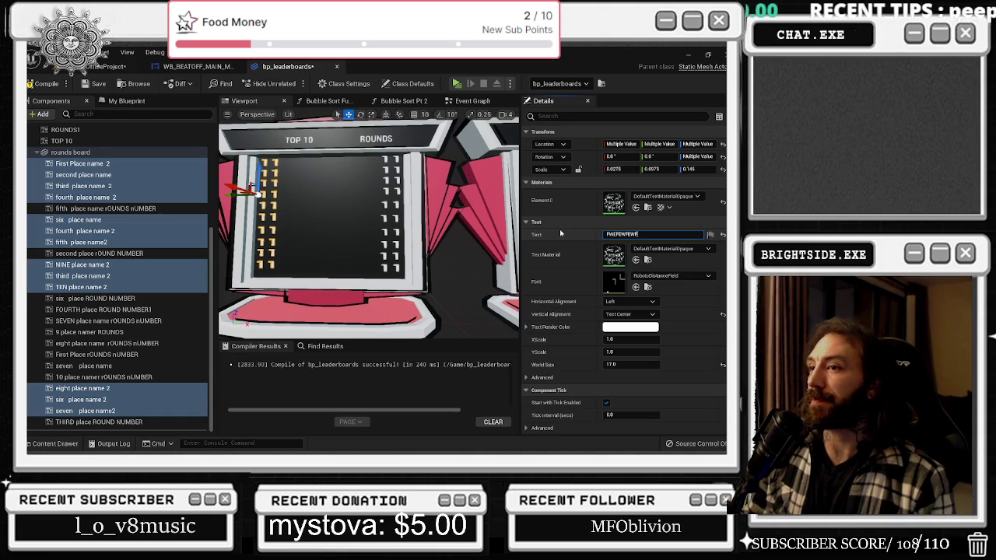
key(Return)
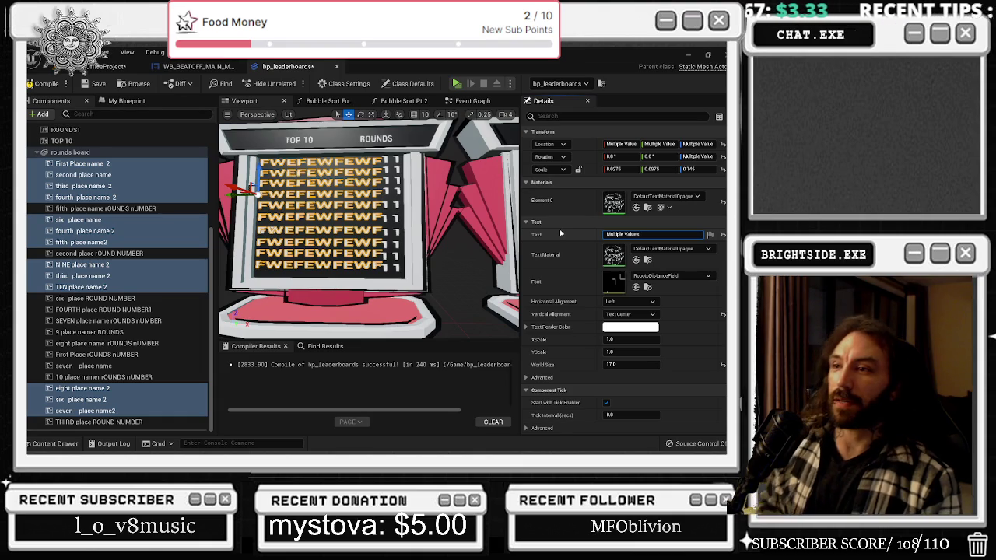
click(62, 399)
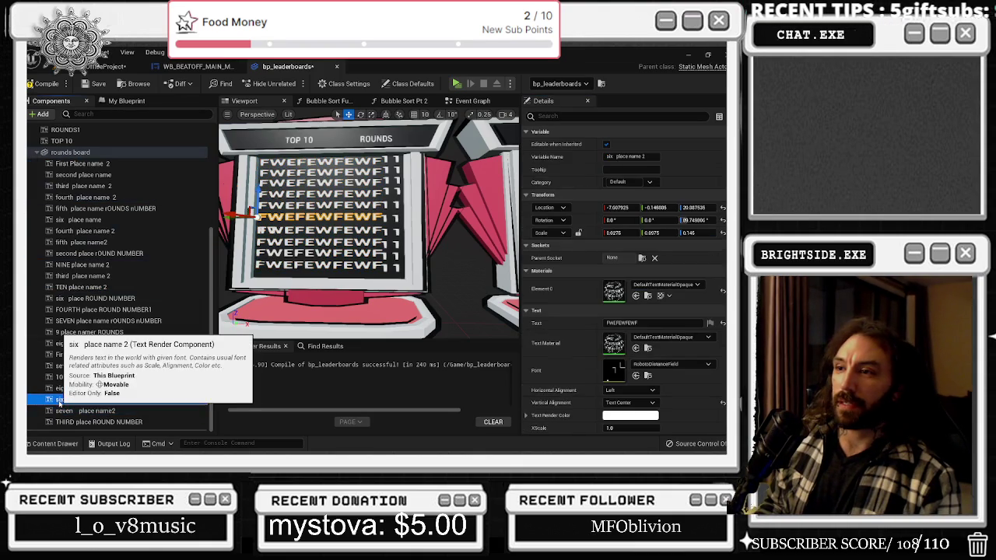
Delete the six place name 2 and seven place name2 components
key(Delete)
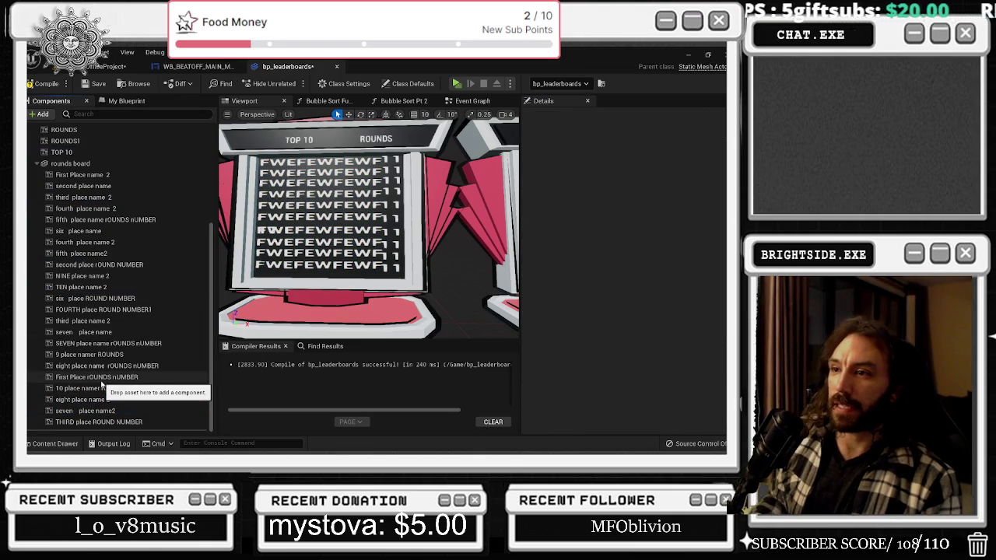
click(77, 231)
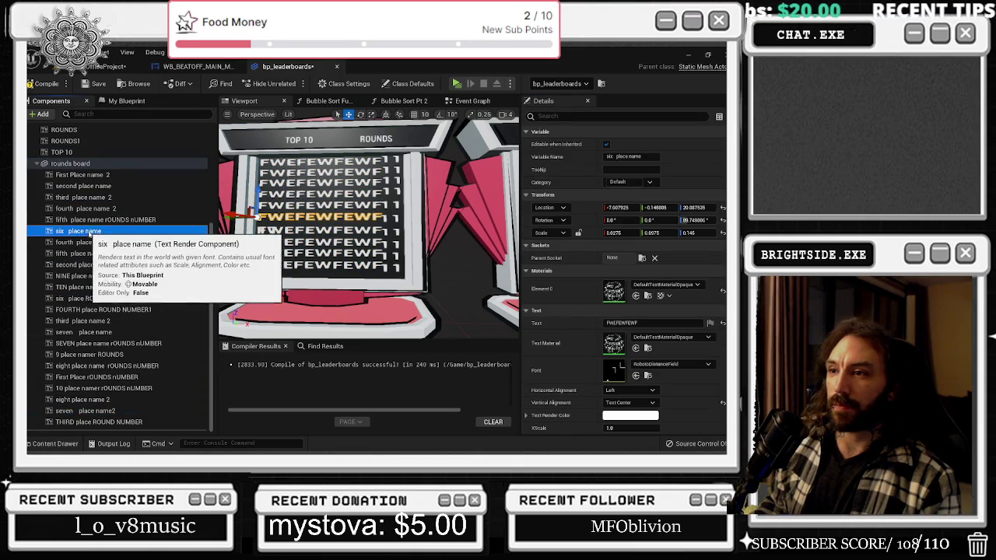
click(263, 230)
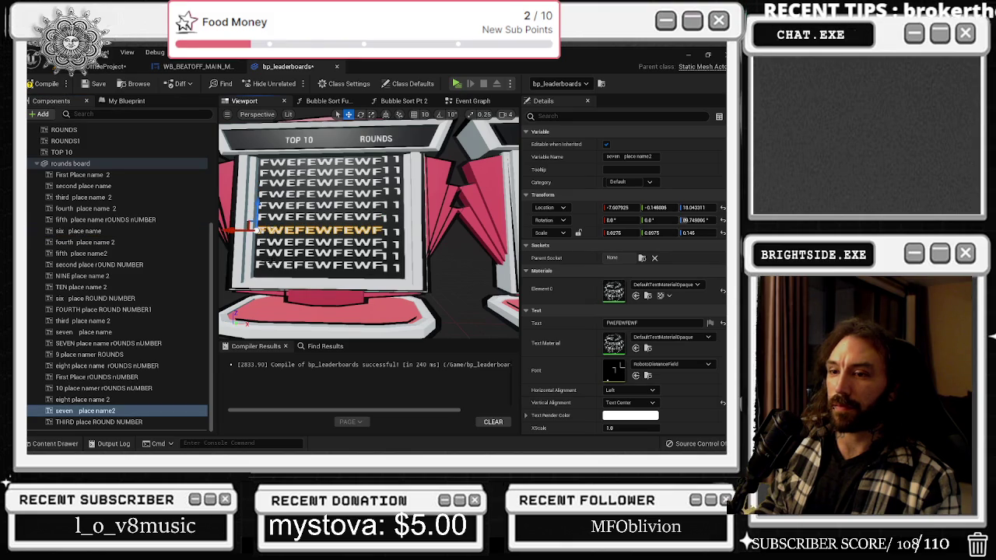
key(Delete)
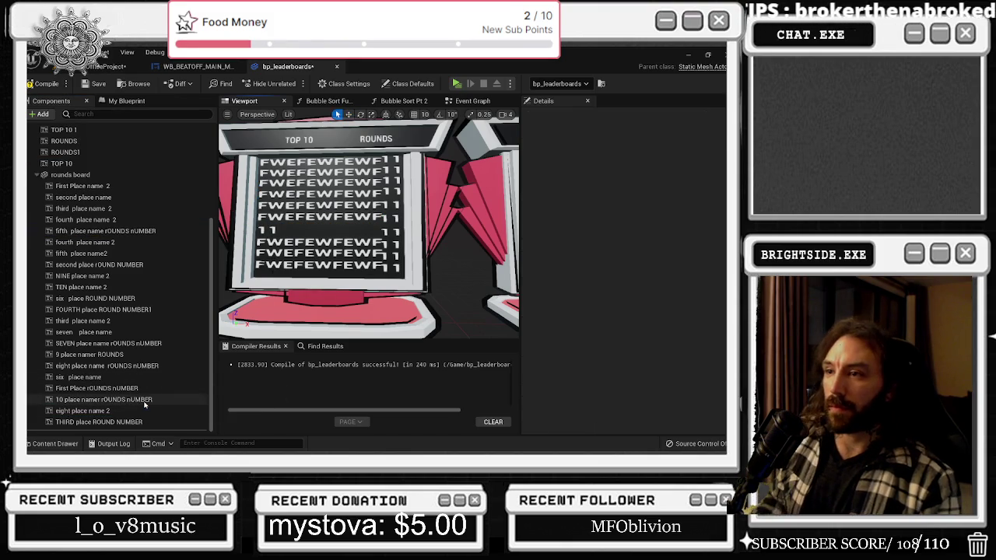
Rename the seven place name component to seven place name 2
click(83, 332)
key(F2)
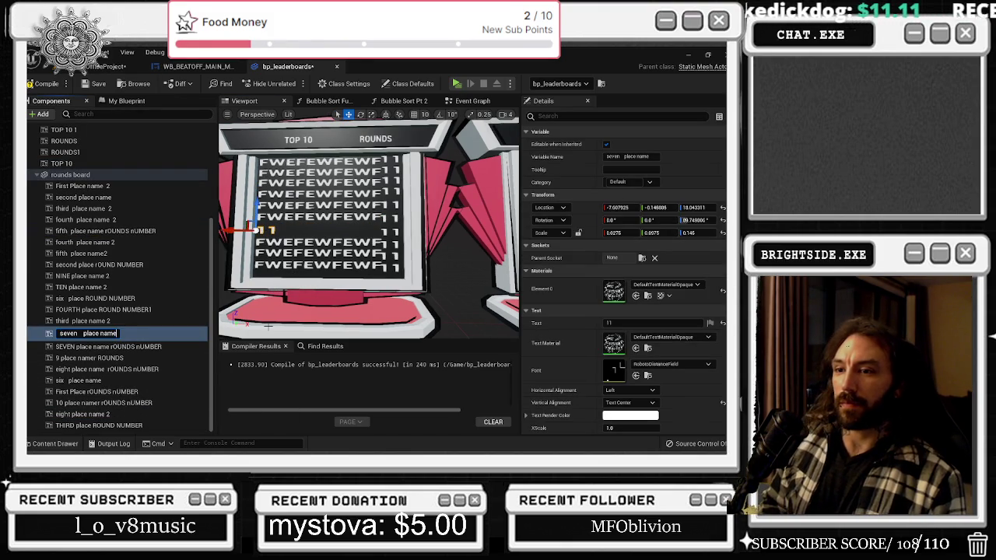
text(2)
key(Return)
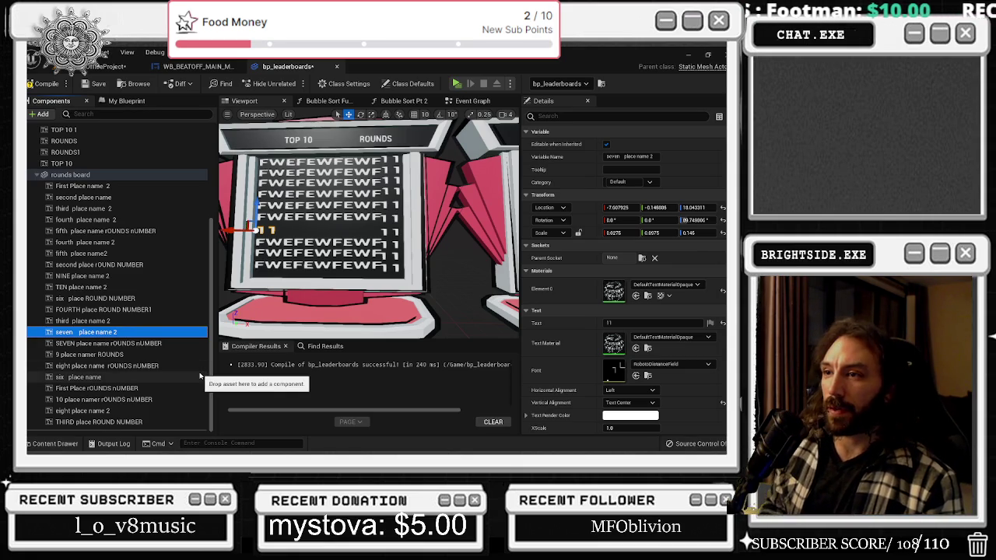
click(148, 343)
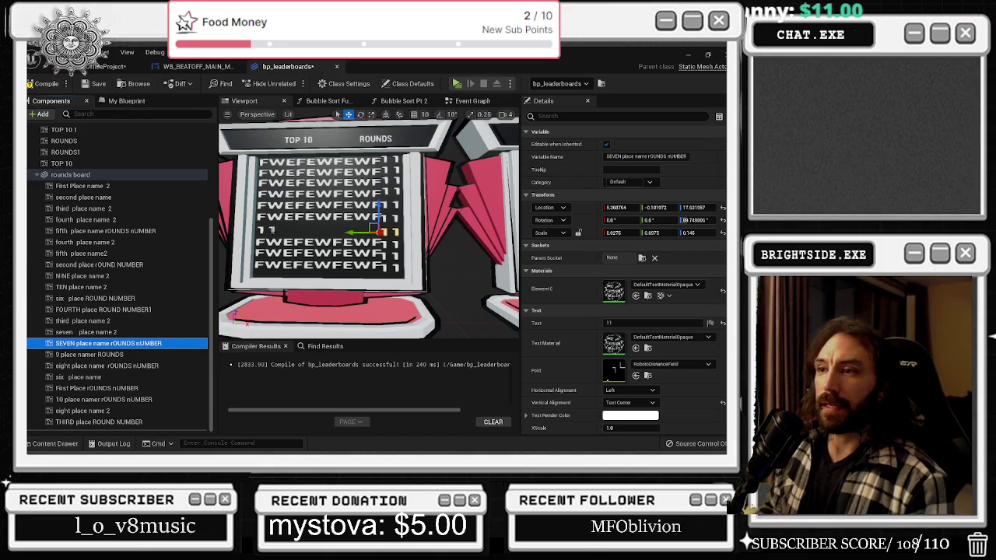
click(146, 333)
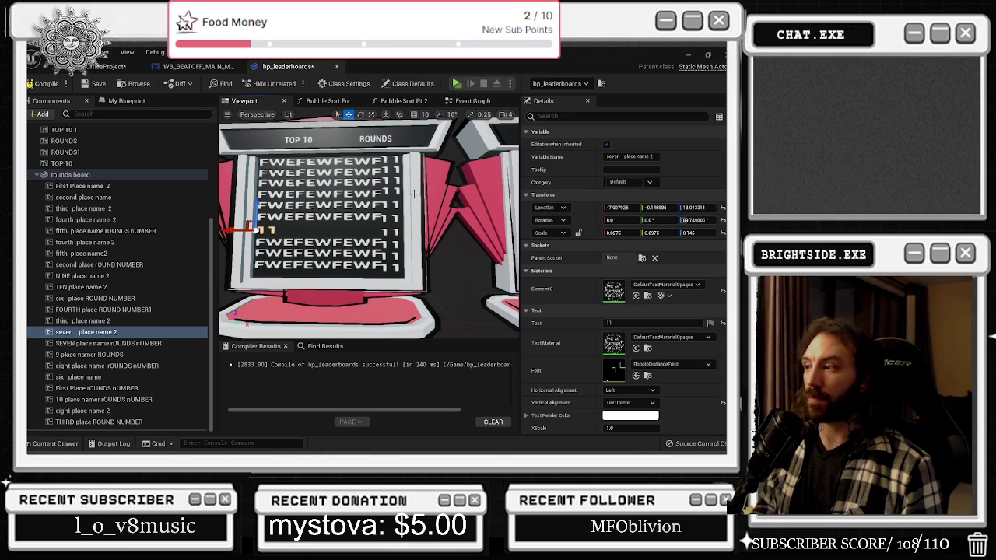
Paste the FWEFEWFEWF placeholder into the seven place name 2 row's Text
click(324, 202)
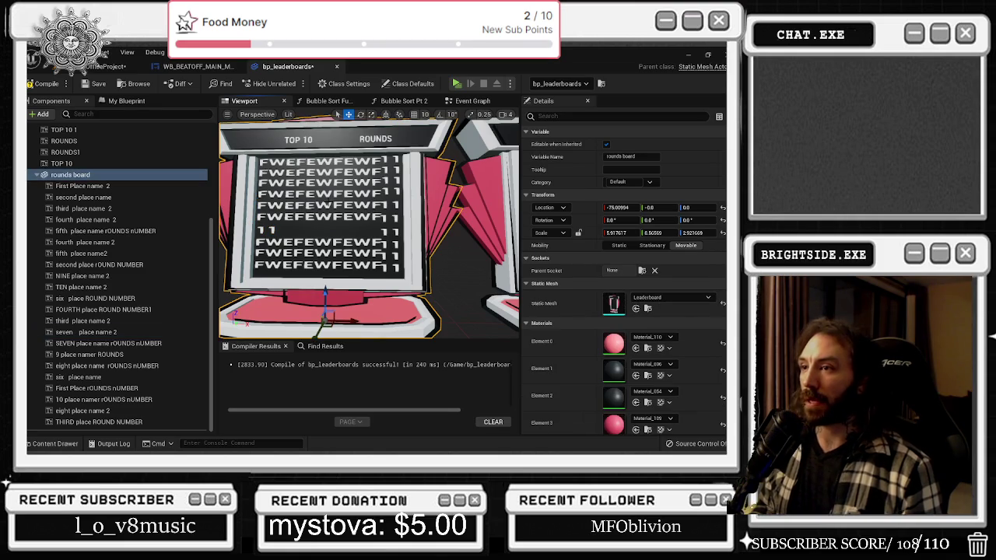
click(330, 204)
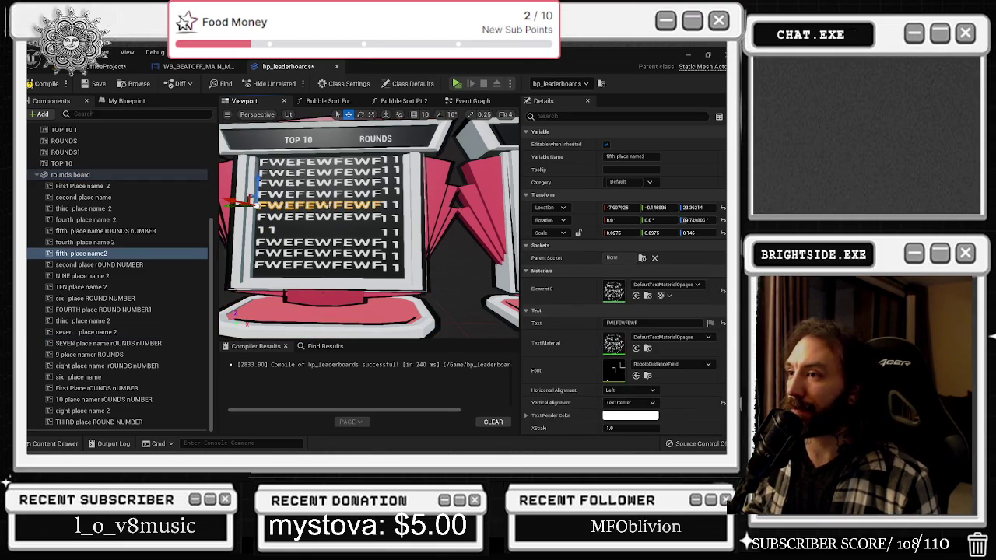
click(622, 323)
click(272, 231)
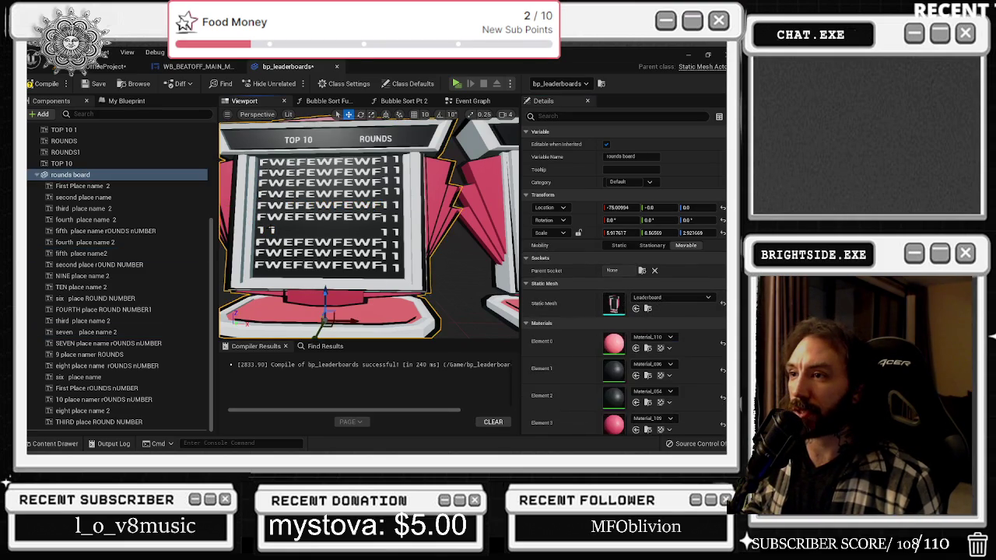
click(273, 231)
click(608, 324)
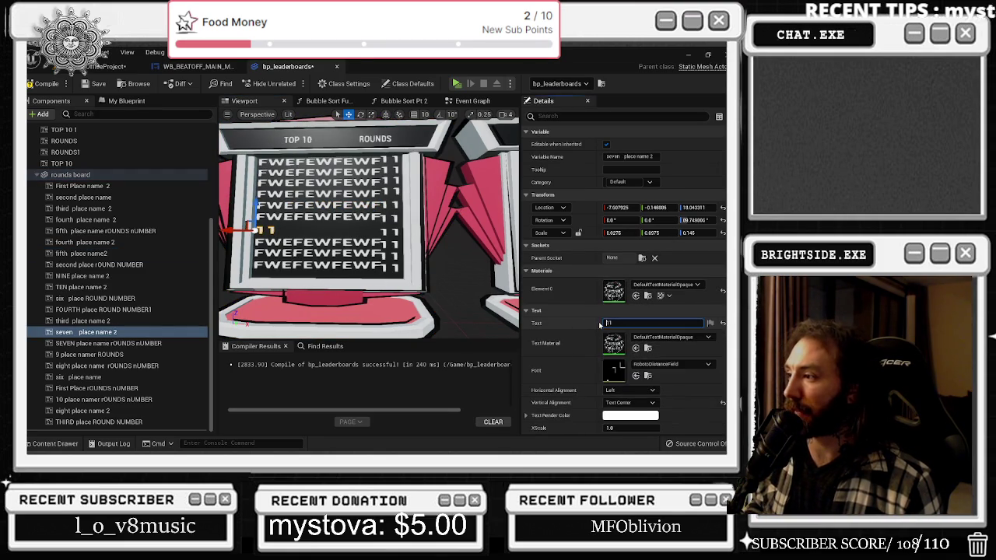
text(FWEFEWFEWF)
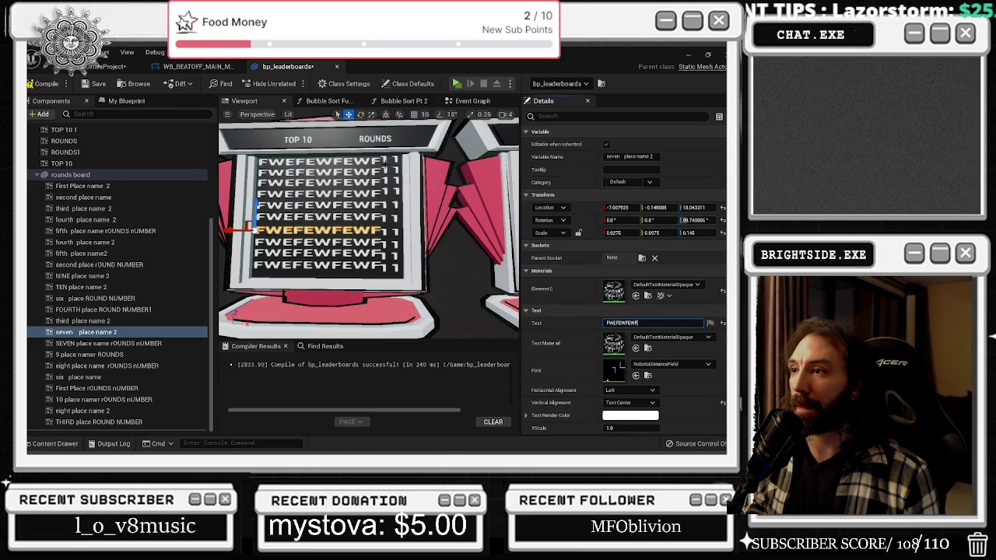
Nudge the round-number texts of rows two through seven into line
click(392, 172)
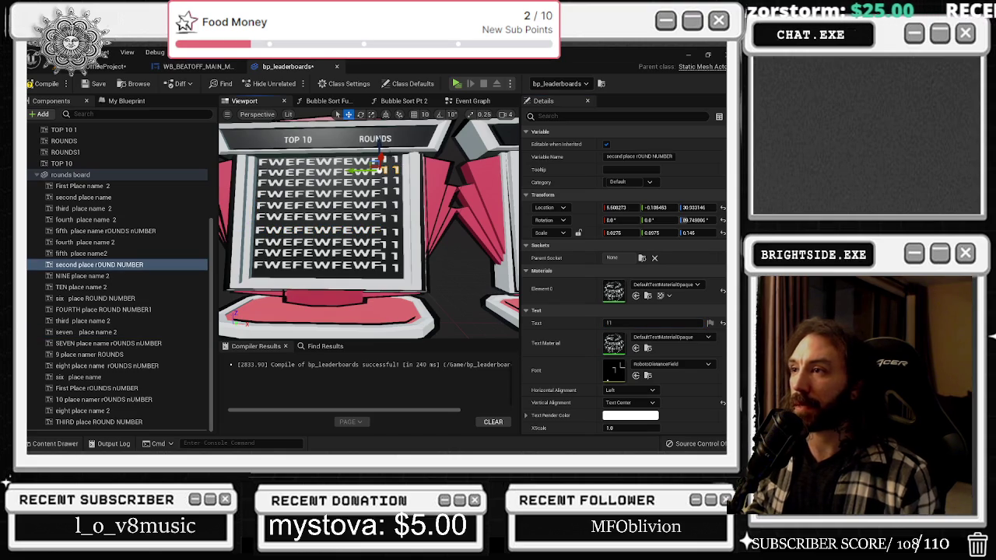
drag(382, 142, 381, 146)
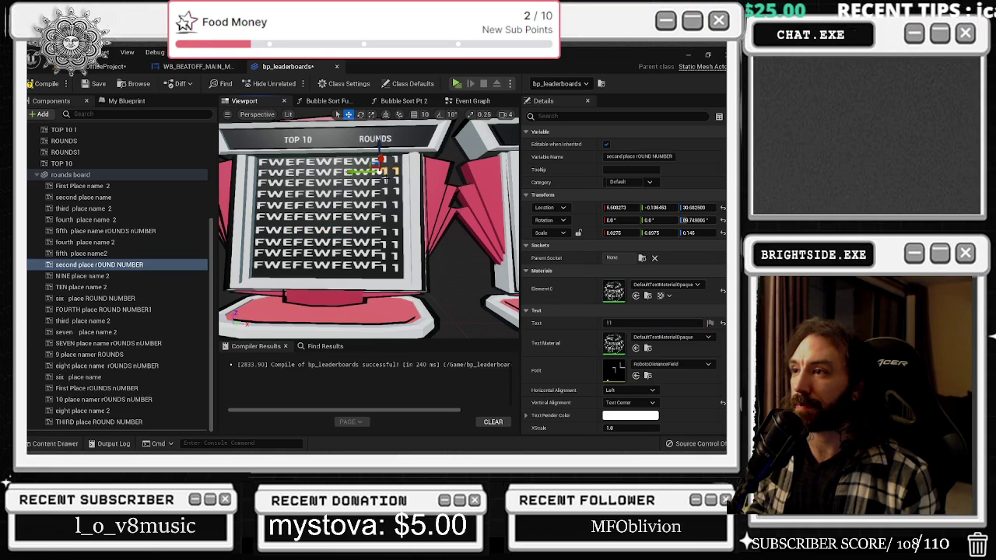
click(389, 181)
click(388, 192)
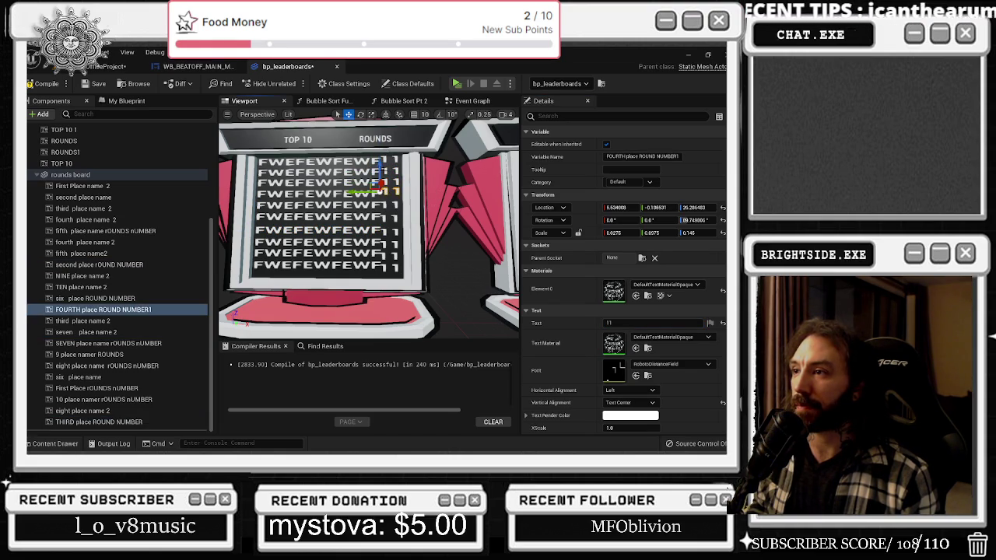
drag(381, 181, 381, 183)
click(385, 205)
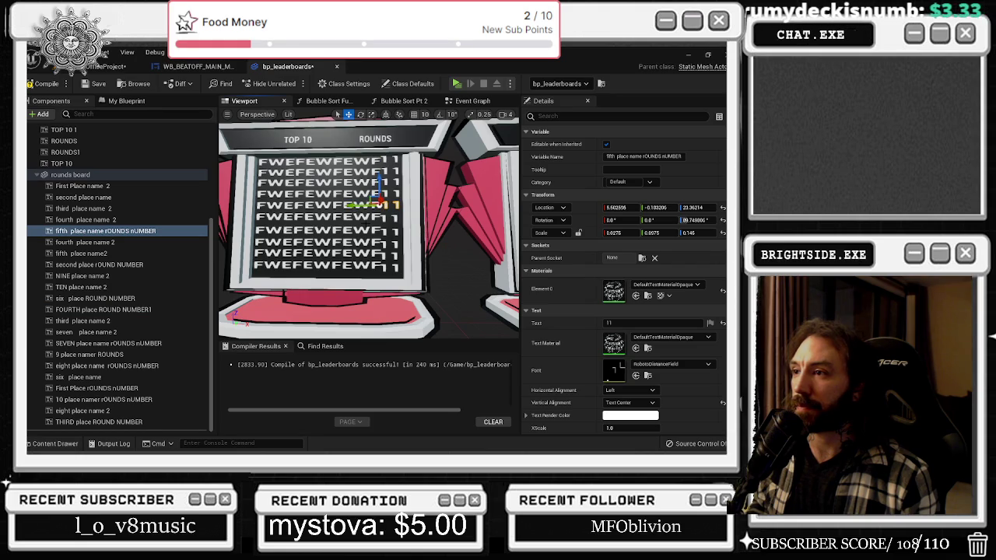
click(385, 217)
drag(382, 196, 382, 201)
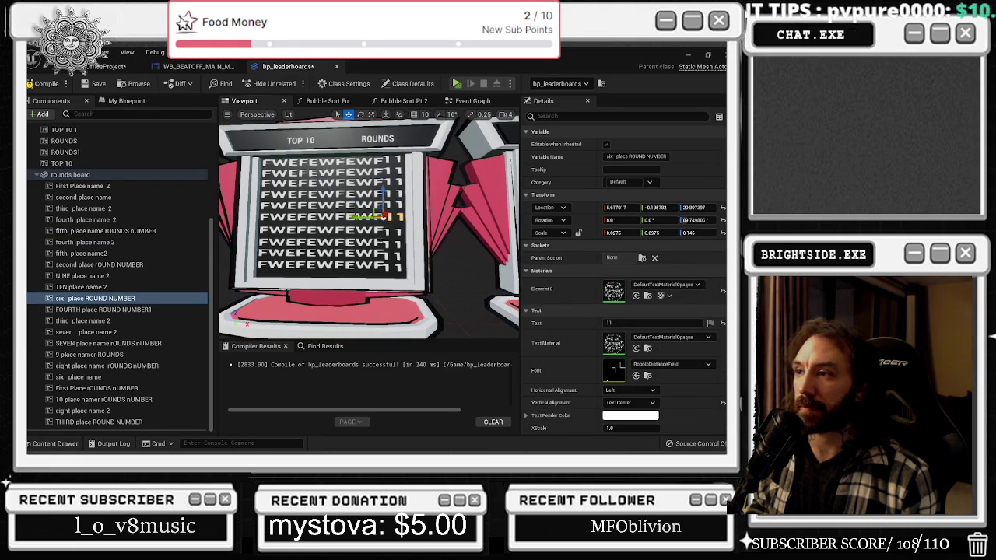
click(382, 234)
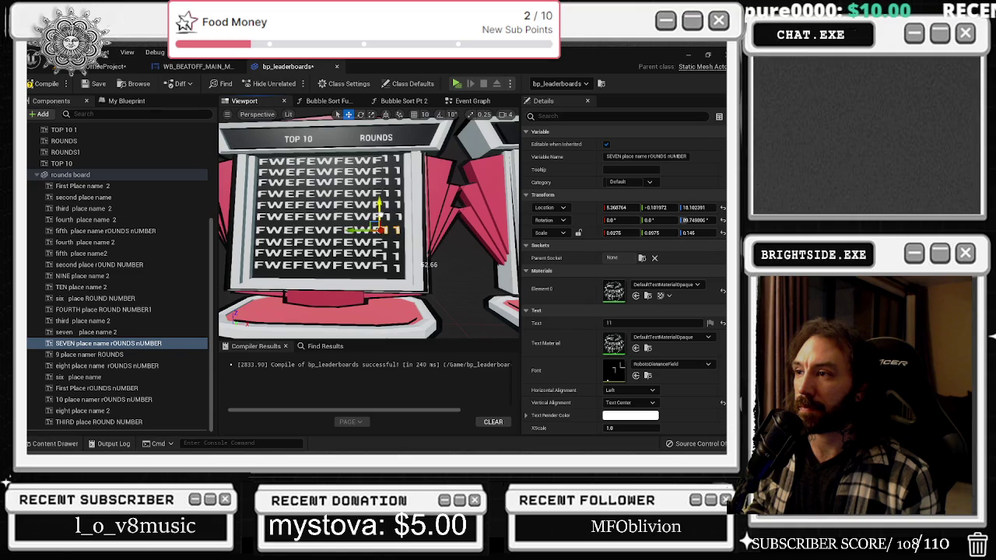
drag(379, 206, 385, 243)
Line up rows eight to ten, keeping Left alignment, then compile and return to the level
click(382, 243)
click(626, 389)
click(623, 407)
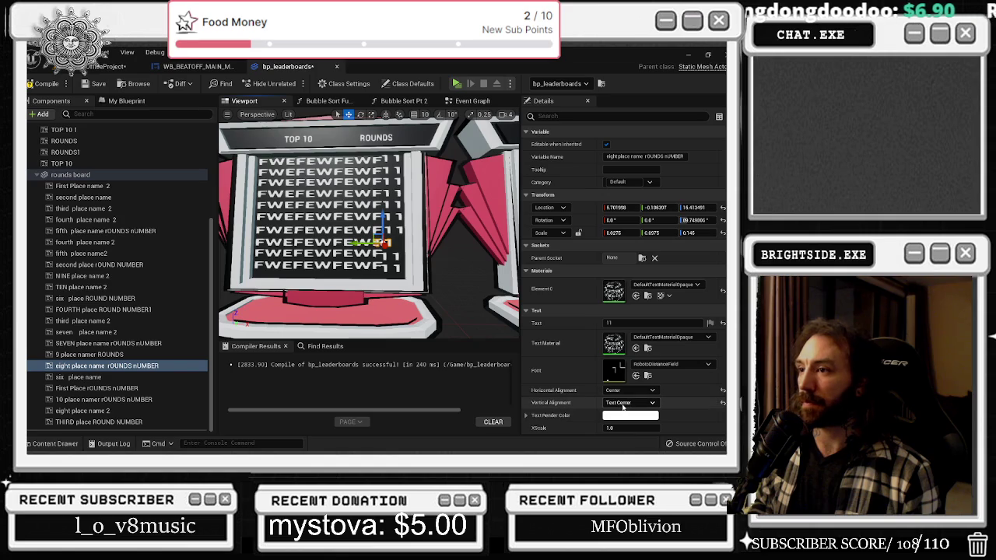
click(626, 389)
click(619, 398)
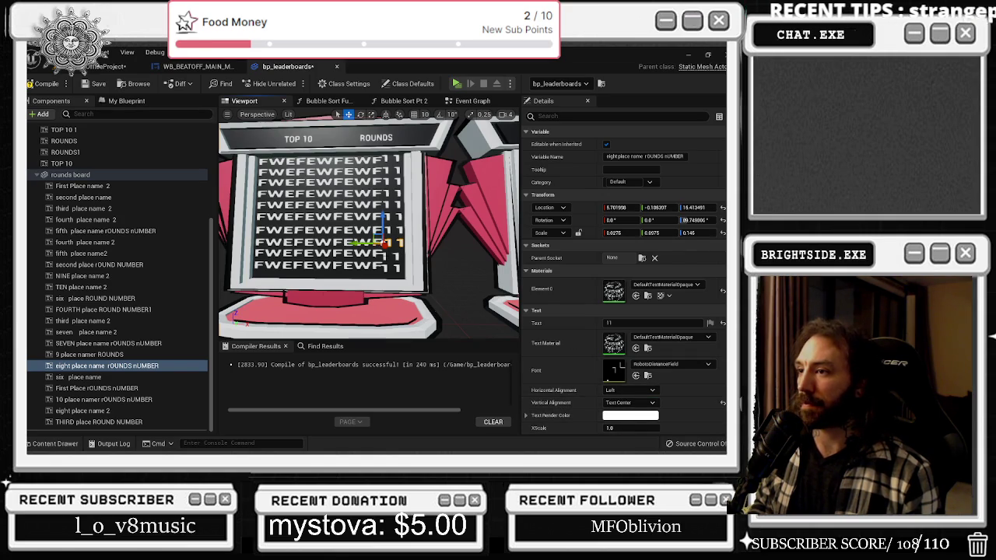
click(366, 247)
click(366, 254)
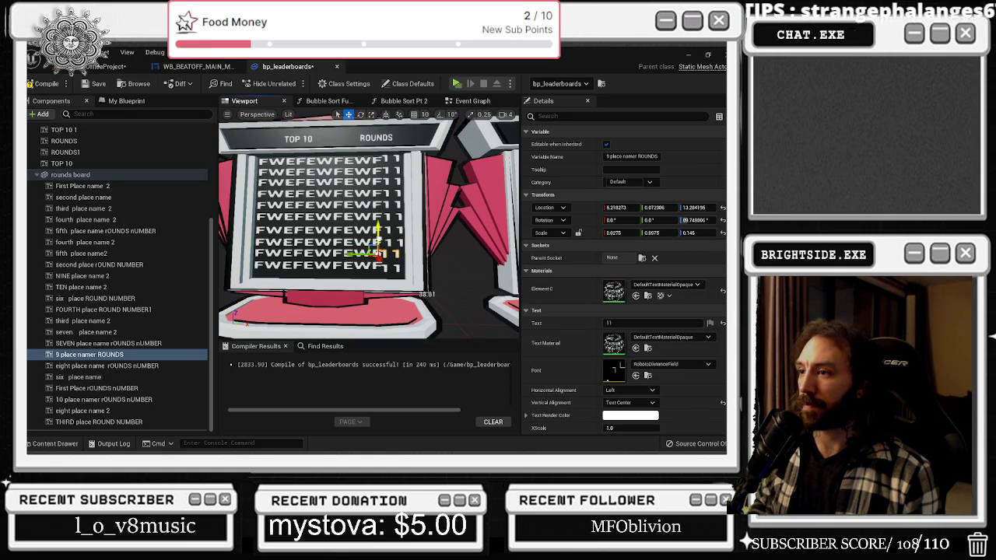
scroll(365, 253, up, 1)
drag(378, 234, 377, 267)
click(379, 267)
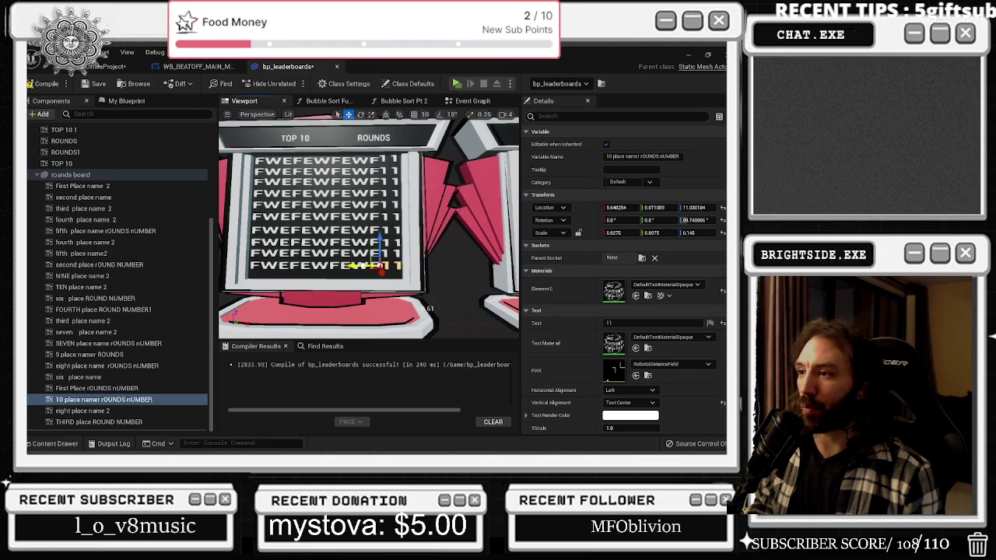
click(45, 82)
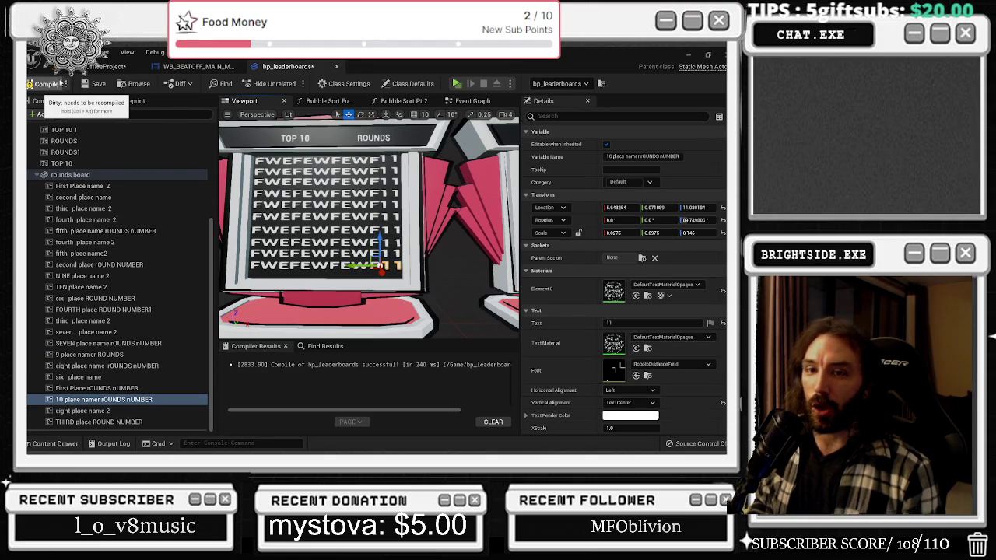
click(105, 66)
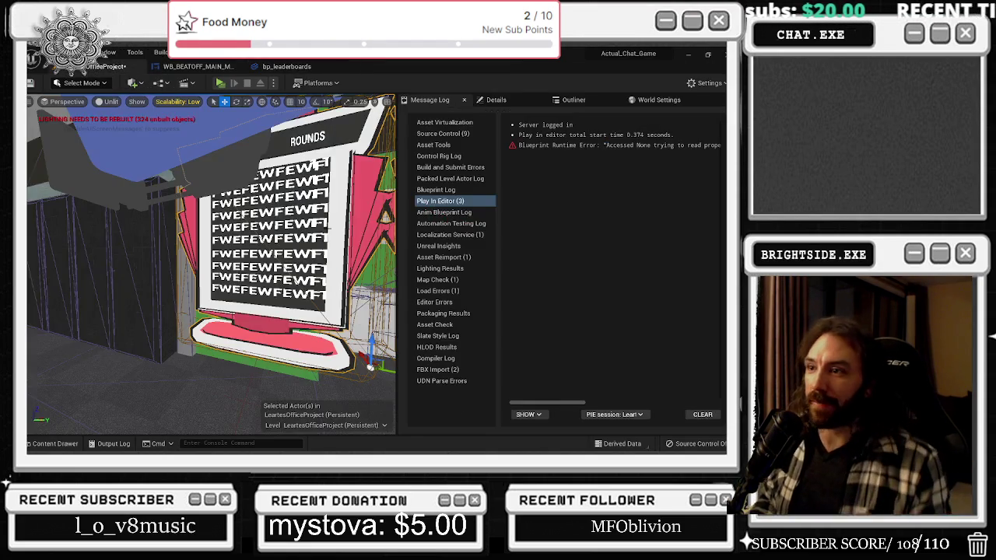
Reset the placed leaderboard's scale and rotation, undoing the location reset
drag(210, 265, 210, 241)
click(495, 100)
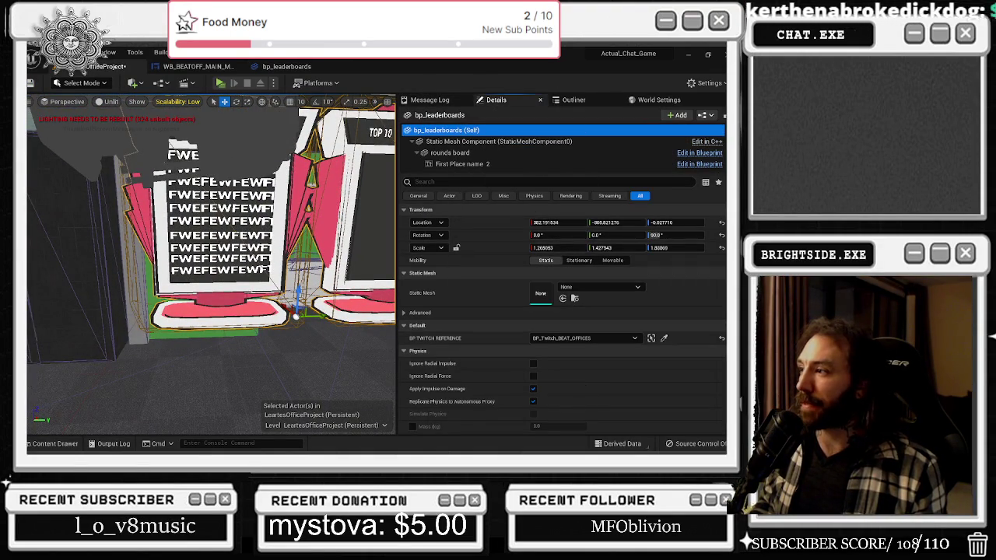
click(721, 247)
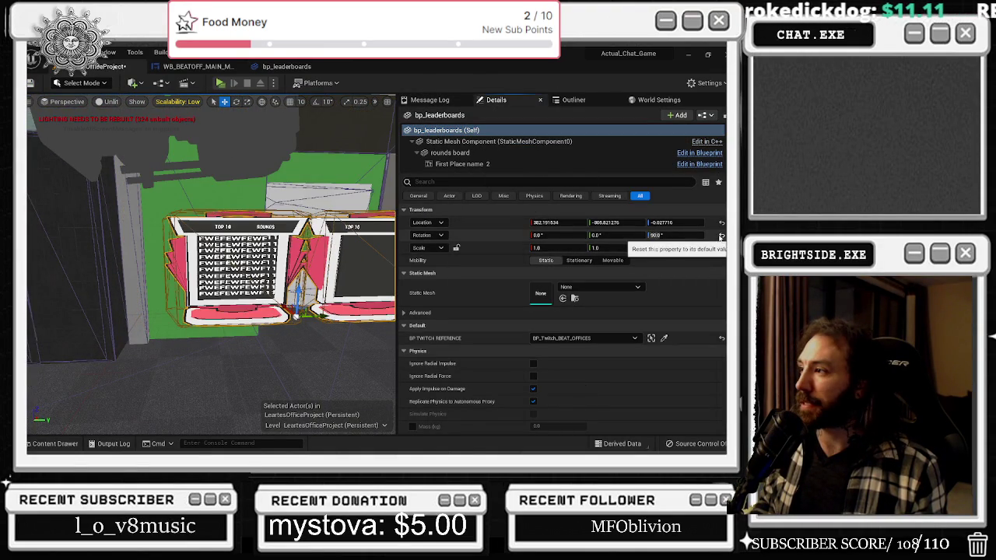
click(721, 235)
click(721, 223)
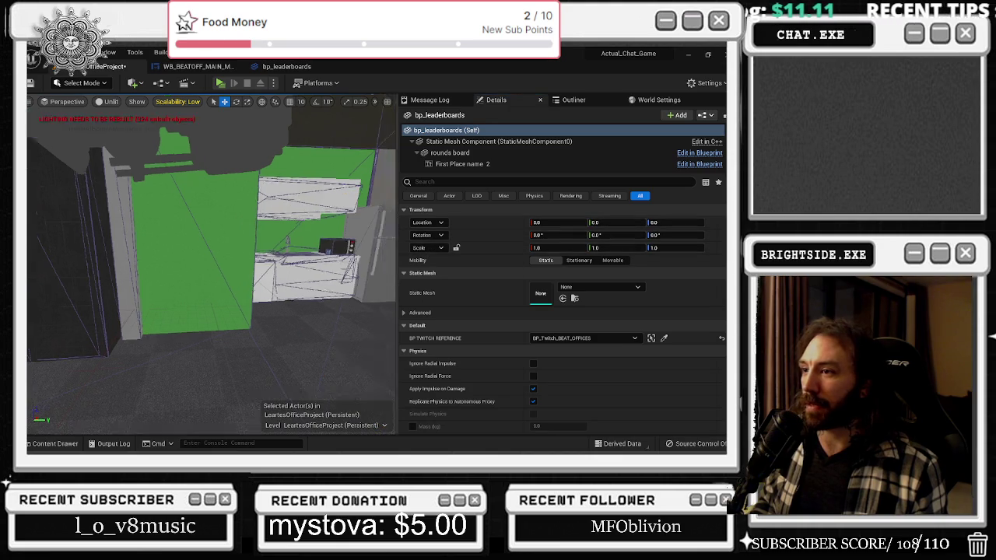
key(ctrl+z)
key(ctrl+z)
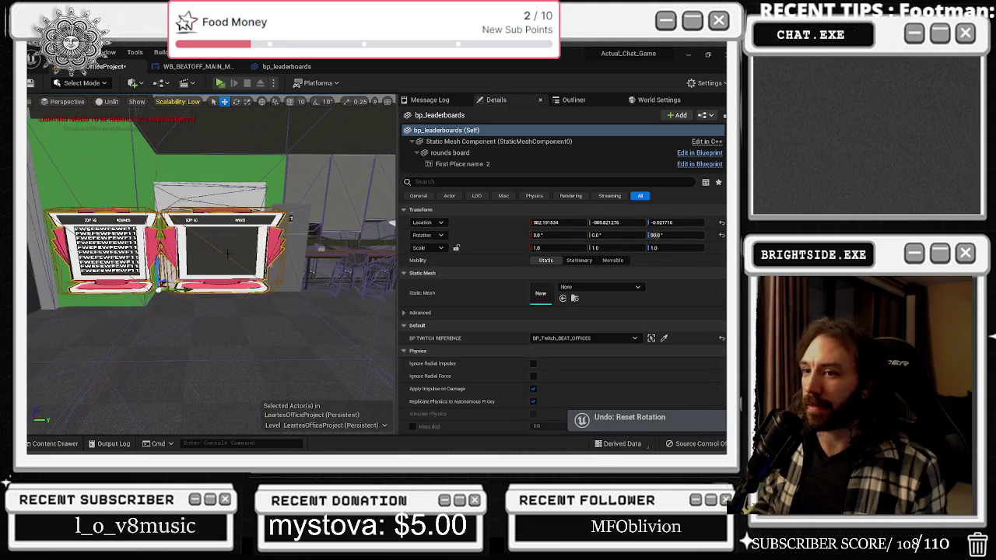
Scale the leaderboard to about 2.296, lower it to about -40 Z, and reopen bp_leaderboards
drag(227, 325, 248, 299)
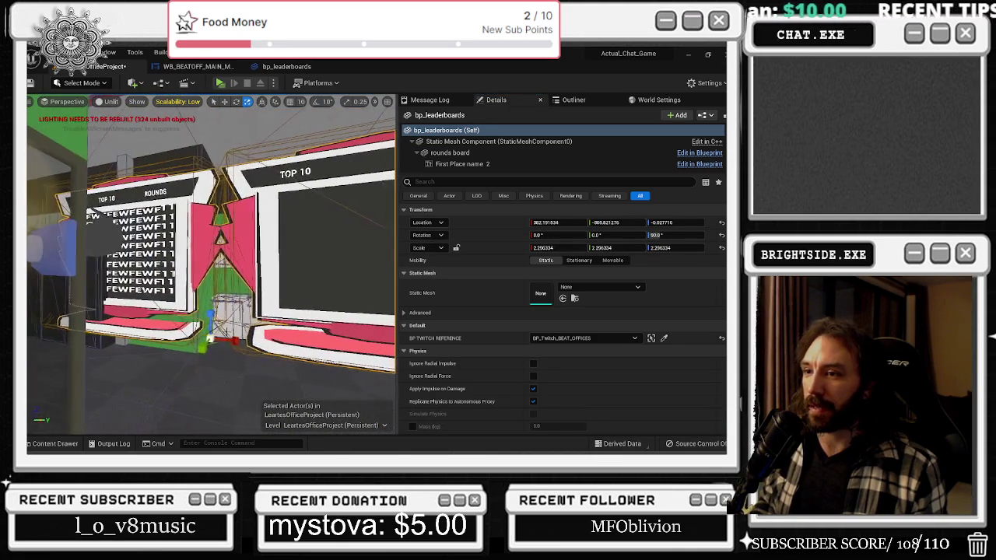
key(w)
mouse_move(220, 335)
mouse_down()
mouse_move(242, 372)
mouse_move(253, 361)
mouse_move(249, 378)
mouse_up()
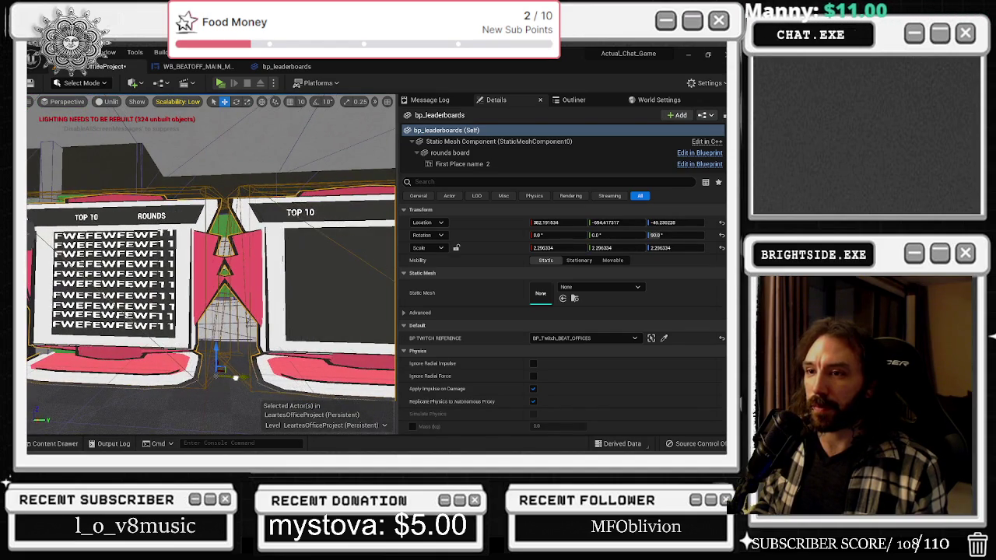
click(199, 66)
click(287, 67)
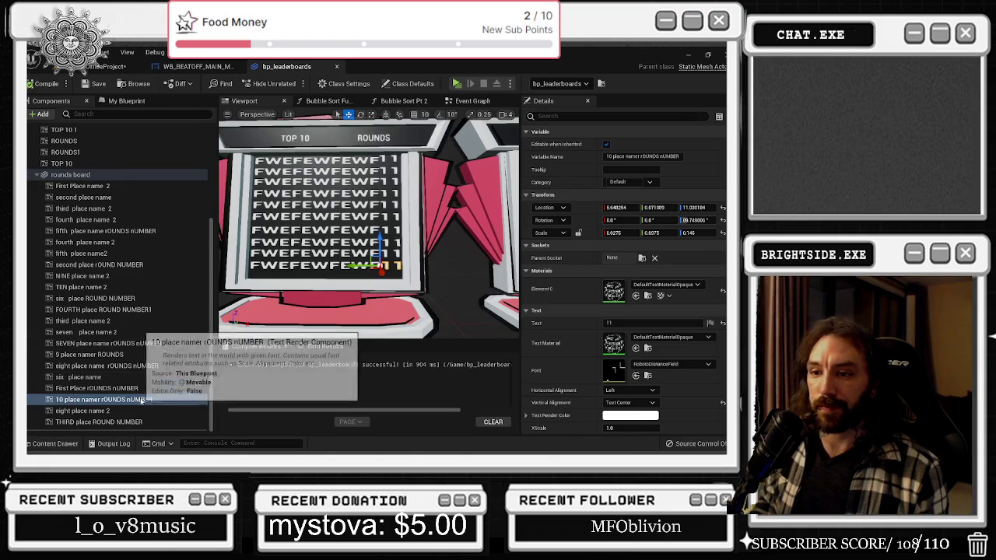
Add all ten round-number text components to the selection
ctrl+click(132, 421)
ctrl+click(135, 388)
ctrl+click(131, 366)
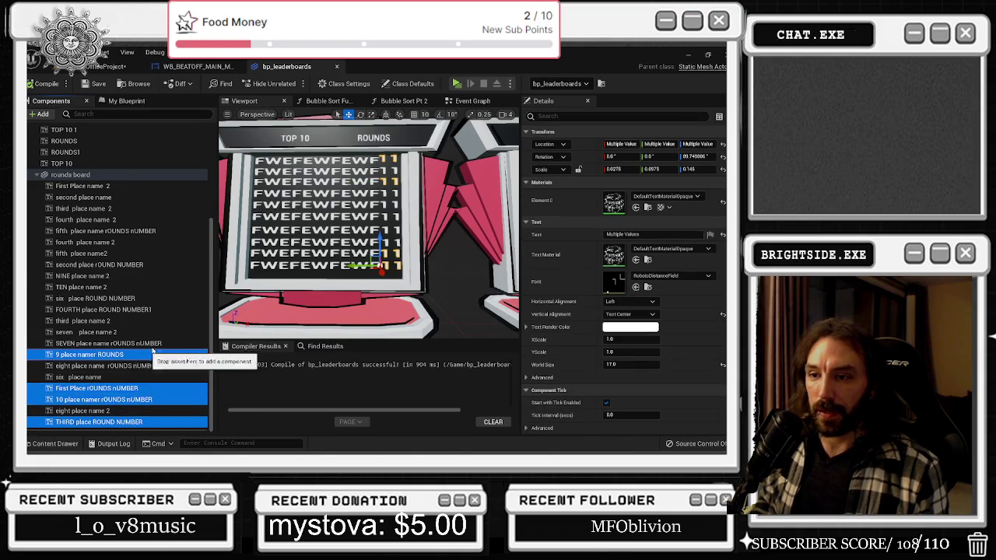
ctrl+click(128, 343)
ctrl+click(128, 309)
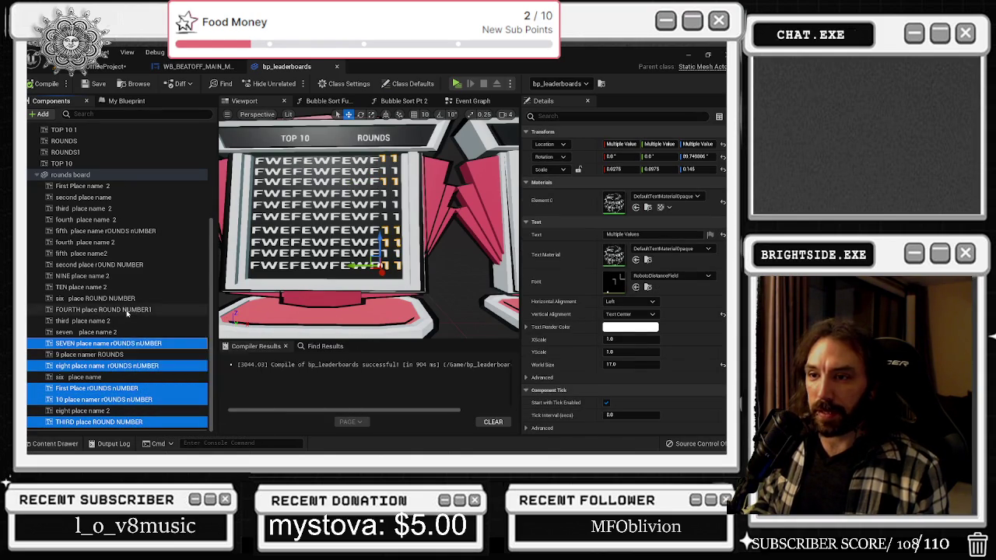
ctrl+click(175, 265)
ctrl+click(171, 231)
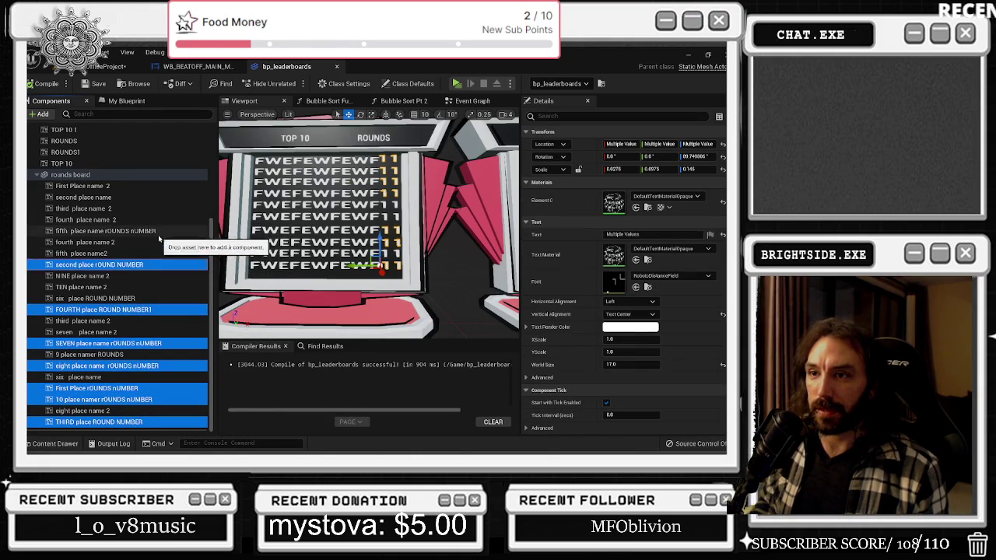
ctrl+click(185, 299)
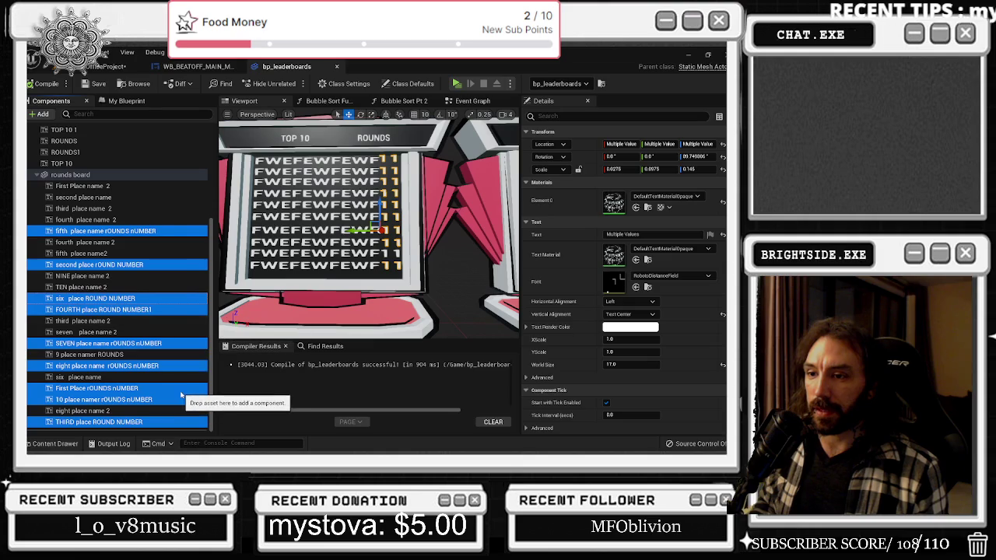
Try red, pink, blue-violet, magenta and yellow as the text colour
click(630, 326)
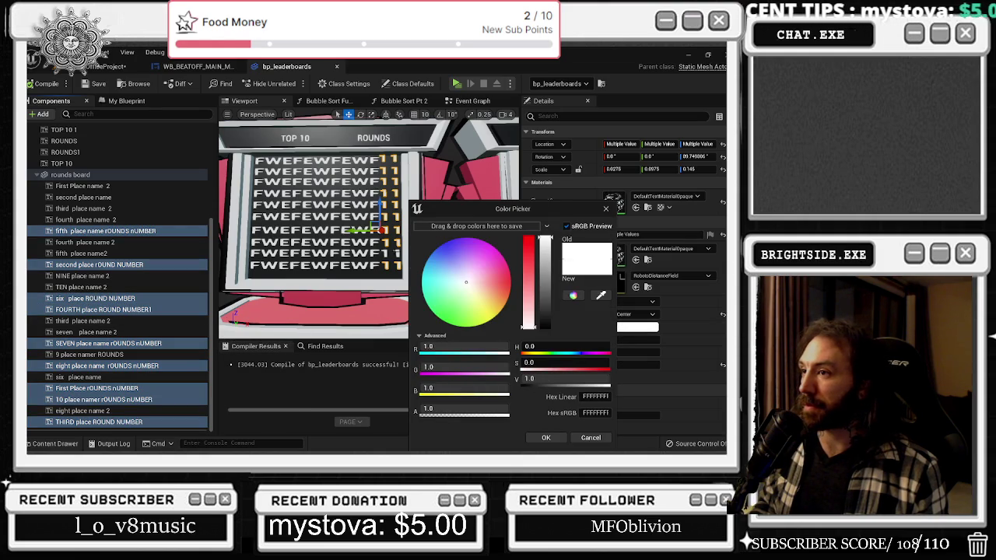
key(Escape)
click(646, 328)
click(525, 280)
mouse_move(520, 284)
mouse_down()
mouse_move(491, 265)
mouse_move(451, 280)
mouse_move(491, 265)
mouse_move(457, 312)
mouse_up()
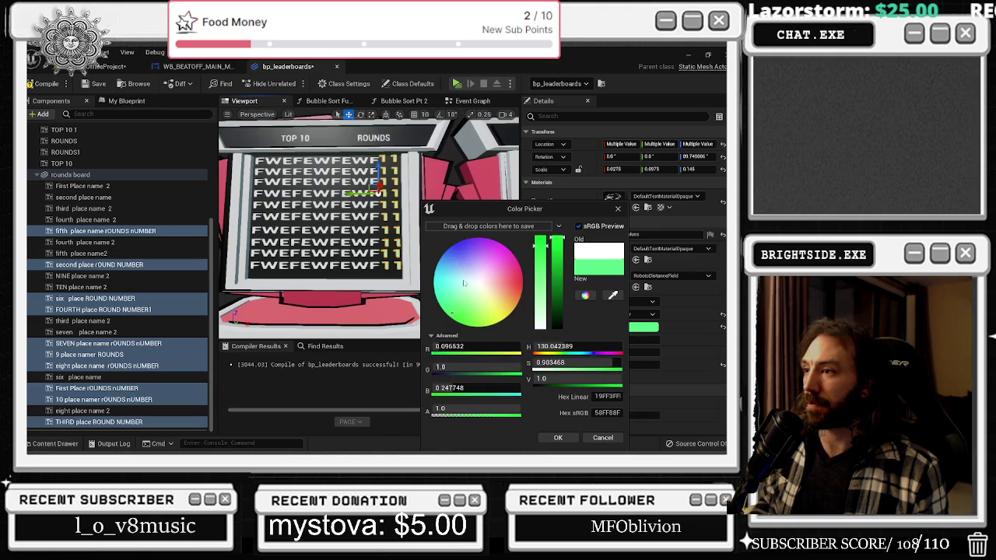
drag(457, 251, 459, 242)
drag(528, 261, 529, 264)
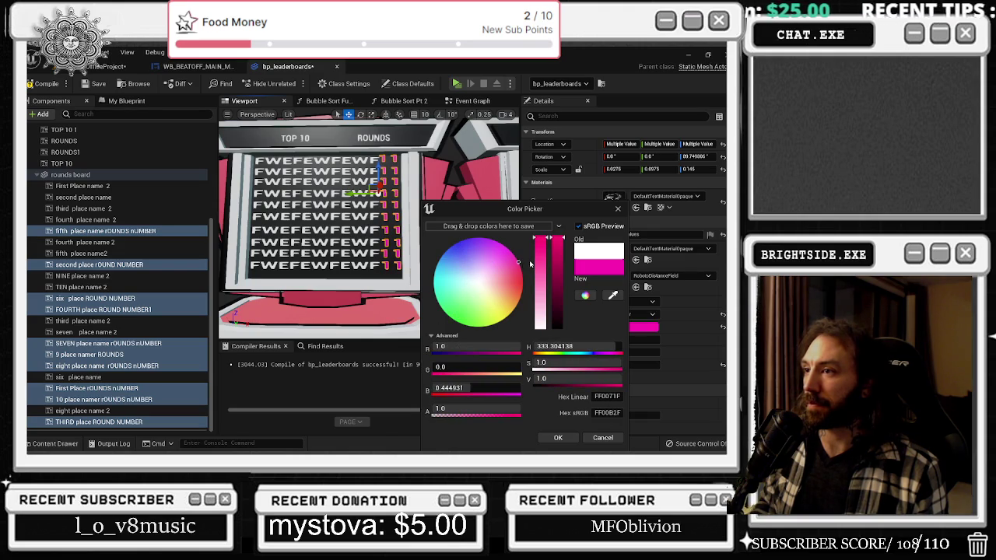
click(504, 319)
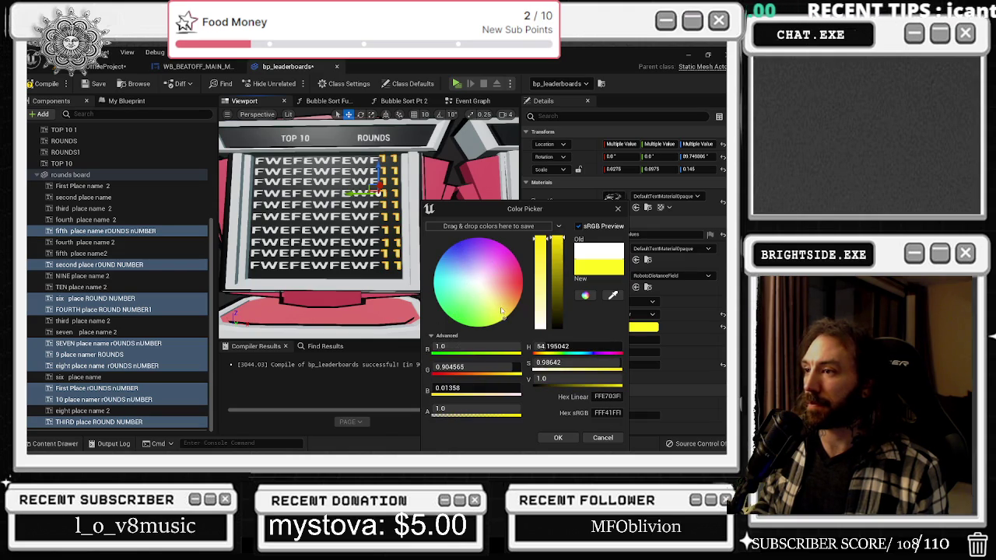
click(460, 248)
Settle on a slightly darkened cyan text colour and confirm it
click(436, 254)
mouse_move(453, 259)
mouse_down()
mouse_move(449, 240)
mouse_move(433, 247)
mouse_up()
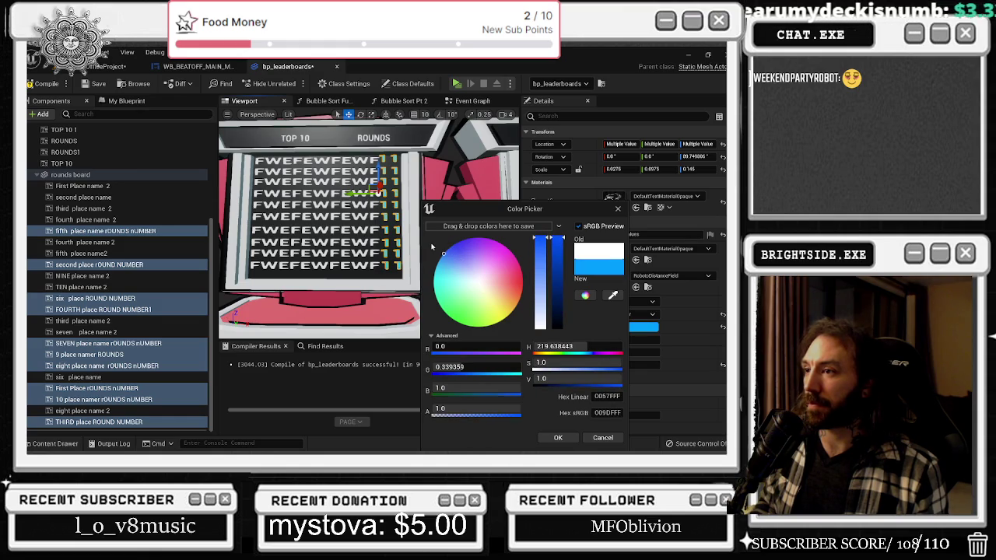
click(466, 243)
mouse_move(457, 259)
mouse_down()
mouse_move(459, 268)
mouse_move(433, 278)
mouse_up()
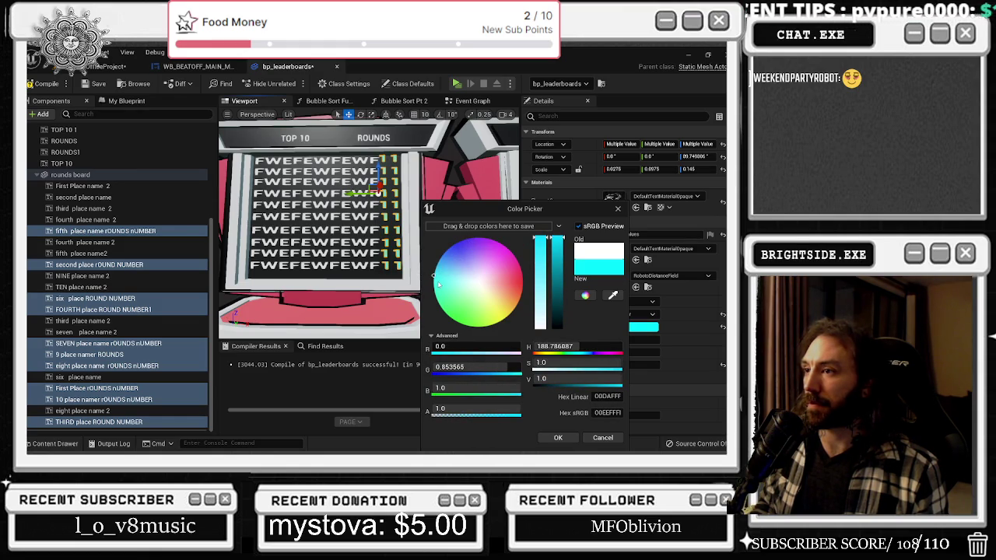
drag(559, 262, 564, 281)
click(558, 438)
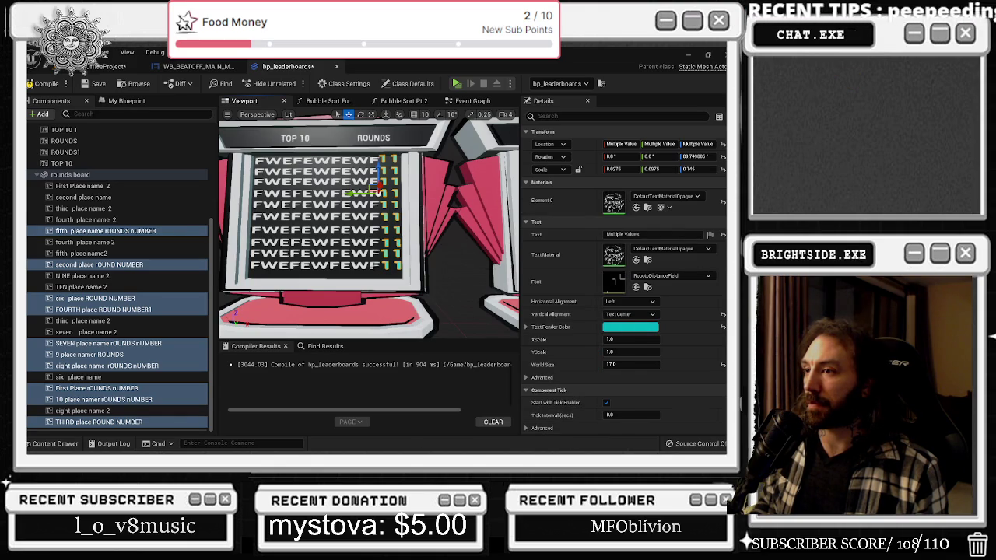
mouse_move(450, 236)
mouse_down()
mouse_move(467, 295)
mouse_move(465, 281)
mouse_move(487, 259)
mouse_up()
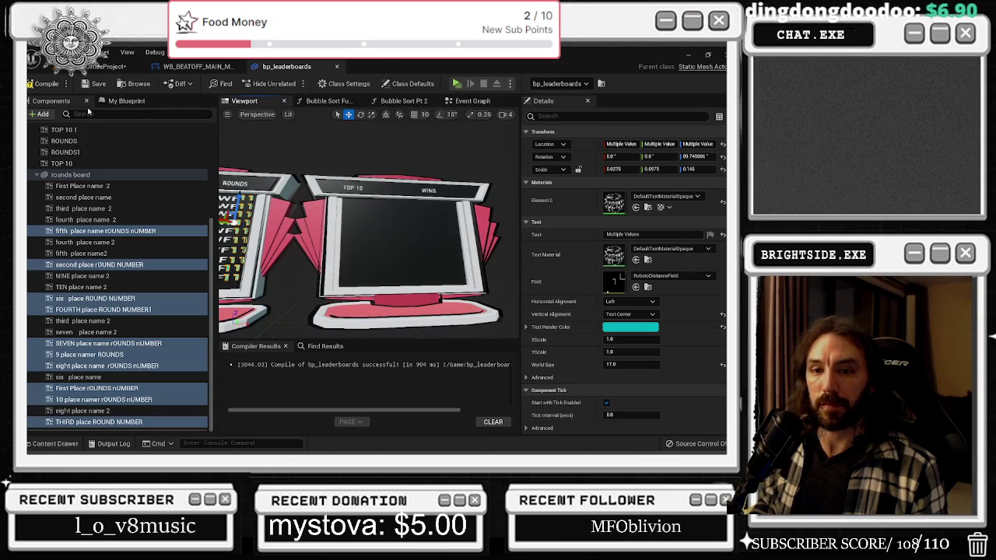
Compile the blueprint and browse its graphs and variables before returning to Components
click(35, 83)
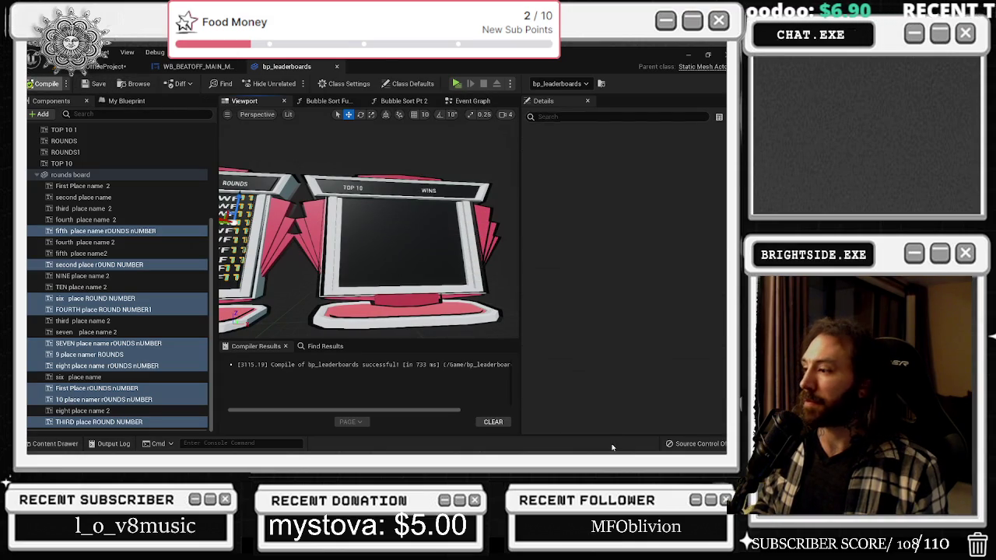
key(f)
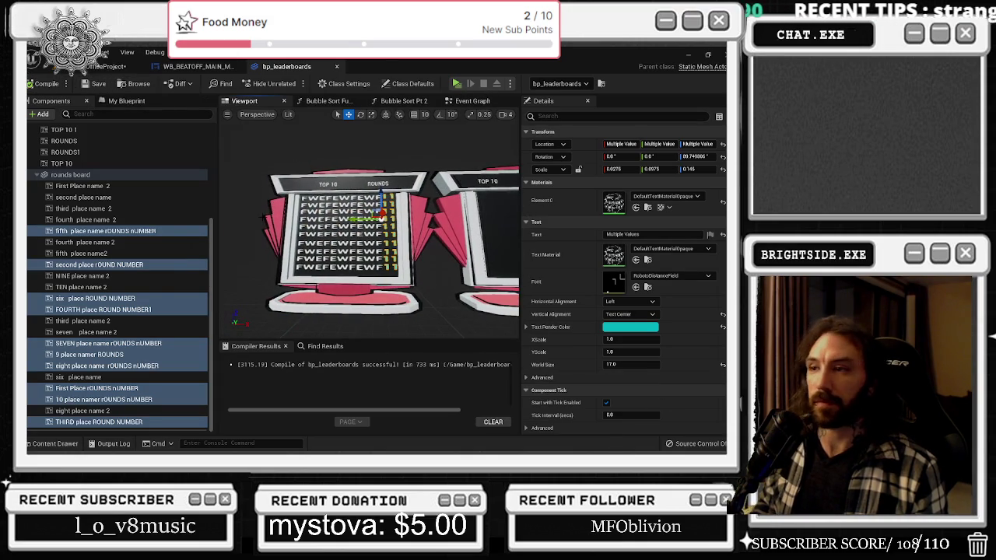
click(126, 100)
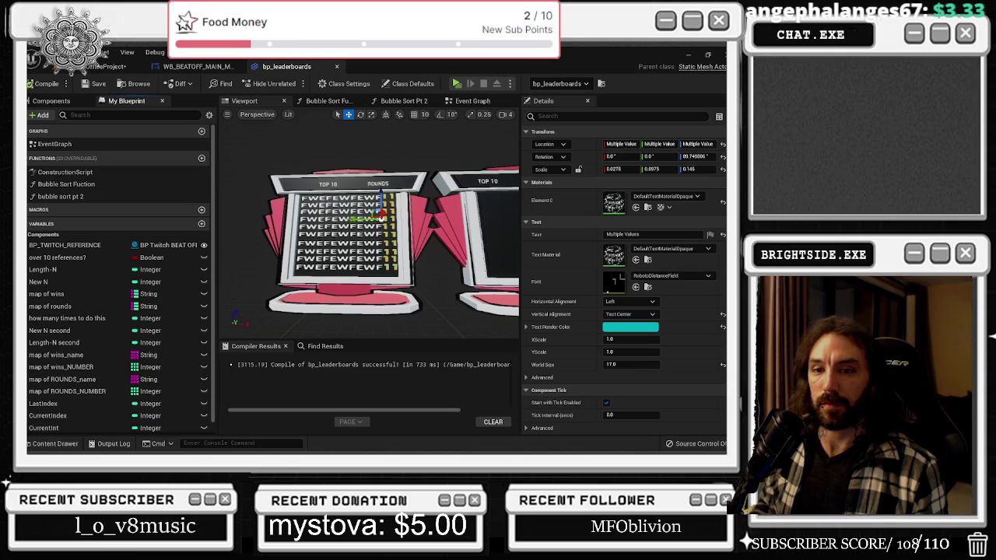
scroll(315, 215, up, 5)
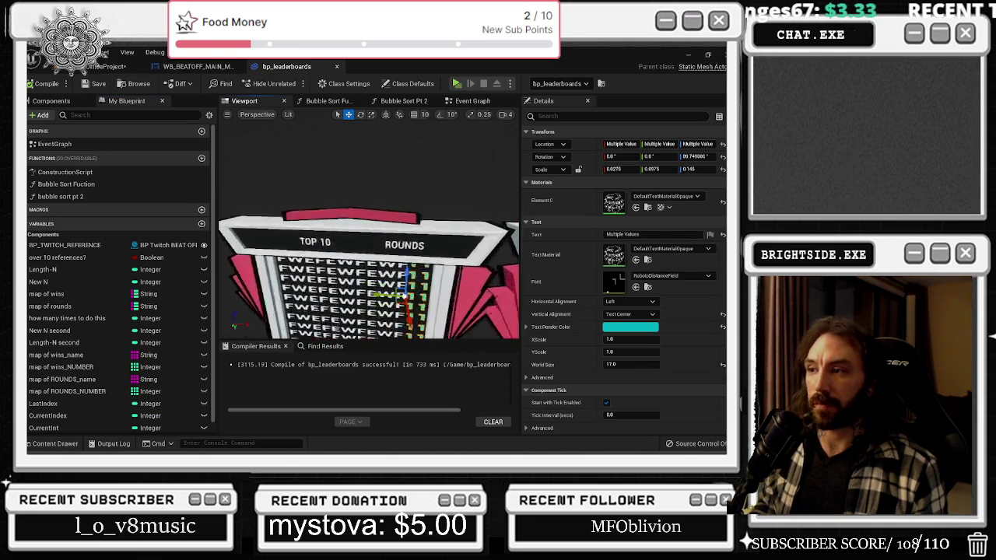
scroll(369, 226, up, 2)
scroll(368, 225, up, 4)
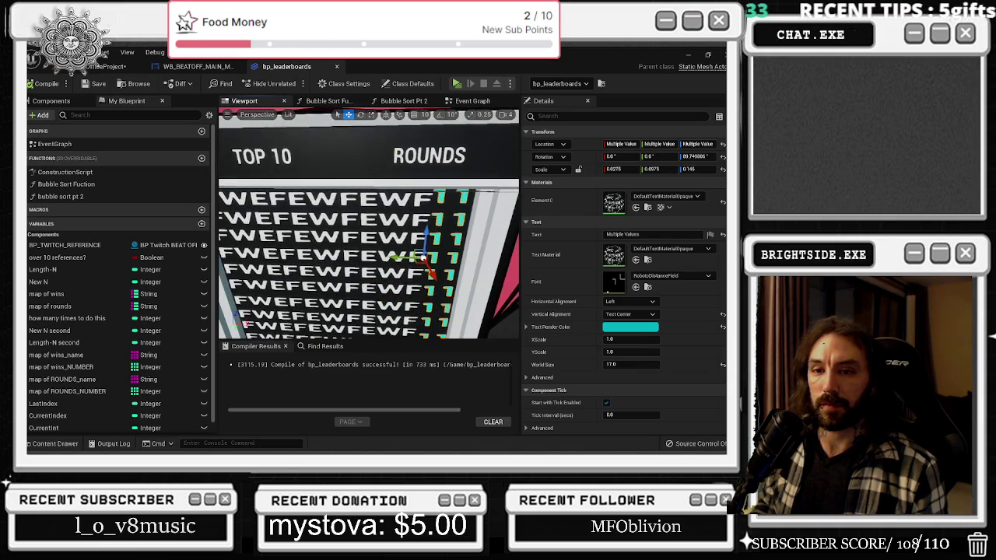
scroll(369, 231, down, 6)
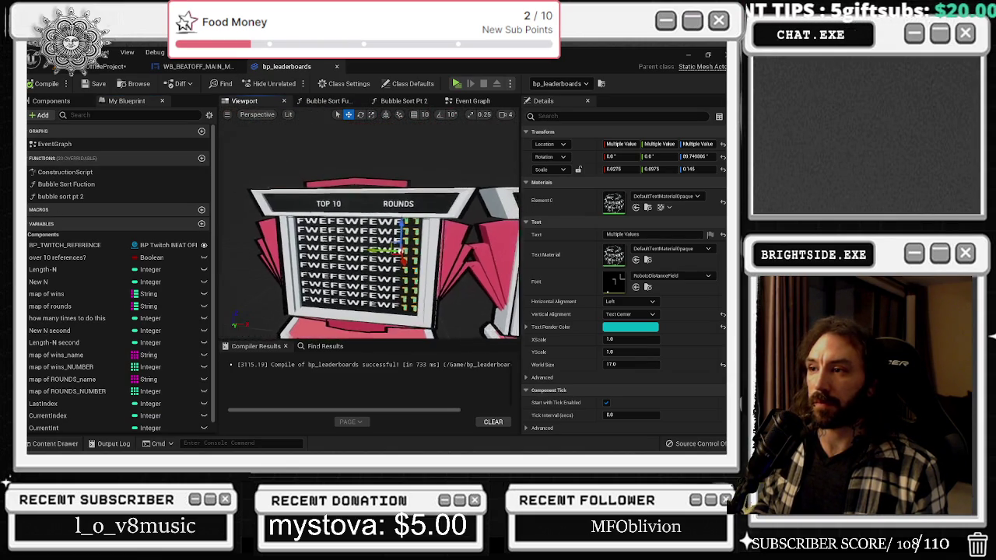
click(52, 100)
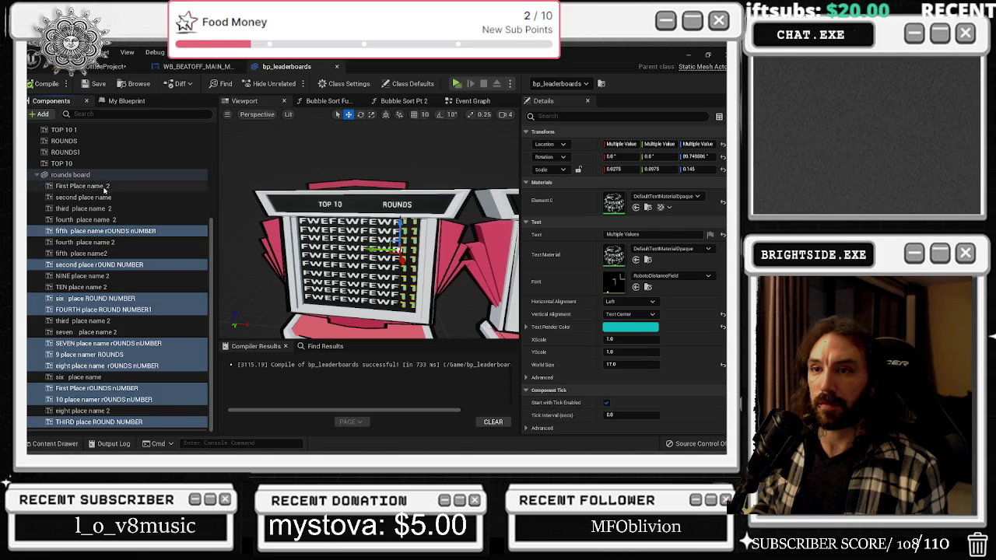
Empty the Text of every component from First Place name 2 to THIRD place ROUND NUMBER
click(104, 188)
shift+click(101, 422)
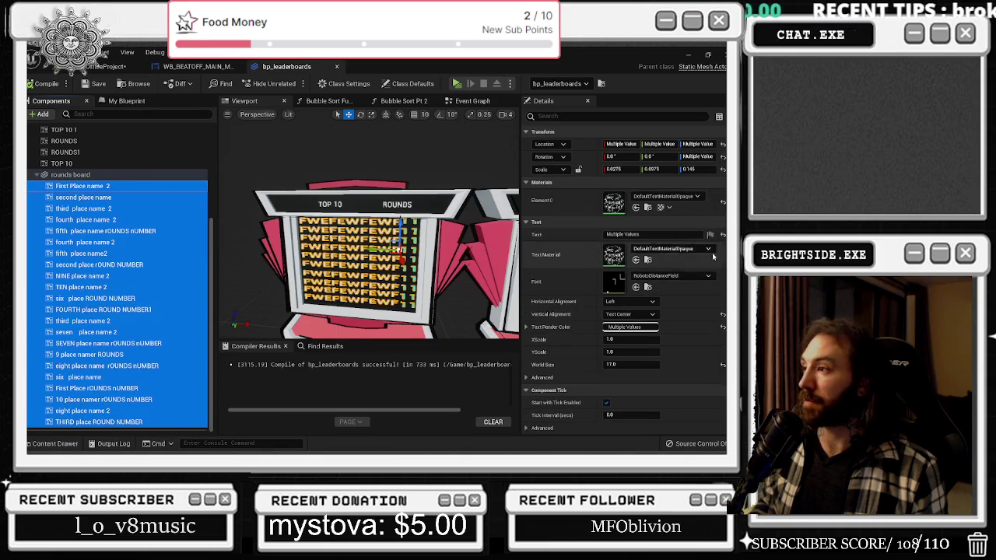
click(615, 234)
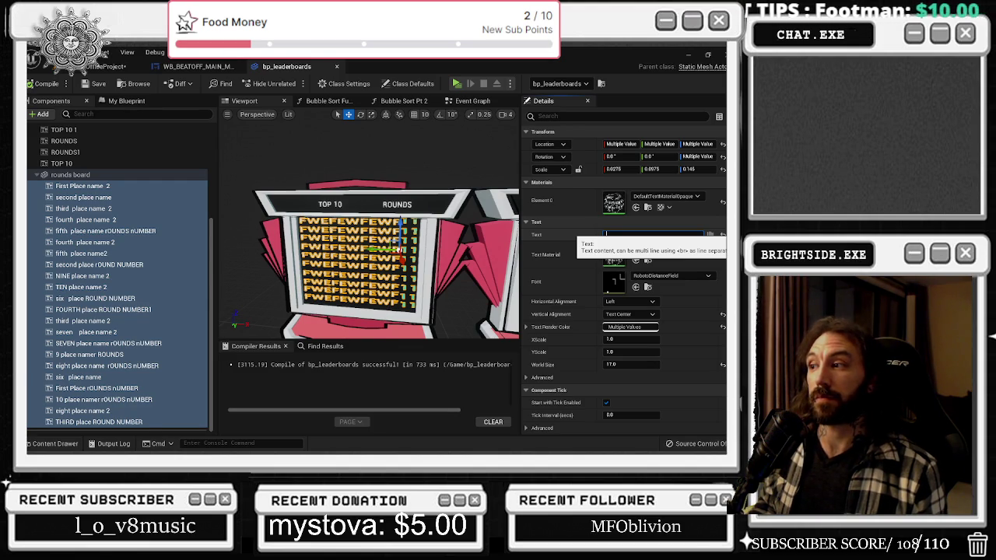
key(Return)
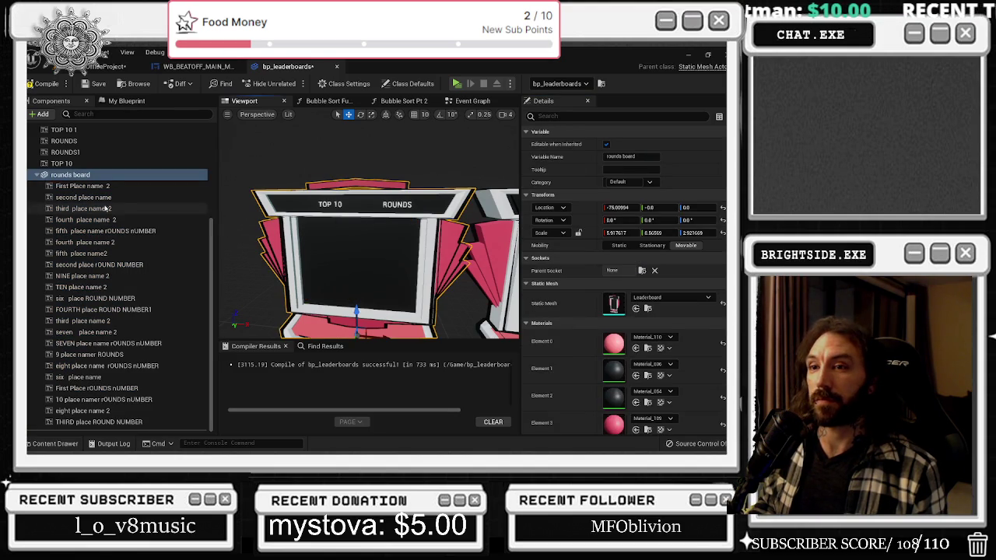
click(85, 185)
click(85, 320)
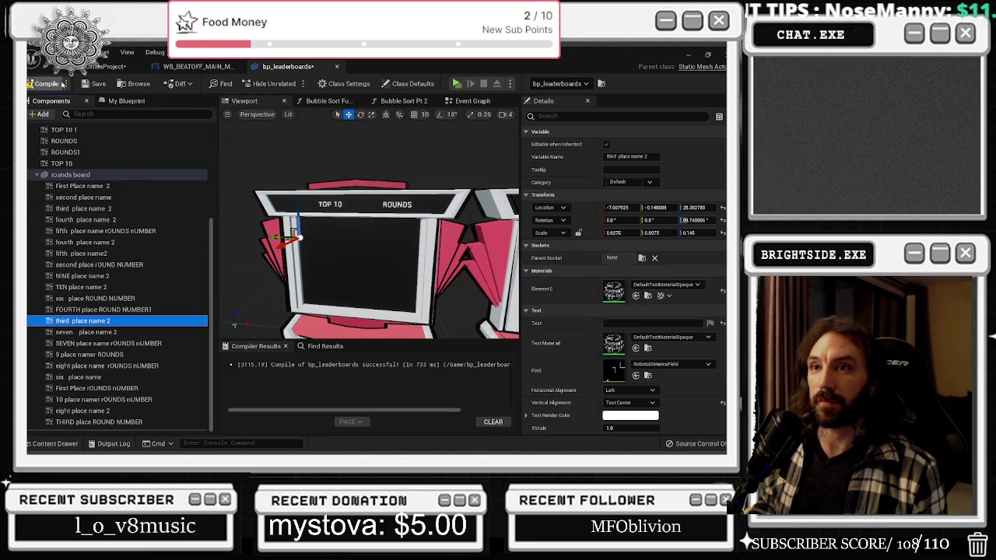
Recompile the blueprint and save the level
click(42, 83)
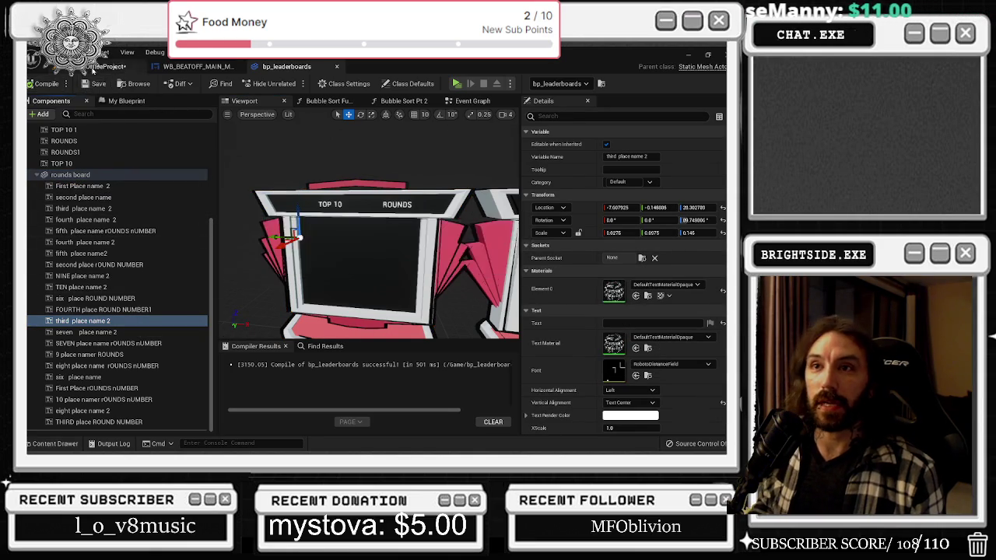
click(105, 66)
key(ctrl+s)
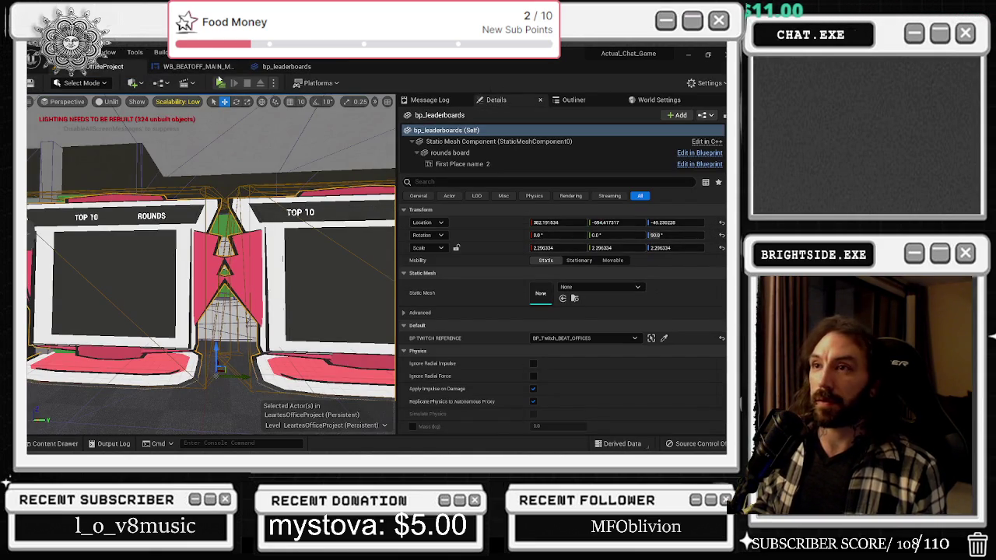
Play the level, show the leaderboards to check the TOP 10 rounds board, then leave the game view
click(220, 84)
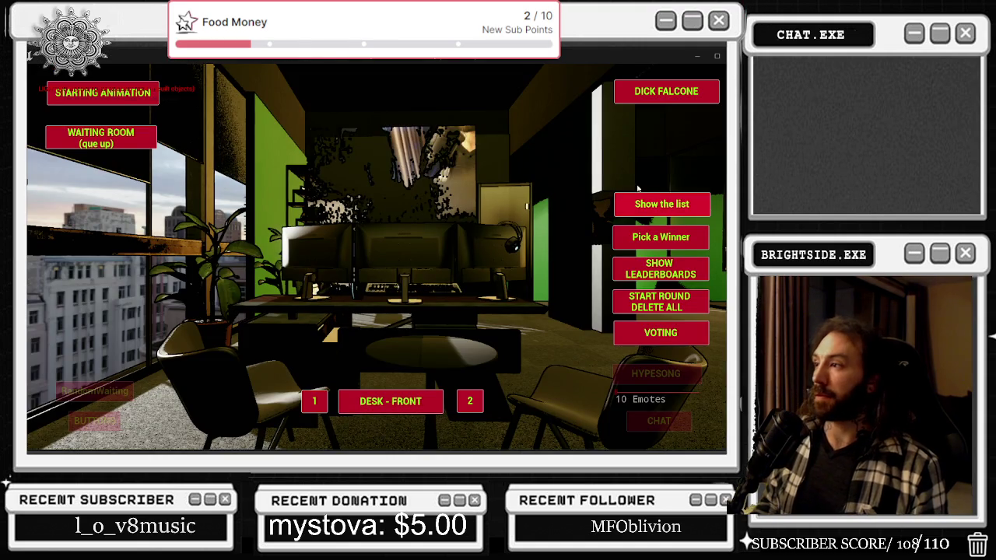
click(637, 204)
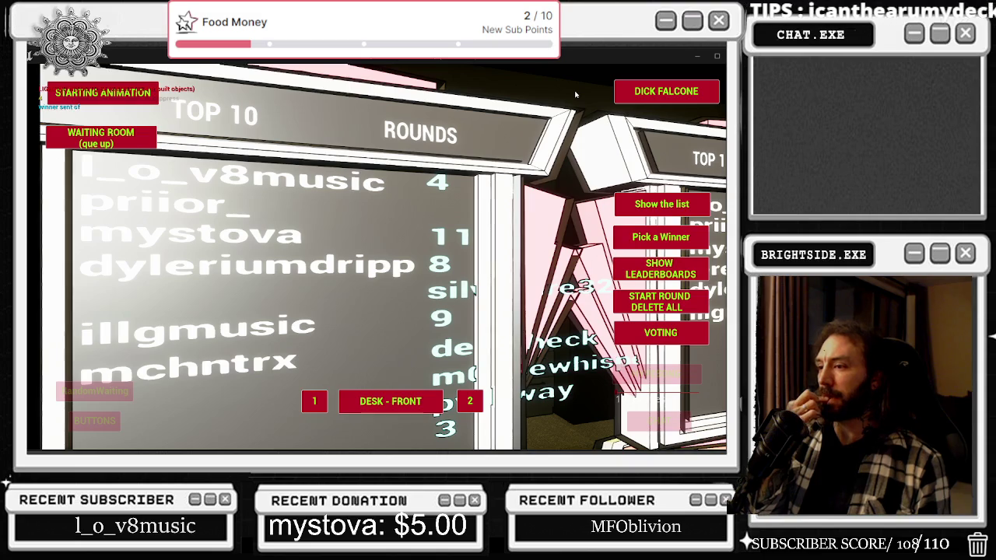
key(alt+Tab)
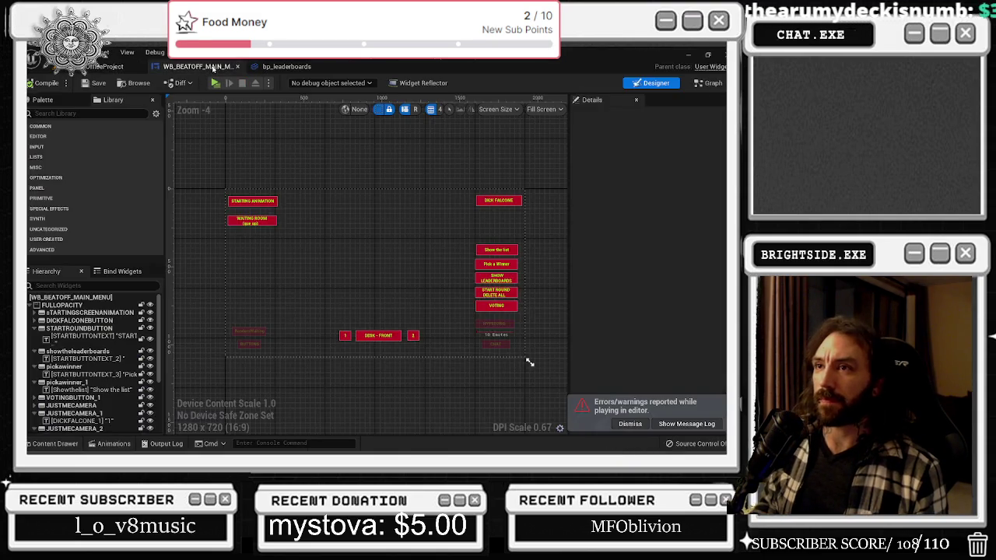
Stop playing, open the Event Graph and add an option pin to the Select node
key(Escape)
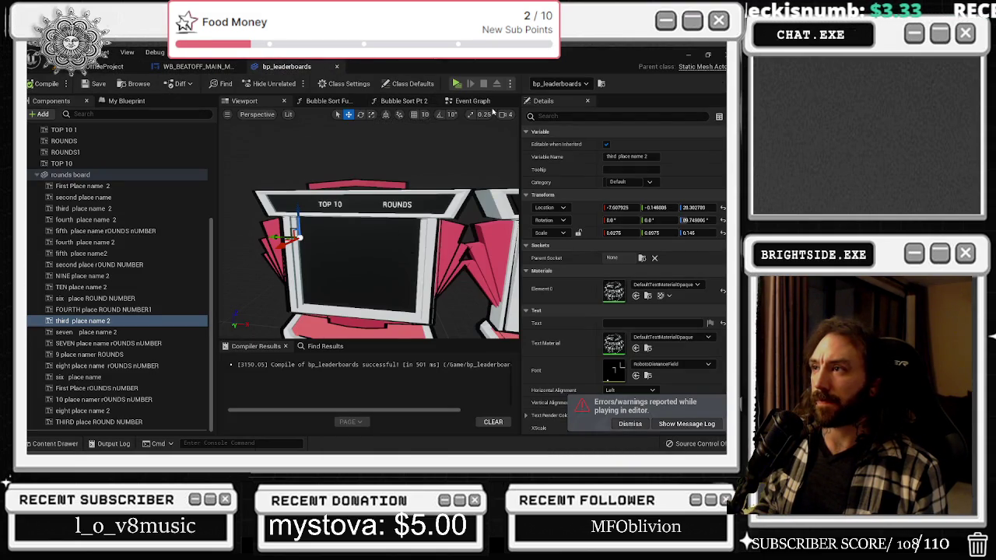
click(472, 101)
scroll(502, 245, up, 1)
scroll(502, 245, up, 1)
mouse_move(502, 245)
mouse_down()
mouse_move(334, 203)
mouse_move(271, 205)
mouse_move(273, 168)
mouse_move(467, 179)
mouse_move(441, 181)
mouse_move(518, 339)
mouse_up()
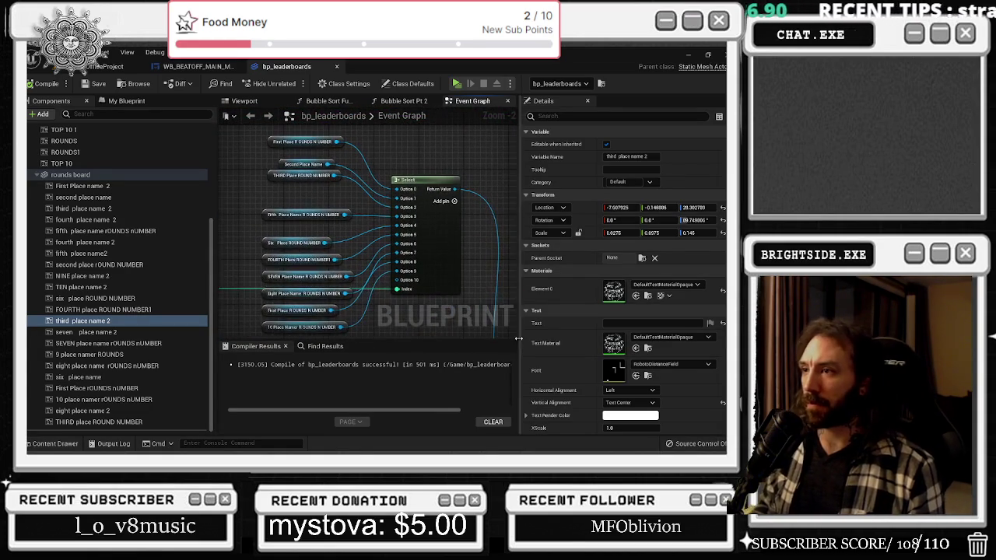
click(454, 203)
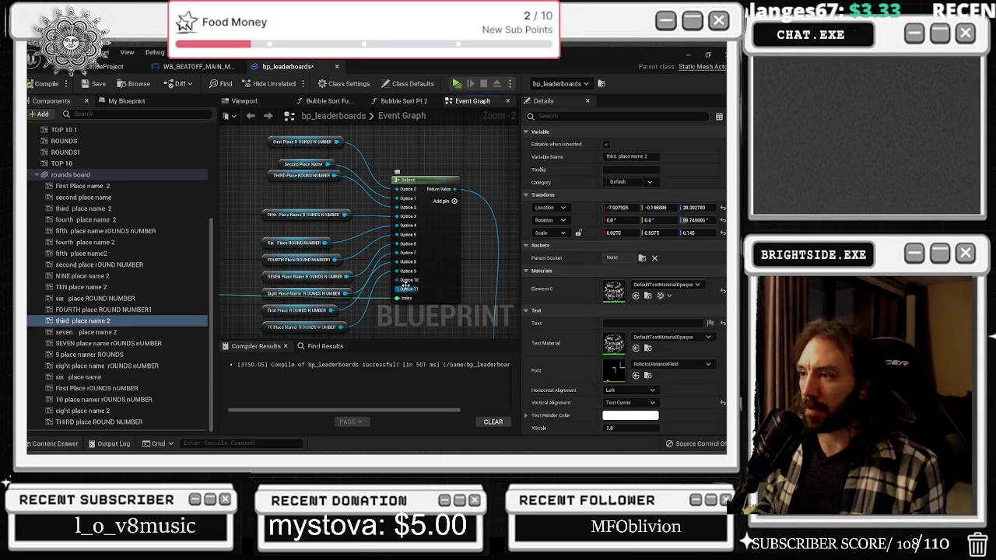
Rewire the Select node's round-number option pins, undoing mistaken connections
drag(397, 280, 400, 231)
key(Escape)
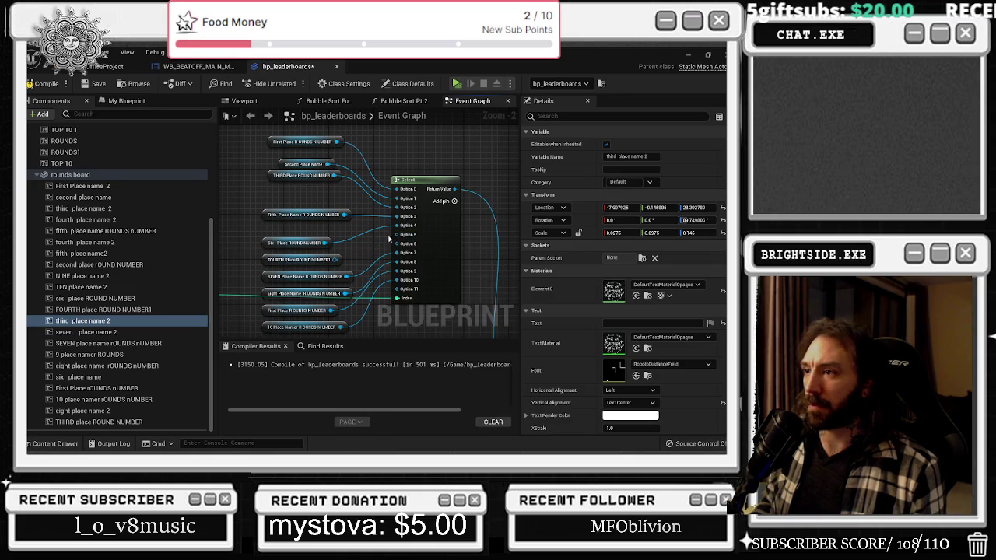
key(ctrl+z)
drag(398, 245, 401, 226)
key(Escape)
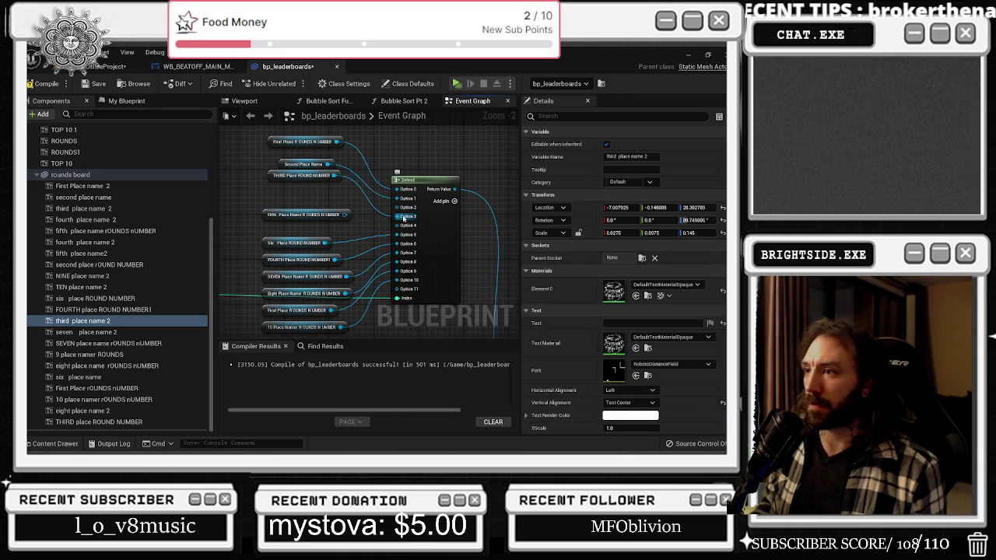
key(ctrl+z)
key(ctrl+z)
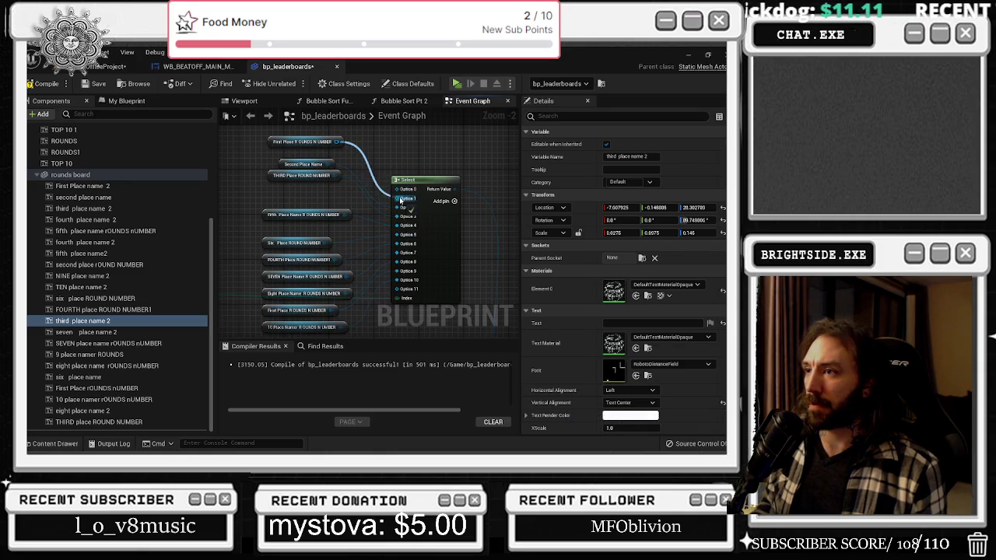
scroll(478, 199, down, 1)
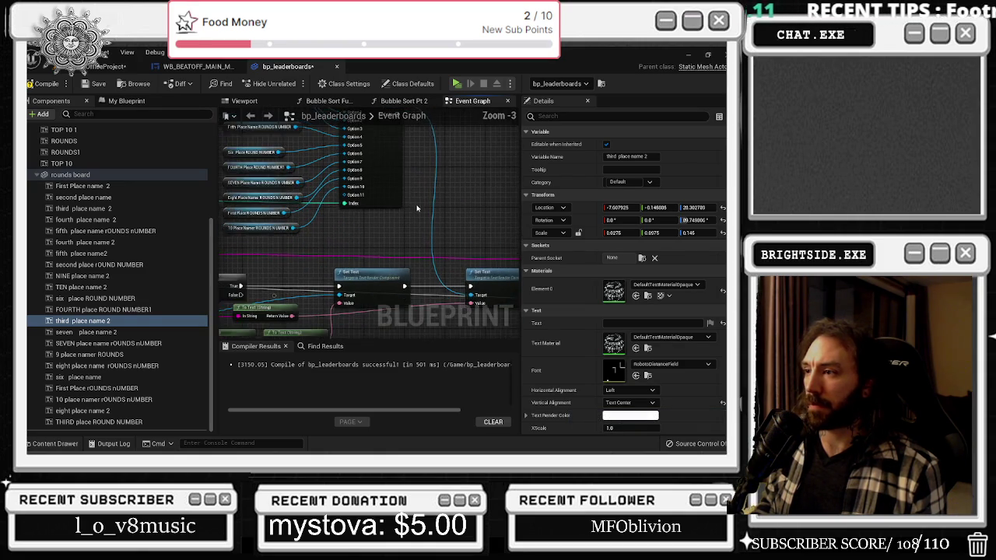
mouse_move(436, 233)
mouse_down()
mouse_move(361, 188)
mouse_move(334, 233)
mouse_move(360, 248)
mouse_move(459, 245)
mouse_move(405, 233)
mouse_up()
drag(396, 270, 333, 270)
Recompile and play the level to test the rounds board
click(43, 83)
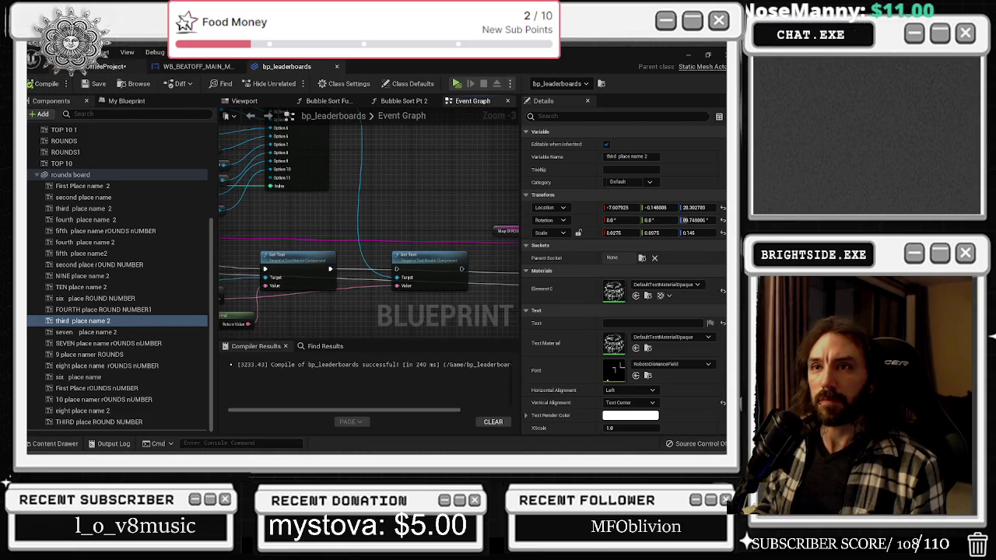
click(109, 66)
click(222, 84)
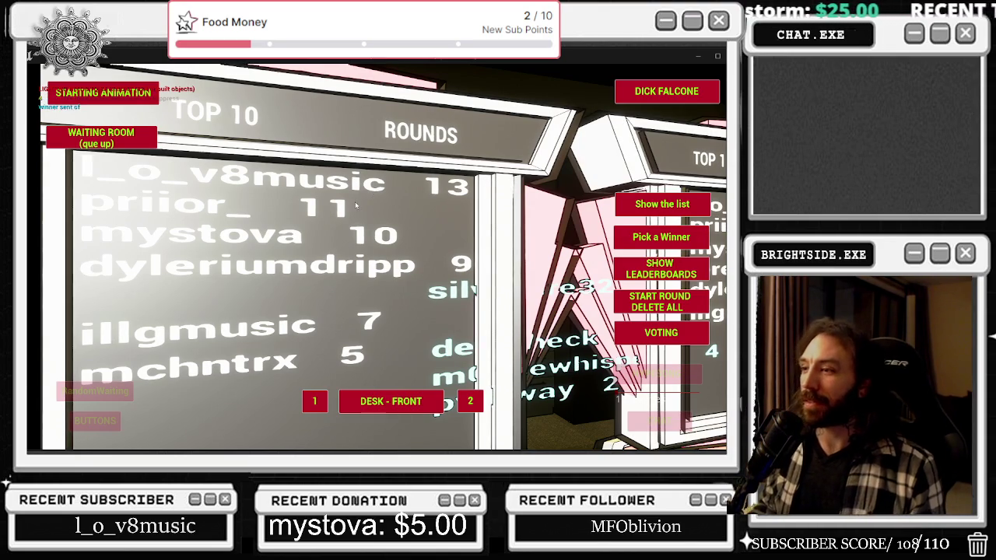
Stop the play session and select the leaderboard actor to show its details
key(alt+Tab)
key(Escape)
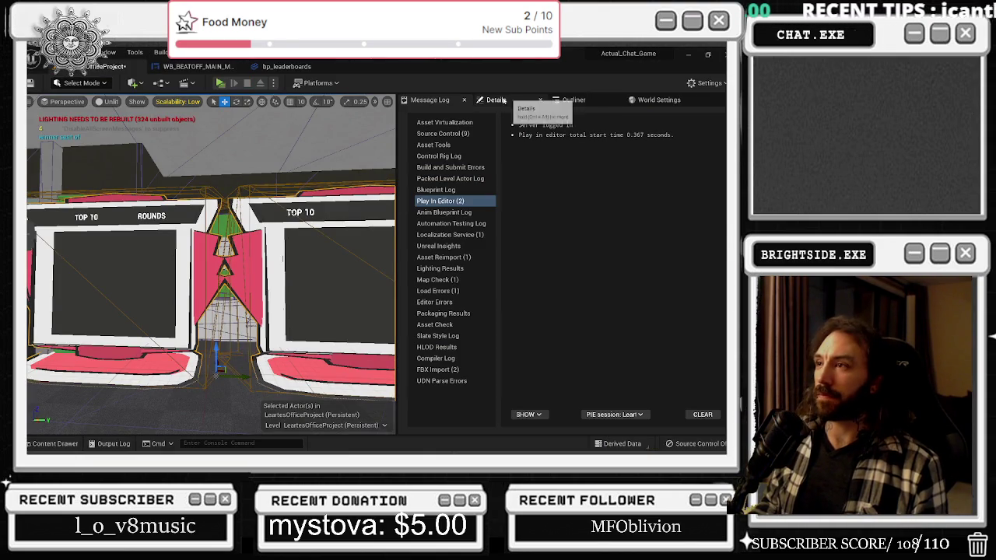
click(495, 99)
Multi-select the place-name Text Render components and enter 'FEWFE' as their shared text
scroll(493, 165, down, 5)
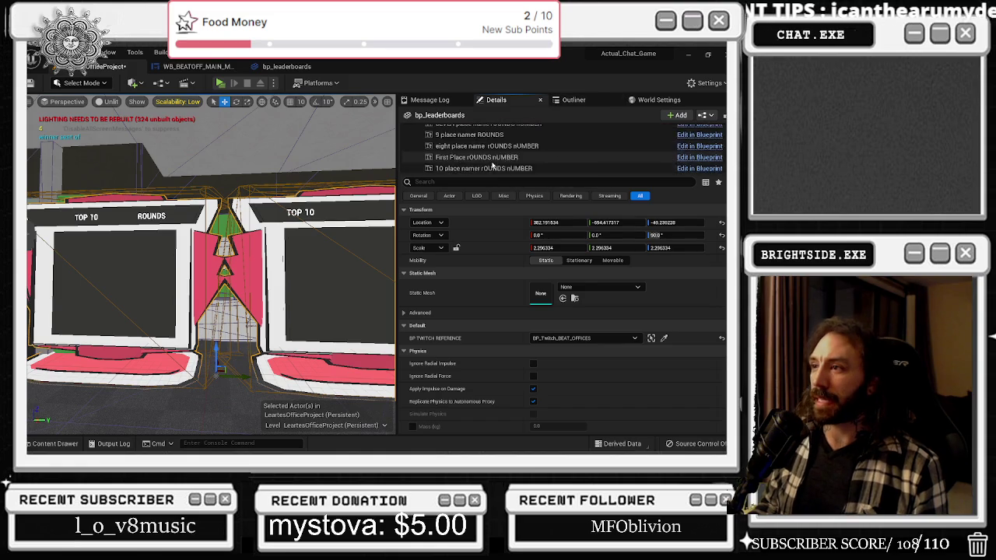
click(493, 160)
scroll(493, 160, down, 3)
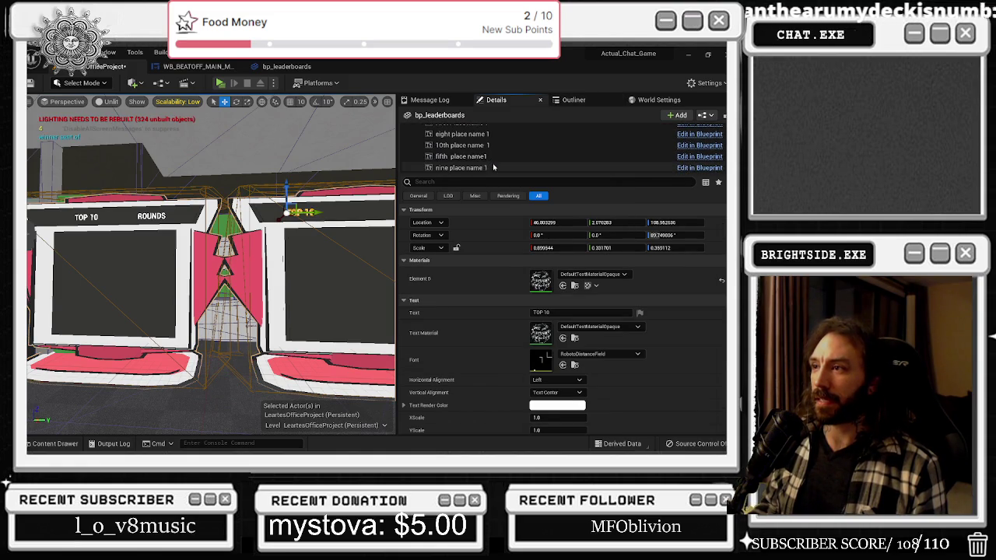
shift+click(476, 145)
scroll(476, 145, up, 1)
shift+click(487, 149)
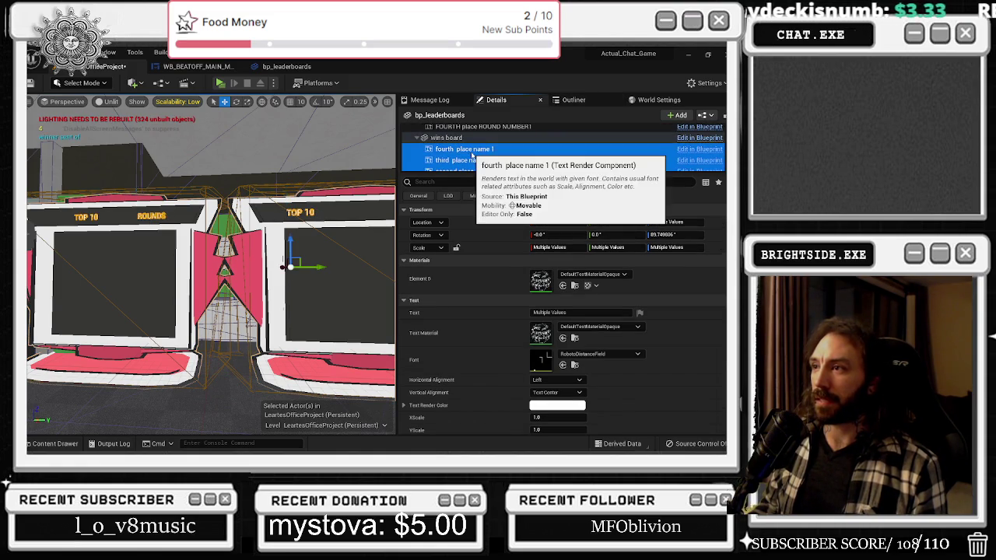
click(489, 149)
scroll(489, 152, down, 2)
scroll(489, 152, up, 3)
shift+click(466, 164)
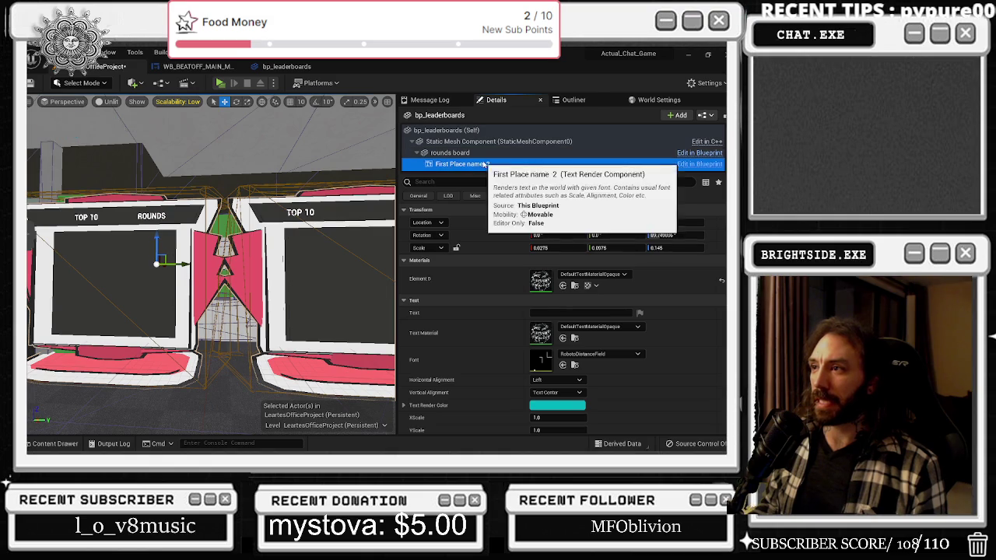
click(571, 312)
text(FEWFE)
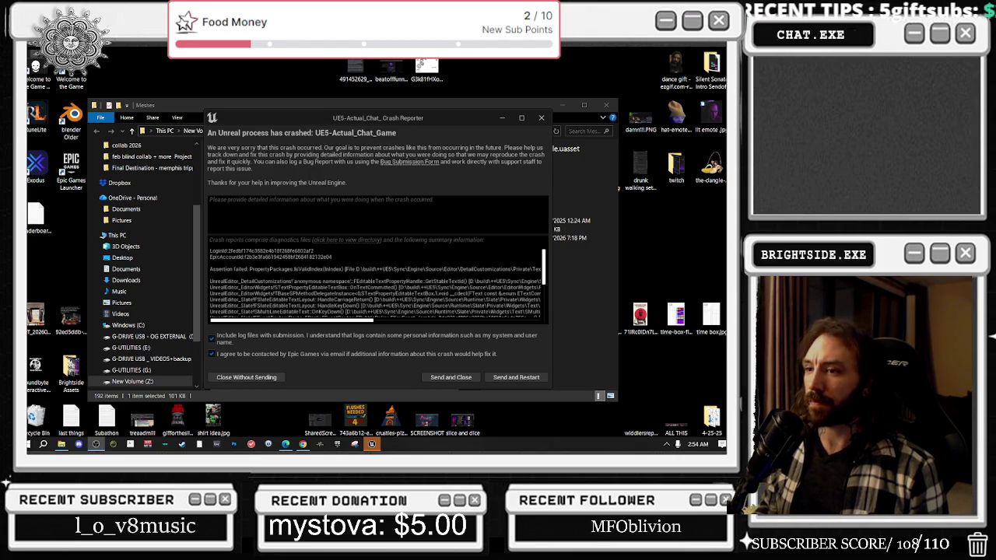
Send the crash report, restart the editor, and close the Meshes folder window
drag(211, 270, 300, 270)
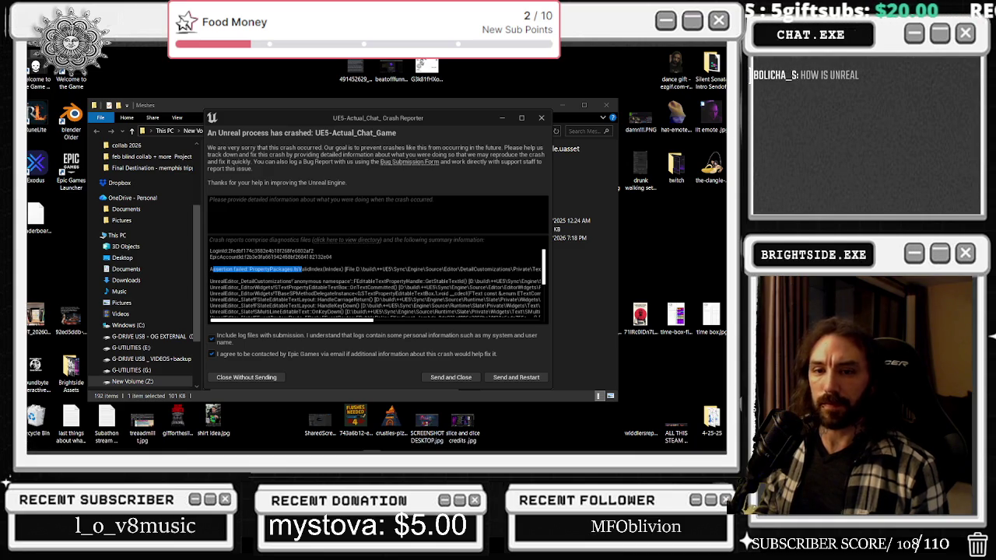
click(514, 378)
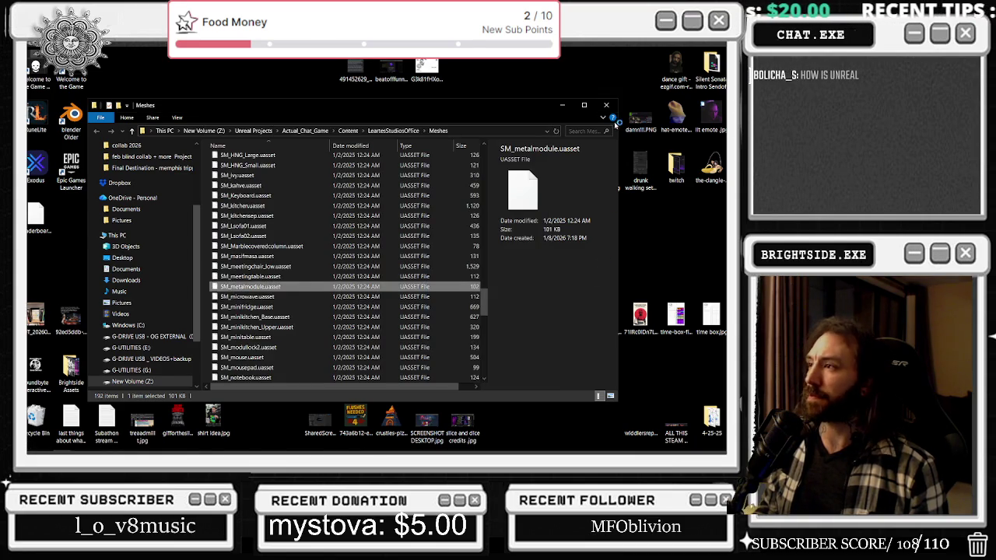
click(607, 104)
mouse_move(326, 450)
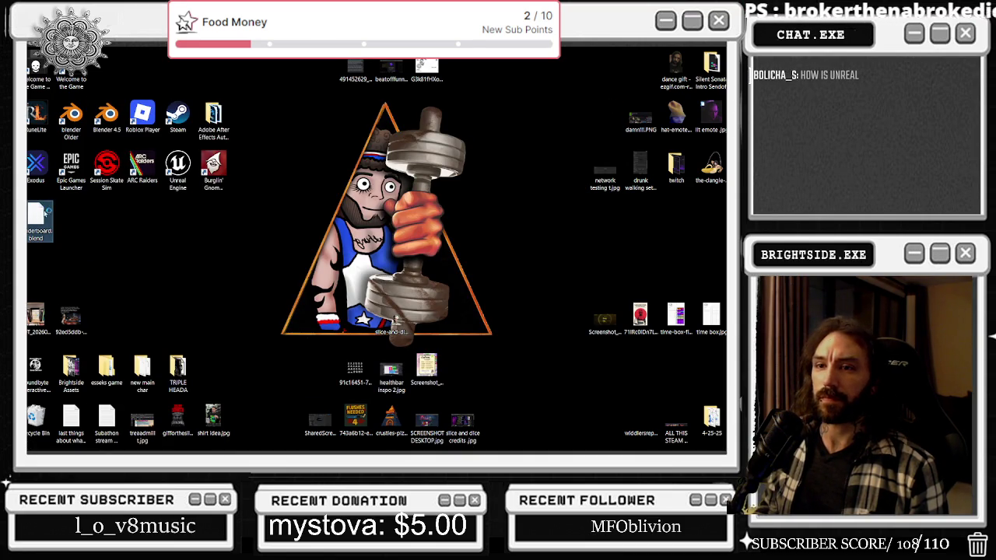
Open the leaderboard Blender file, then check Task Manager processes sorted by CPU and close it
double_click(39, 219)
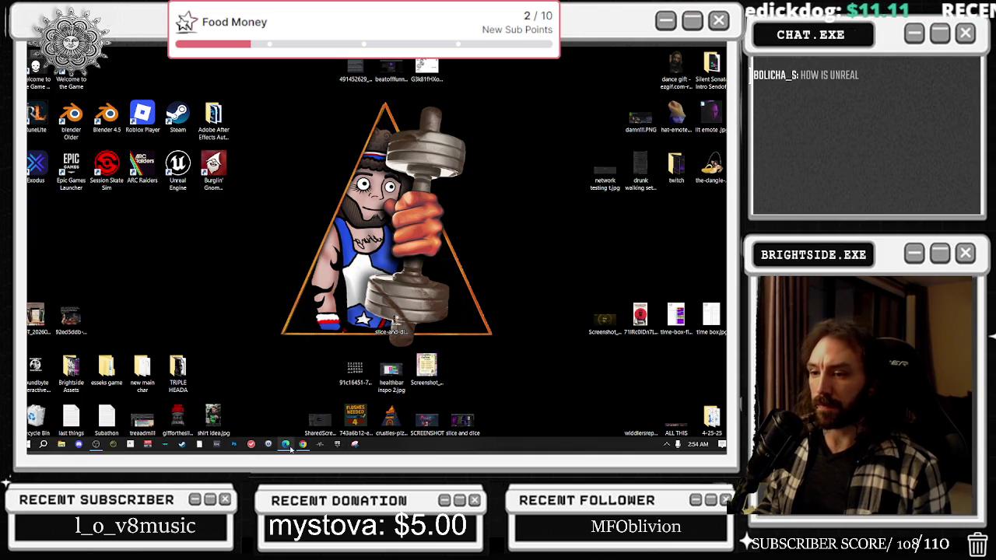
mouse_move(290, 449)
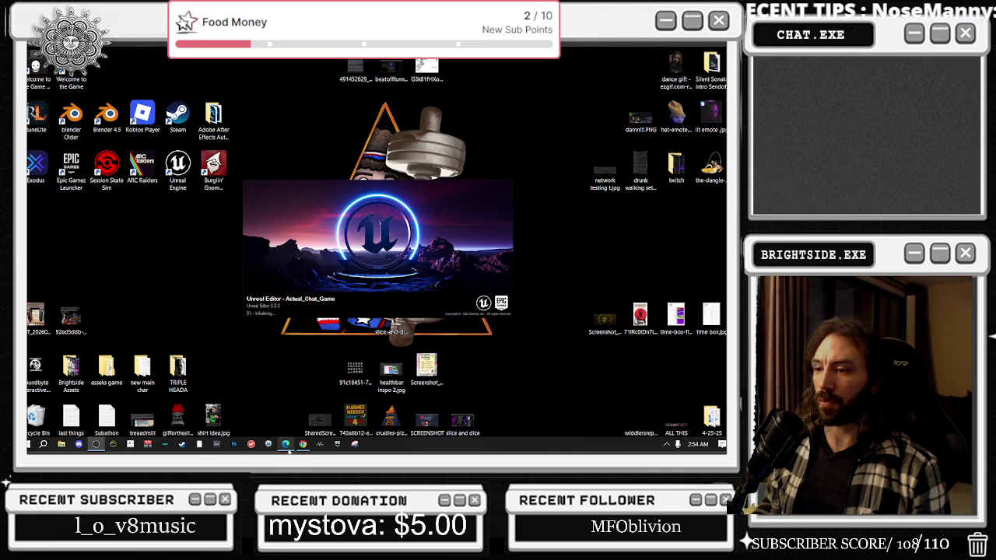
right_click(438, 447)
click(482, 402)
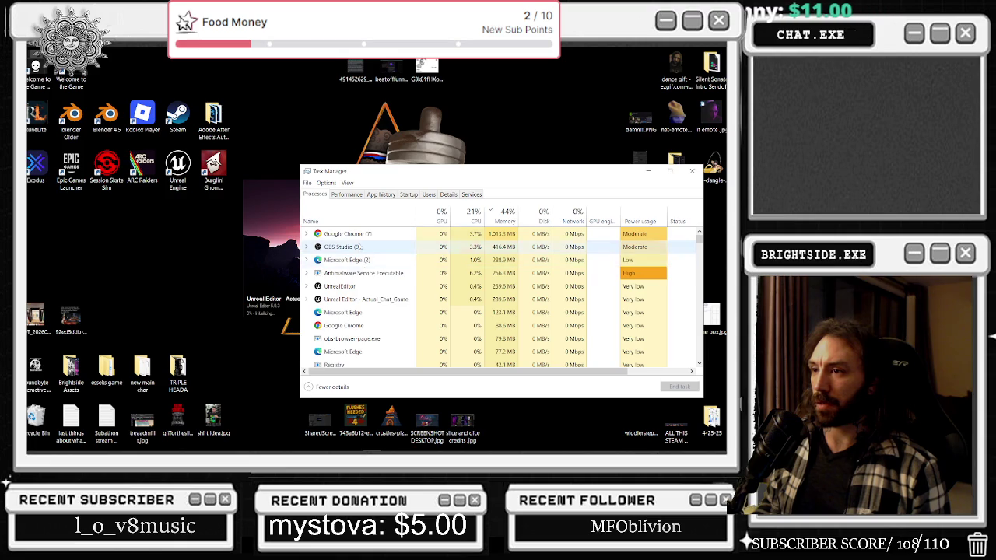
click(388, 265)
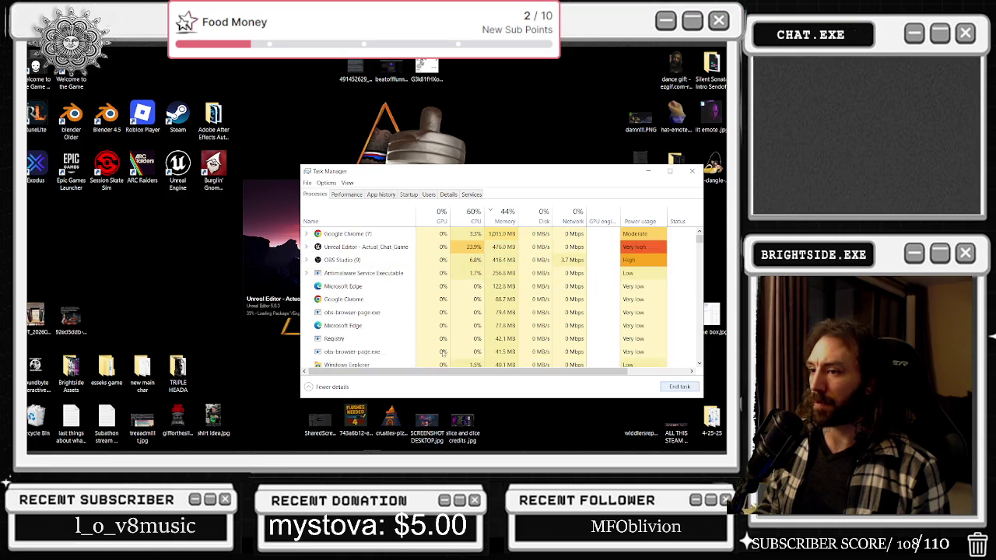
click(691, 171)
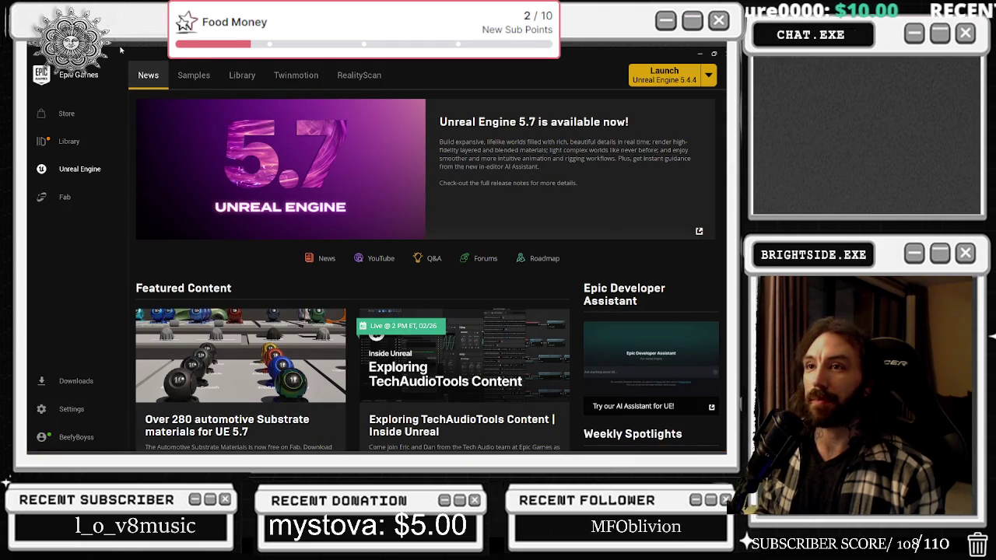
Open the Fab marketplace and browse the discounted environment assets
click(80, 192)
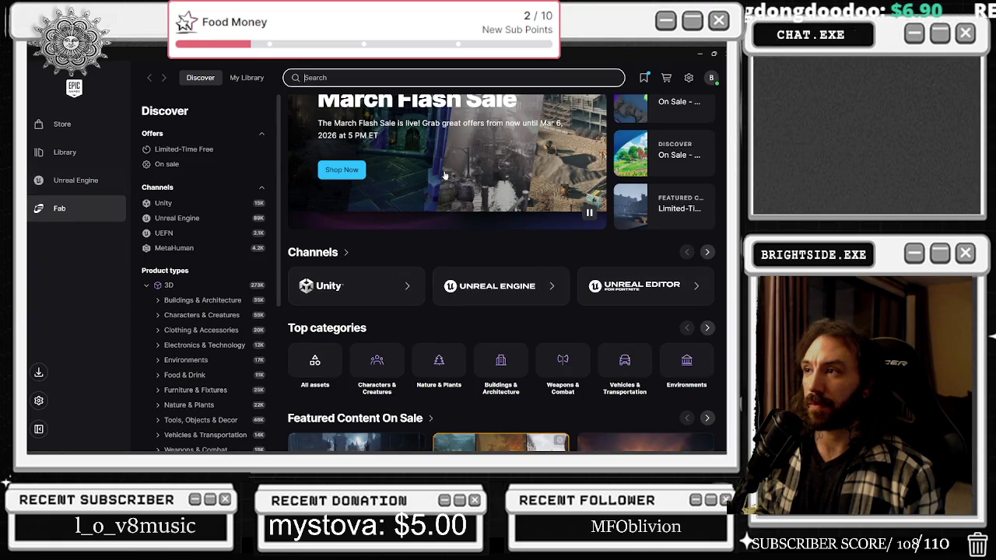
scroll(440, 180, down, 3)
scroll(403, 235, up, 4)
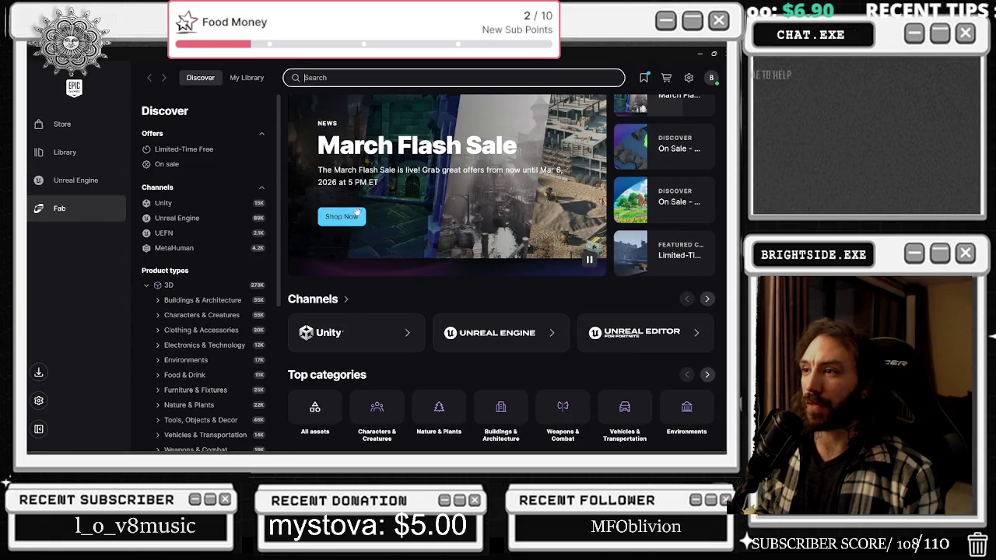
scroll(402, 235, down, 5)
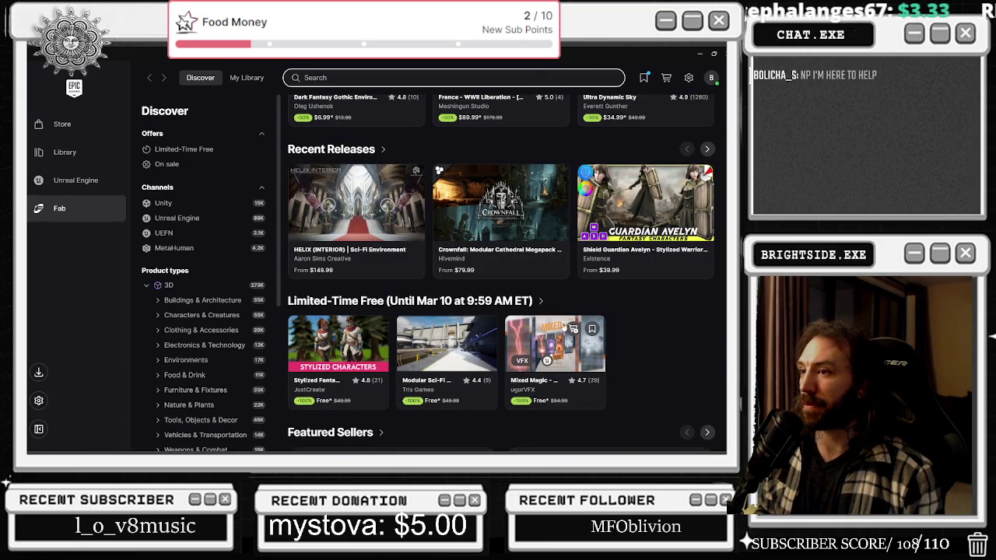
scroll(481, 212, up, 5)
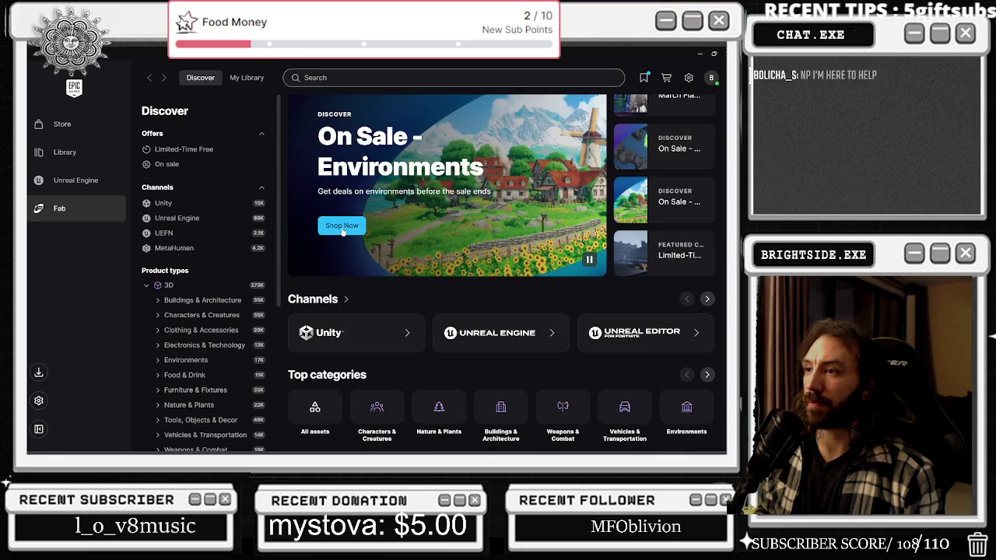
click(343, 228)
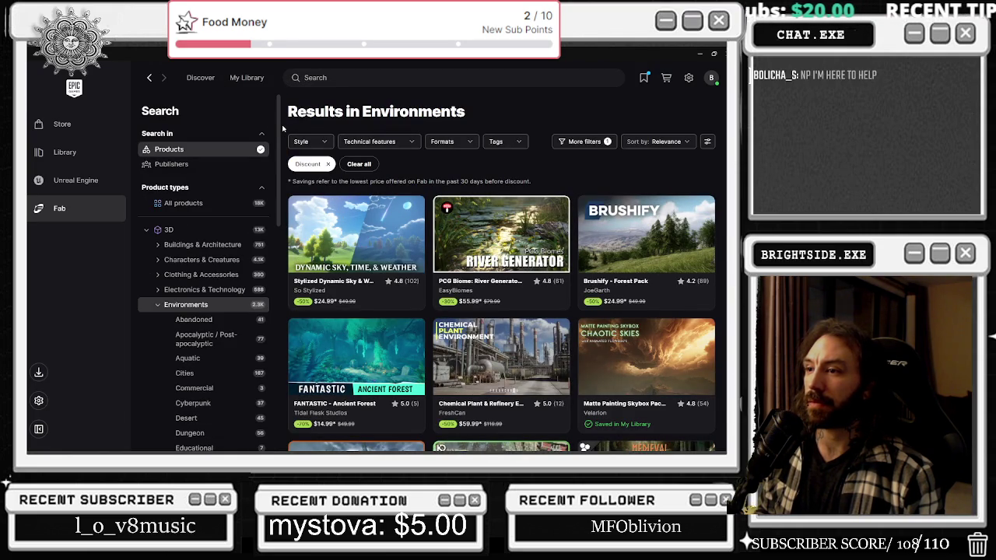
mouse_move(358, 261)
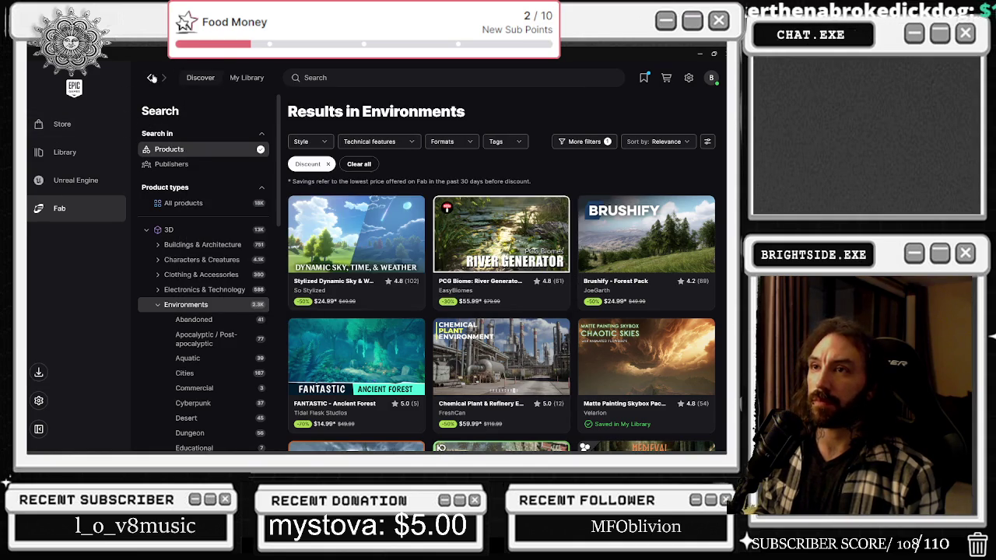
Browse the March Flash Sale results on Fab, then restore the launcher to a smaller window
click(150, 79)
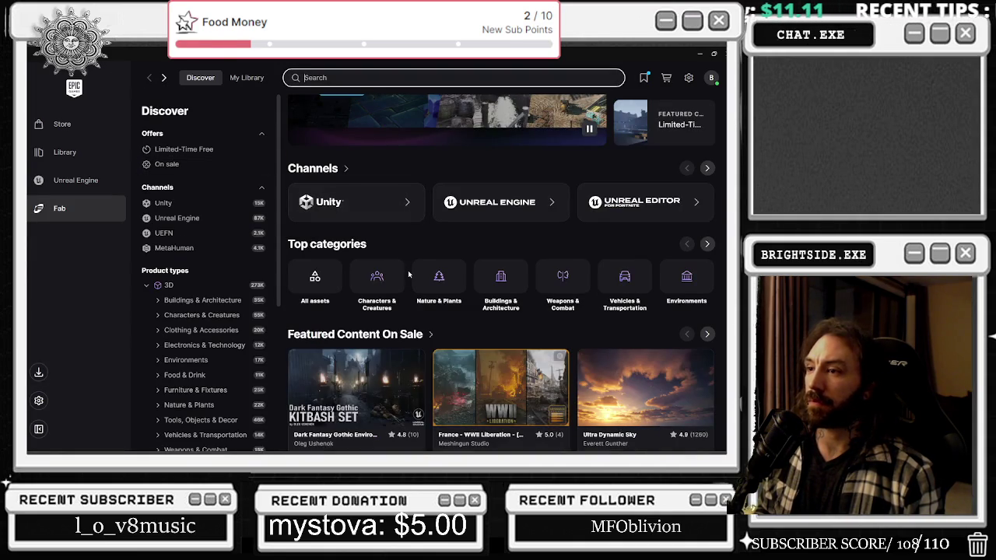
scroll(374, 311, up, 1)
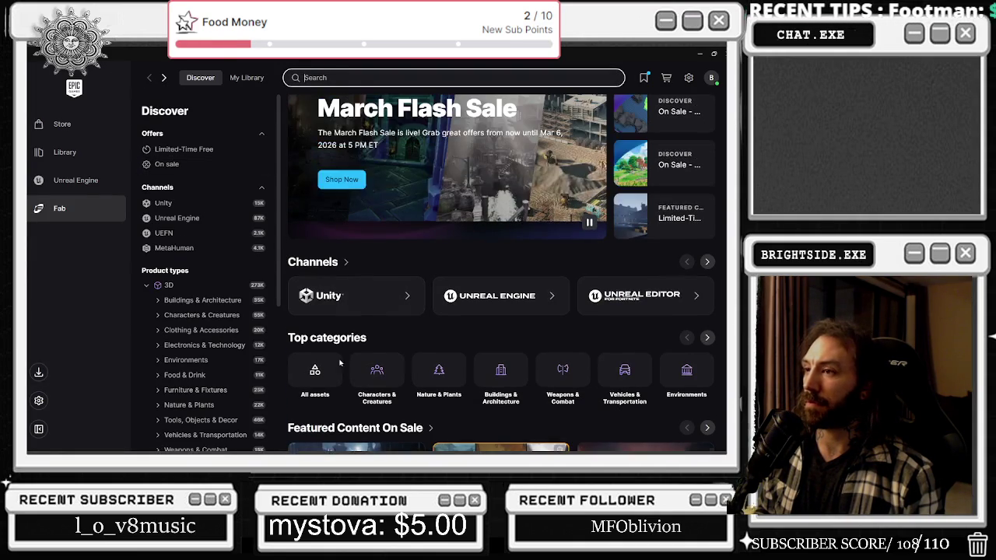
click(349, 183)
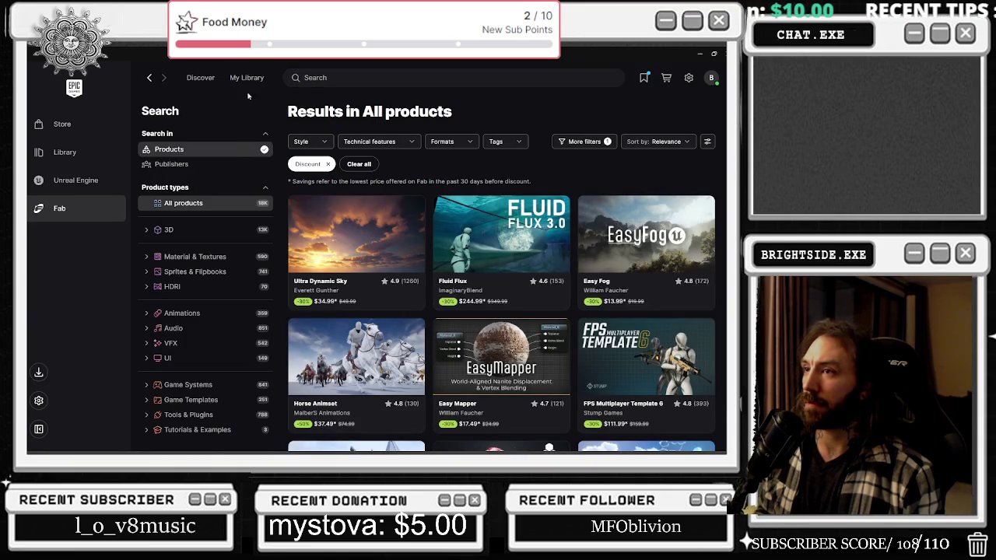
click(150, 77)
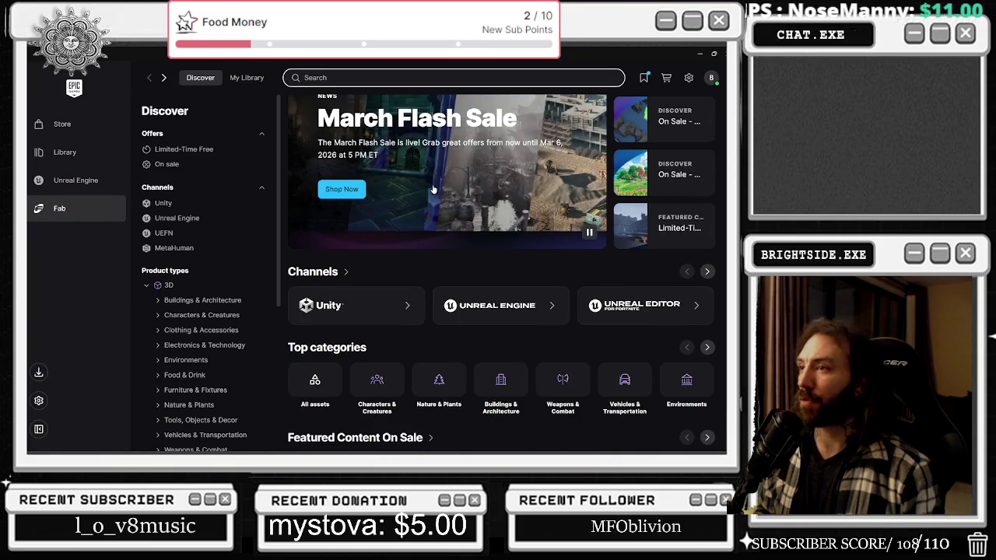
click(344, 189)
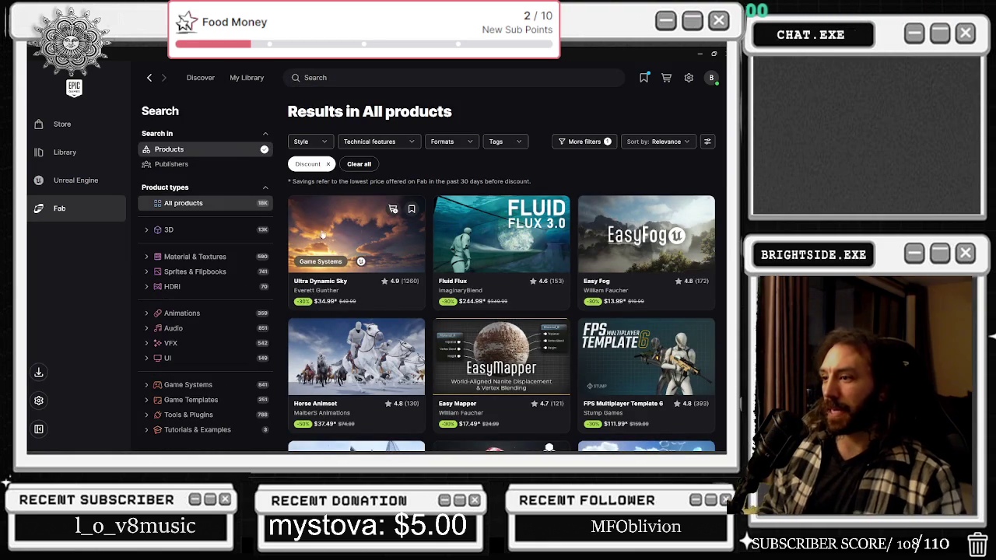
scroll(612, 296, down, 3)
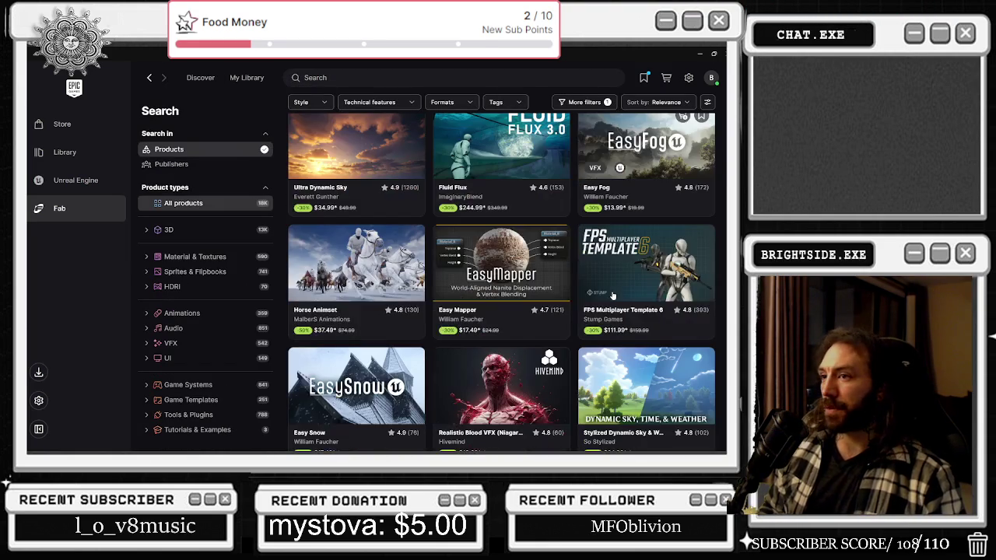
mouse_move(611, 297)
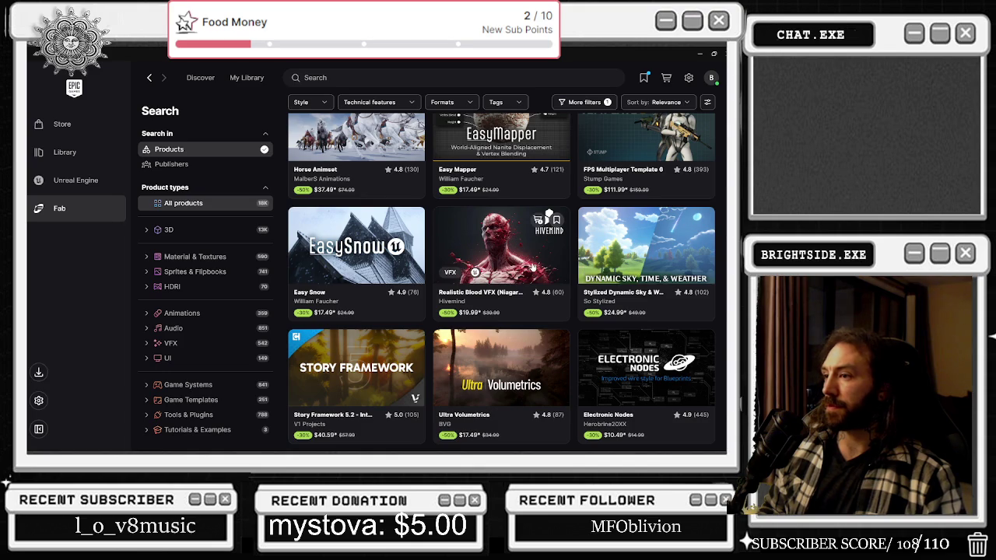
scroll(610, 247, down, 1)
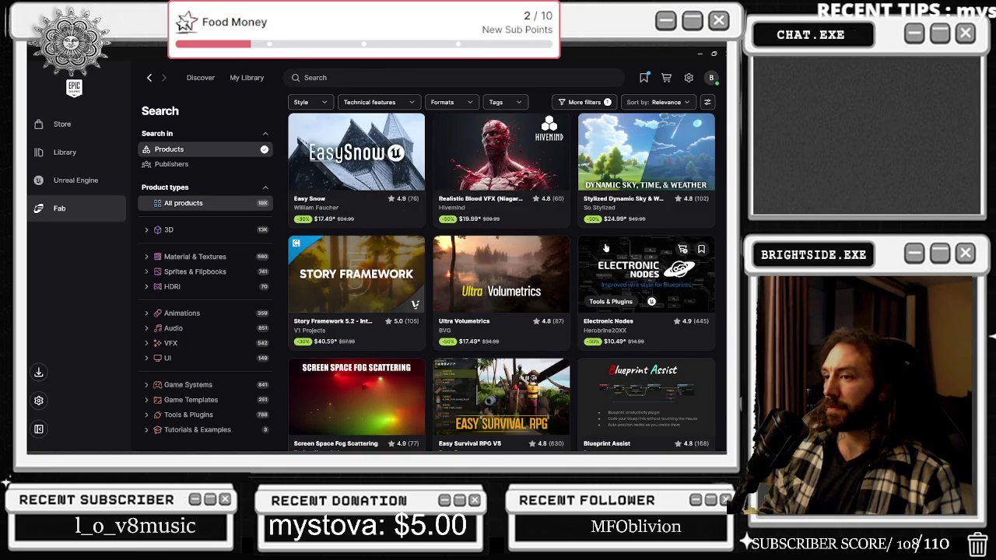
scroll(605, 248, down, 1)
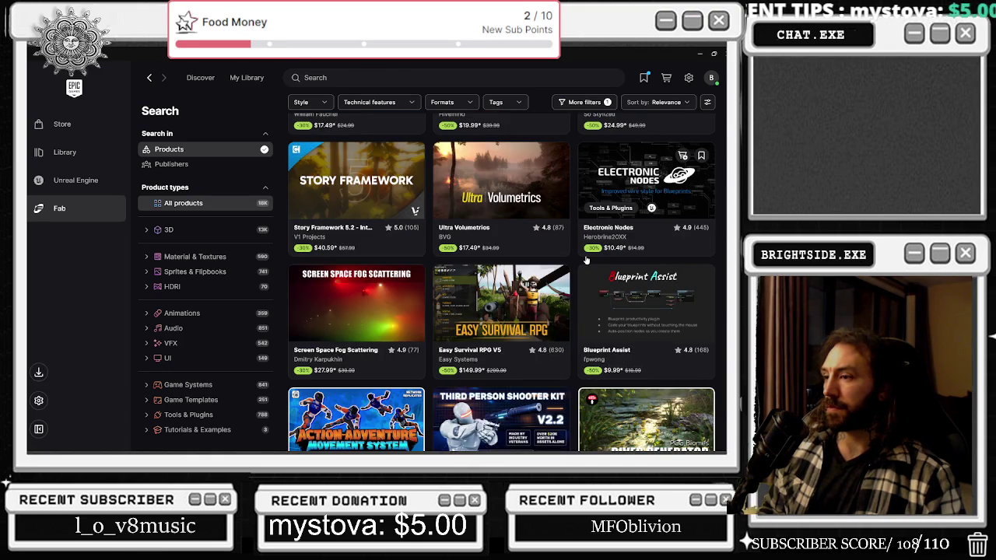
scroll(587, 260, down, 1)
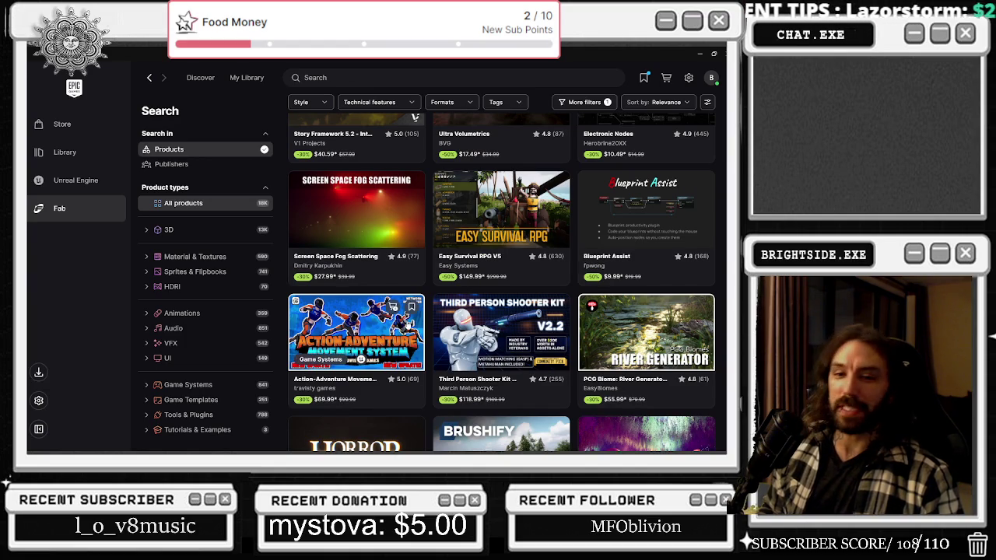
scroll(407, 327, down, 2)
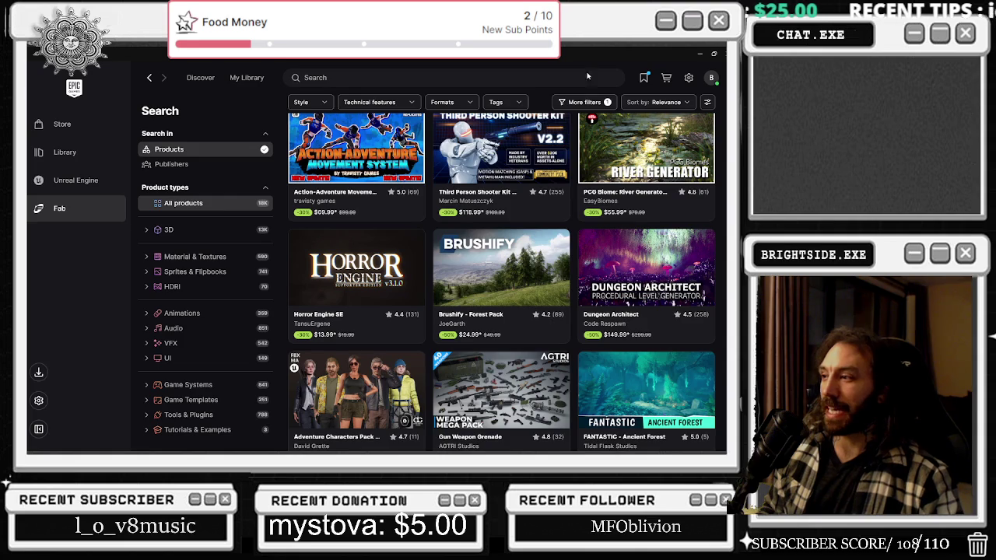
double_click(698, 58)
Hide the launcher, close the Plugins browser, and open the bp_leaderboards blueprint with Ctrl+E
click(704, 56)
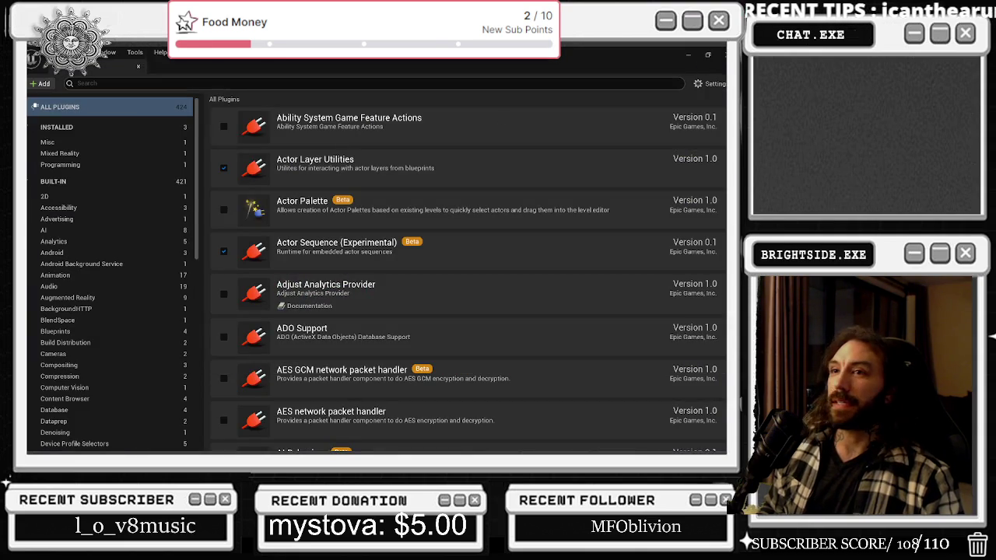
click(138, 67)
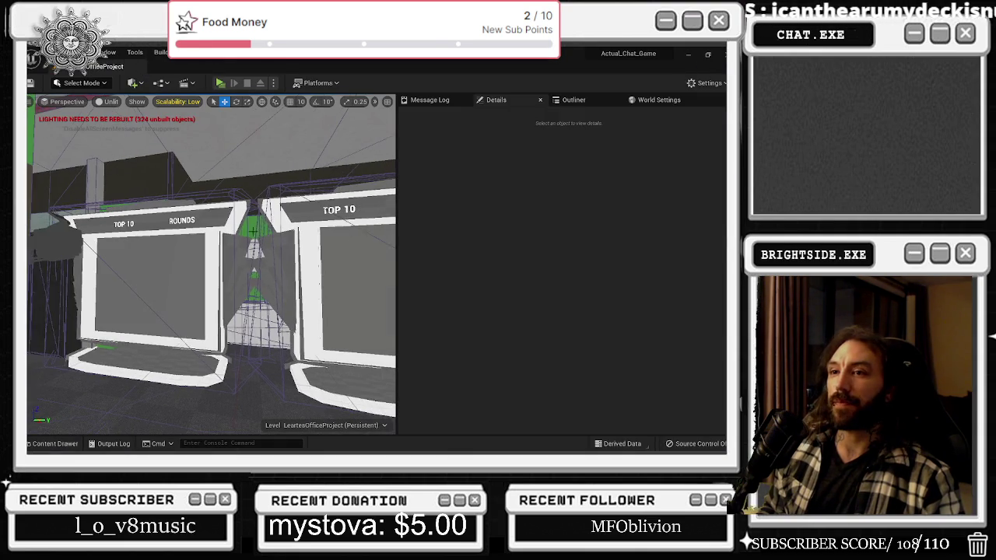
click(167, 235)
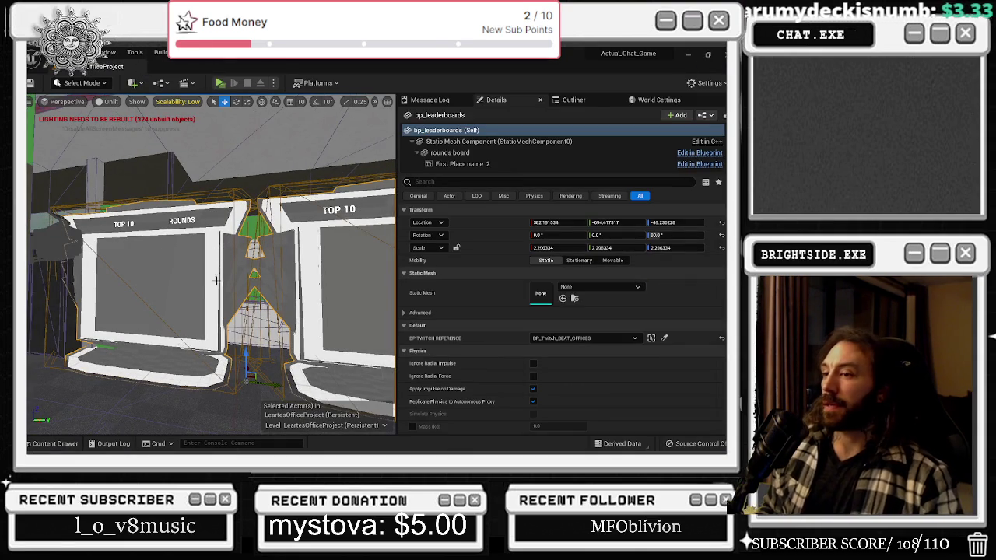
key(ctrl+e)
Review the Select, Set Text, To Text and Break STRUCTURE nodes, then return to the level editor
scroll(443, 260, down, 3)
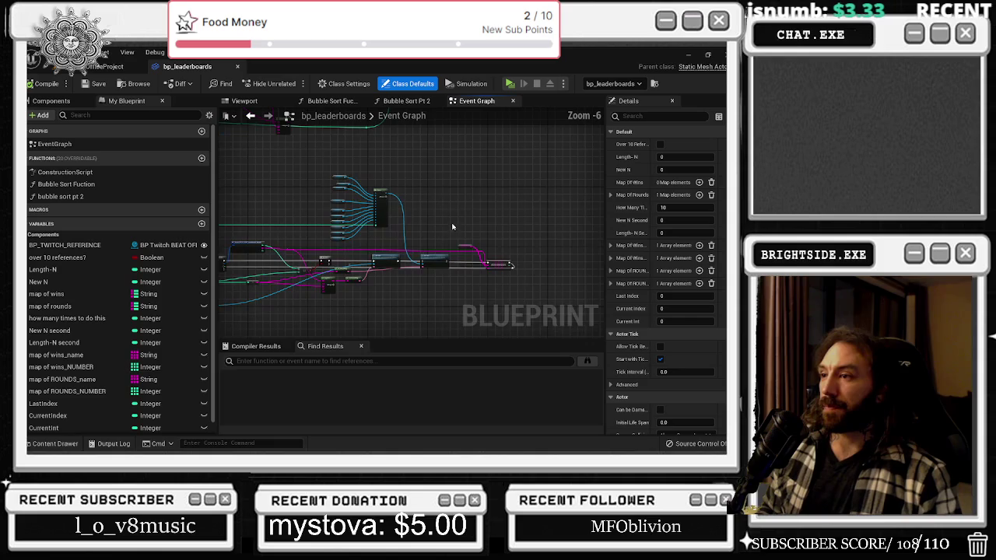
scroll(449, 256, up, 3)
drag(449, 256, 642, 355)
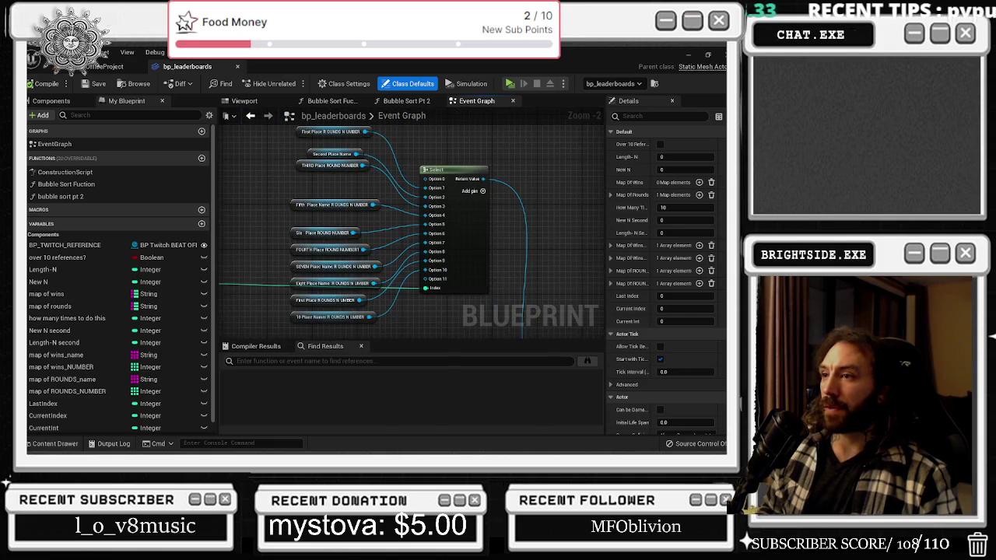
mouse_move(591, 195)
mouse_down()
mouse_move(498, 168)
mouse_move(539, 181)
mouse_move(631, 174)
mouse_up()
drag(479, 250, 670, 257)
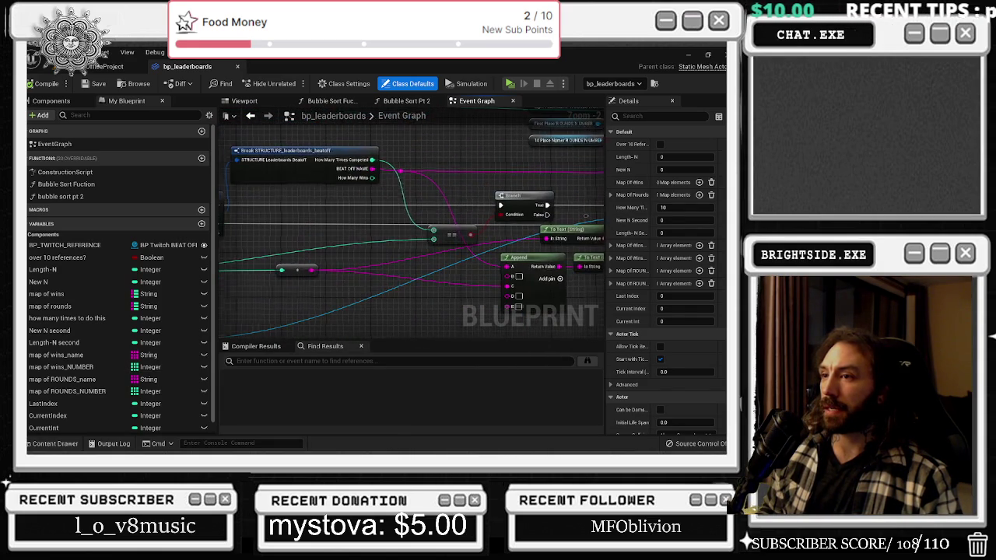
click(109, 67)
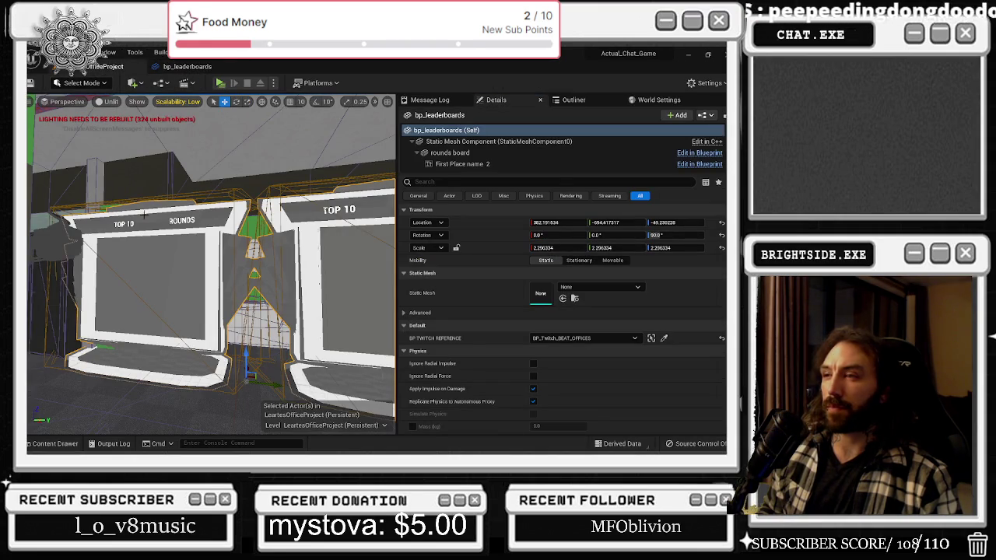
Inspect the TOP 10 1 and other place-name text components of the rounds board
scroll(484, 168, down, 5)
scroll(484, 168, down, 6)
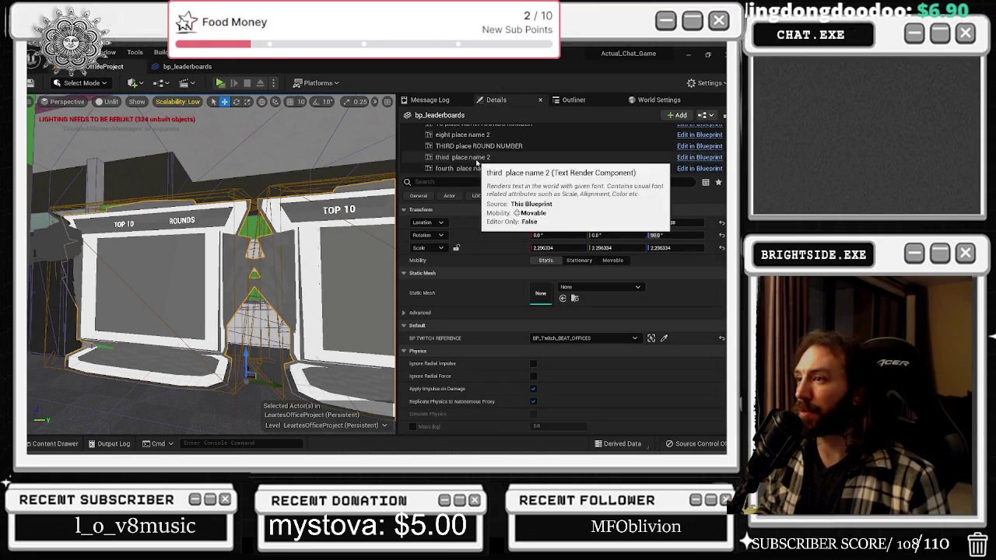
click(469, 160)
scroll(466, 161, up, 3)
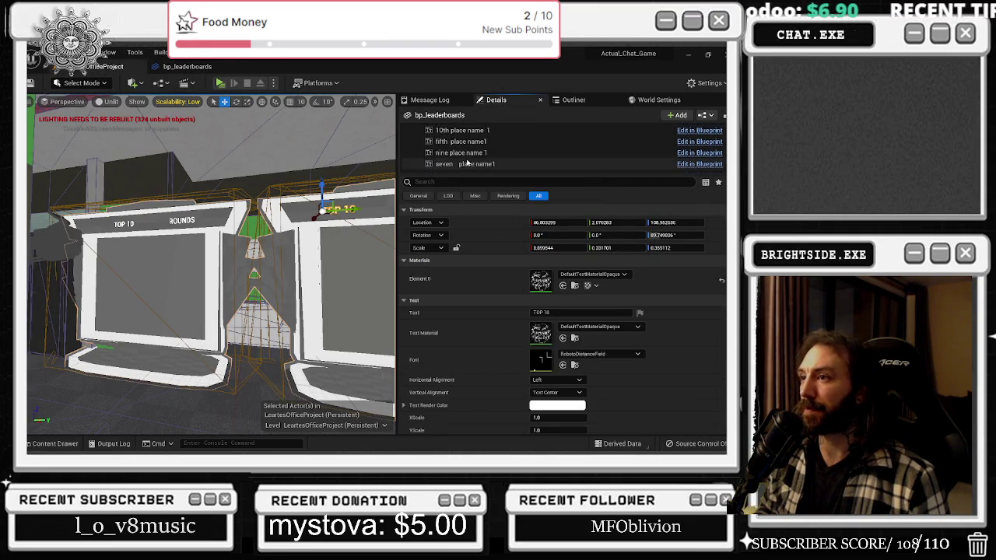
click(473, 156)
scroll(476, 152, down, 3)
scroll(473, 159, down, 3)
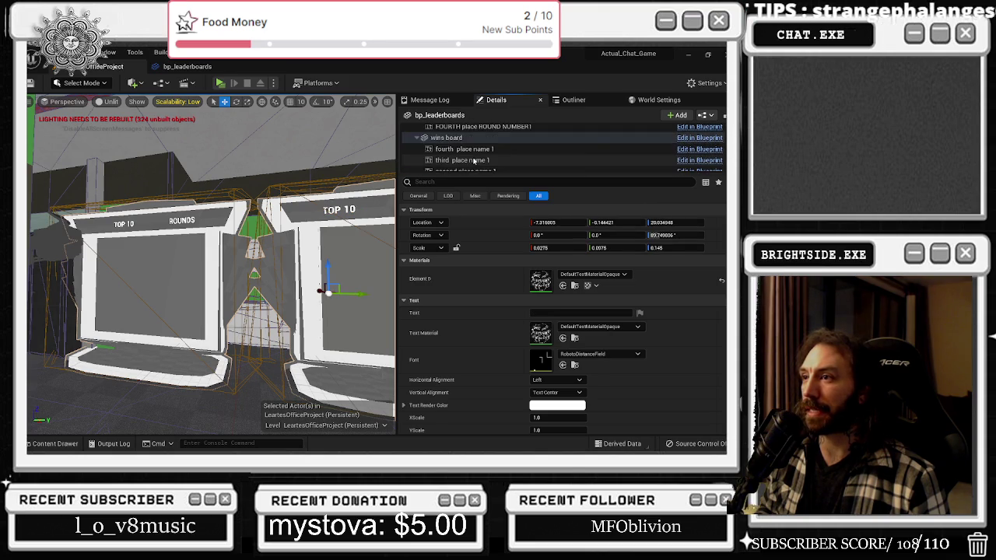
click(469, 160)
scroll(469, 161, up, 5)
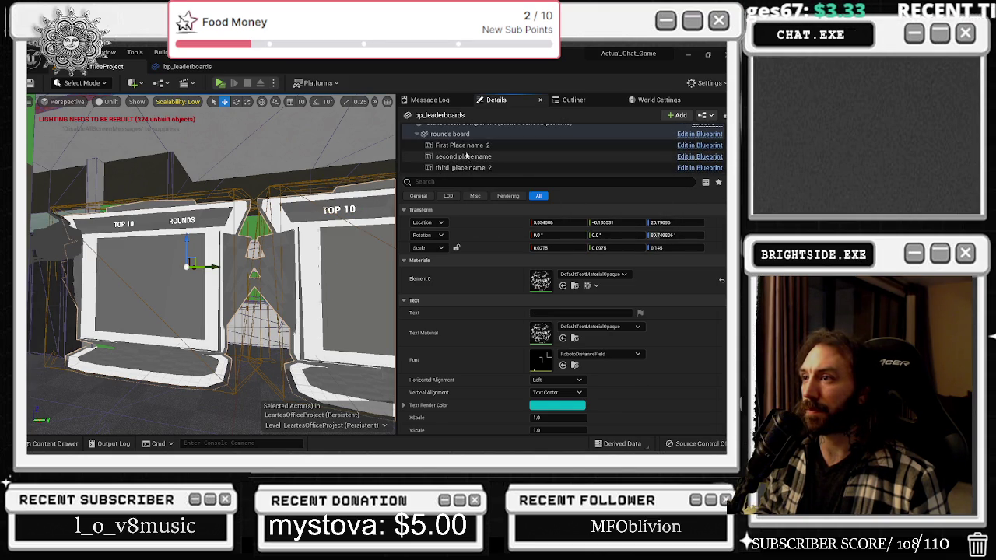
Select First Place name 2 through third place name 2 and type 11 as their text
click(462, 145)
shift+click(464, 167)
click(545, 312)
text(11)
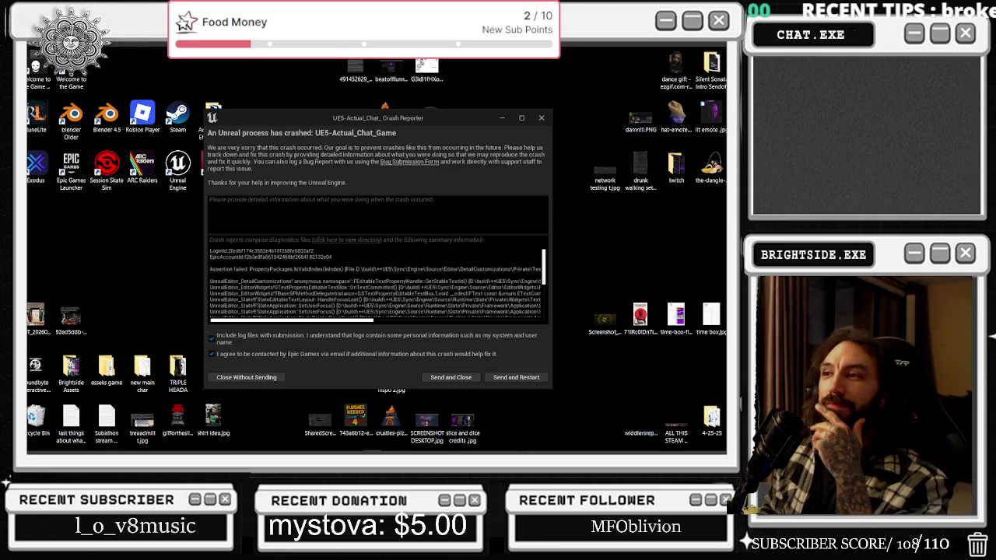
Send the crash report and restart the editor
click(511, 379)
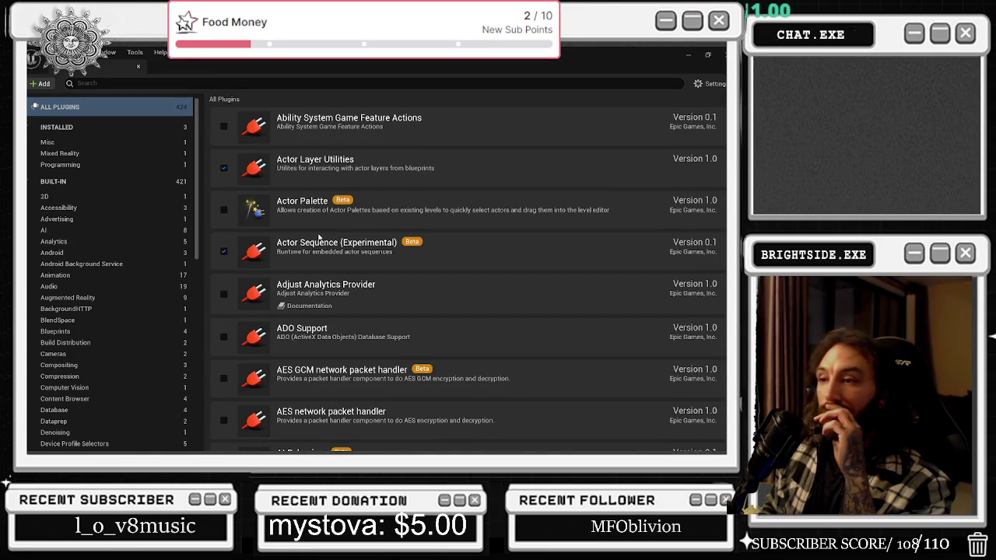
Close the Plugins browser and open the bp_leaderboards blueprint from the selected leaderboard actor
click(137, 68)
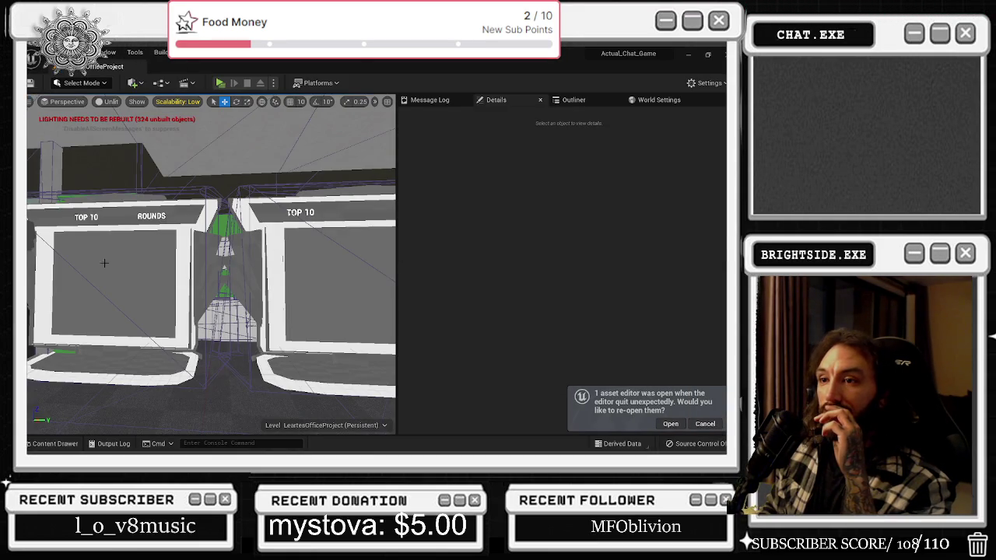
click(104, 263)
scroll(476, 152, down, 2)
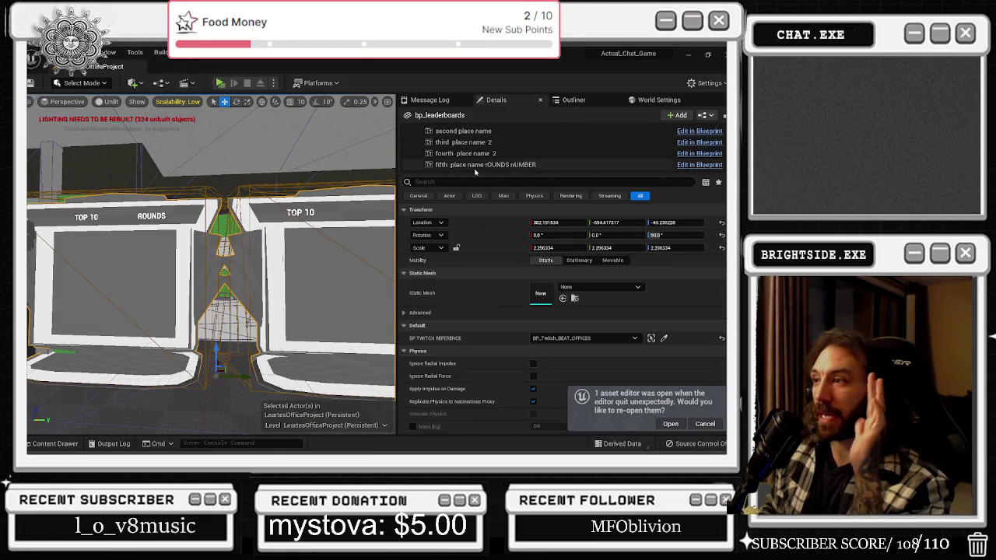
scroll(140, 263, up, 1)
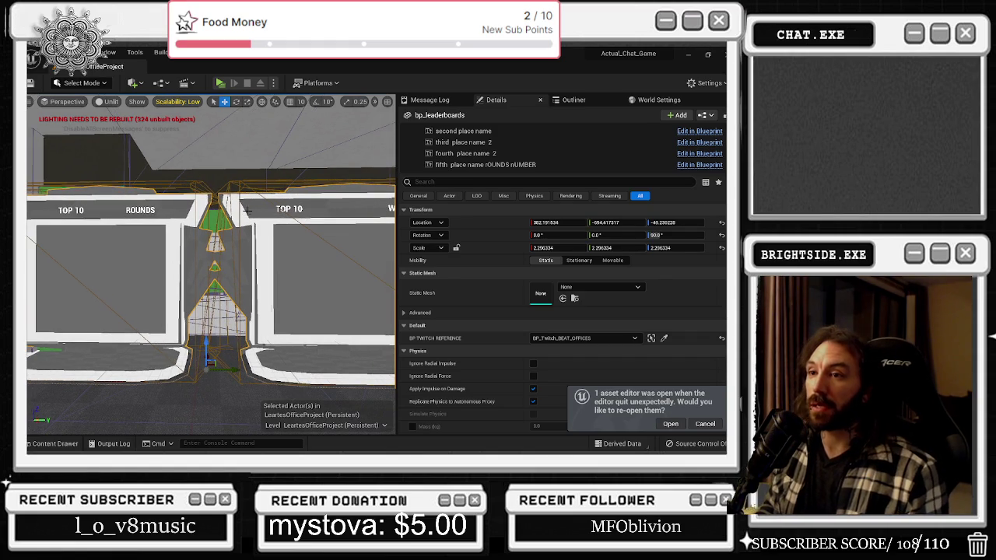
right_click(184, 173)
click(115, 173)
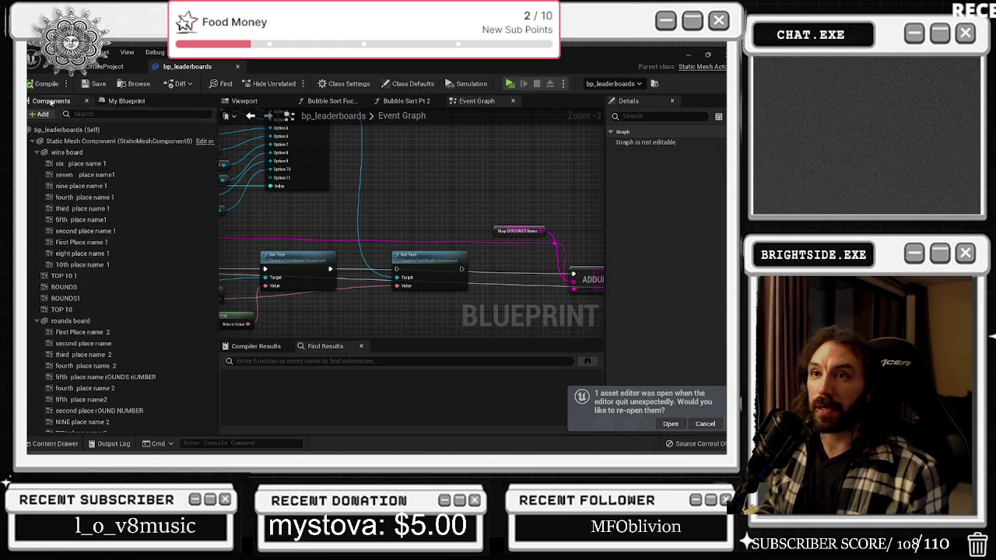
Select all rounds board text components, try text 1, cancel, and compare with the level
click(81, 333)
scroll(85, 421, down, 5)
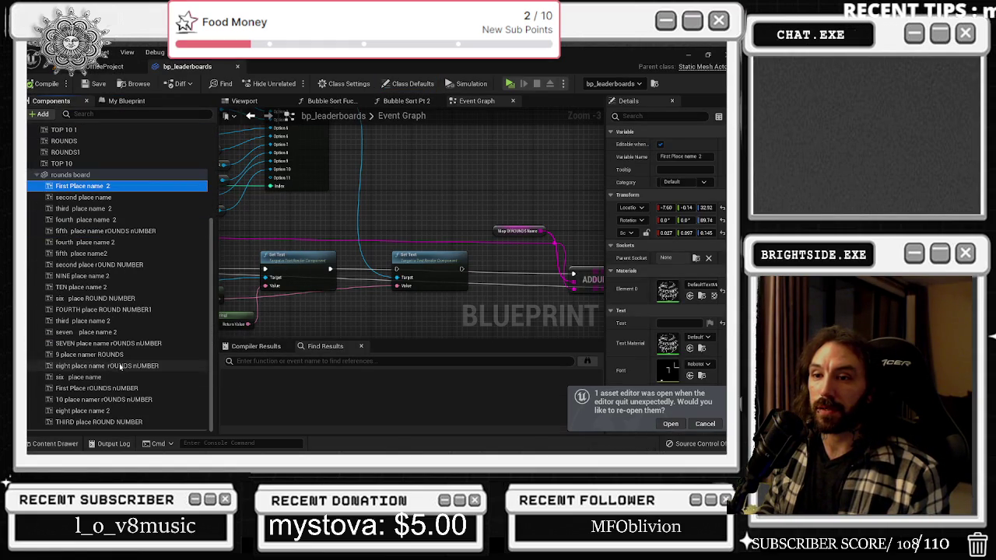
shift+click(86, 424)
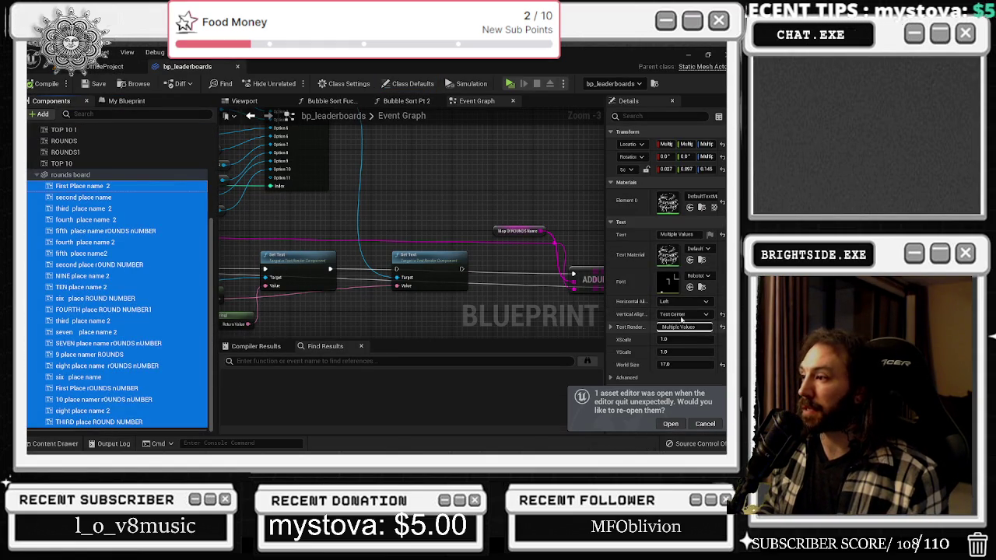
click(677, 235)
text(1)
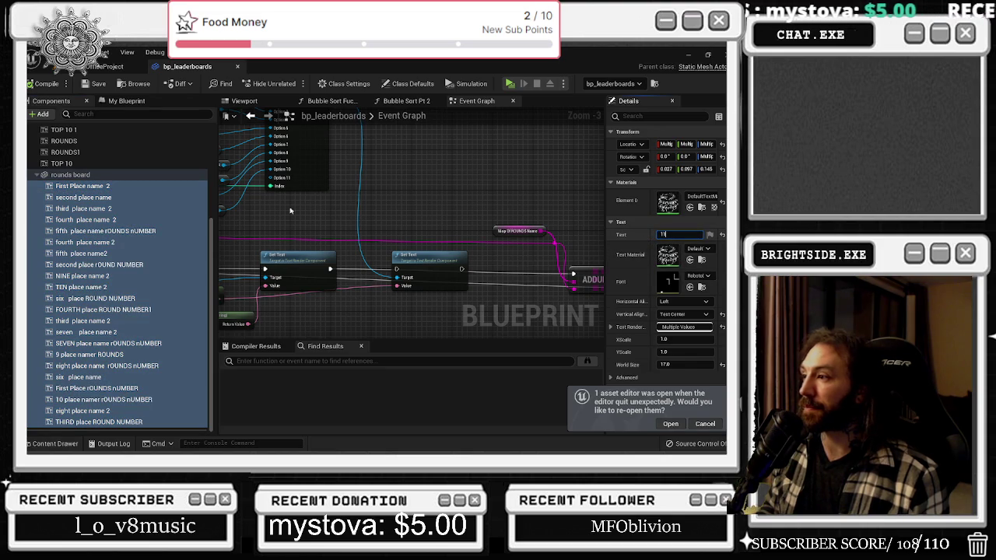
key(Escape)
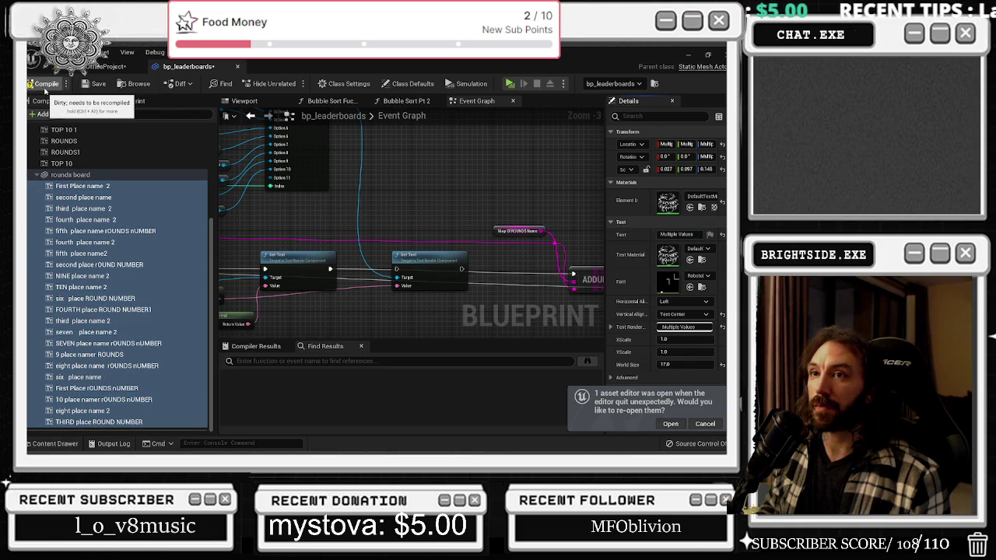
click(109, 66)
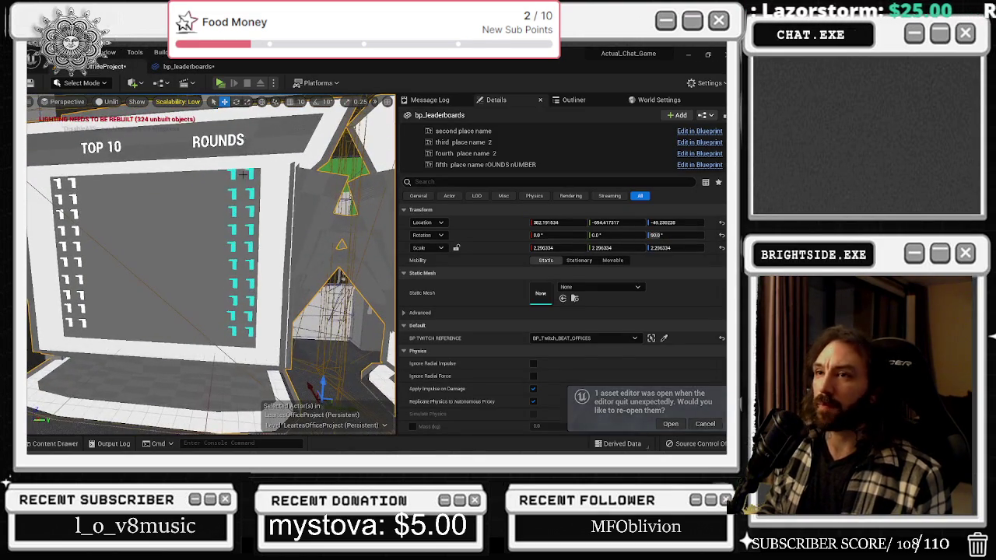
click(174, 67)
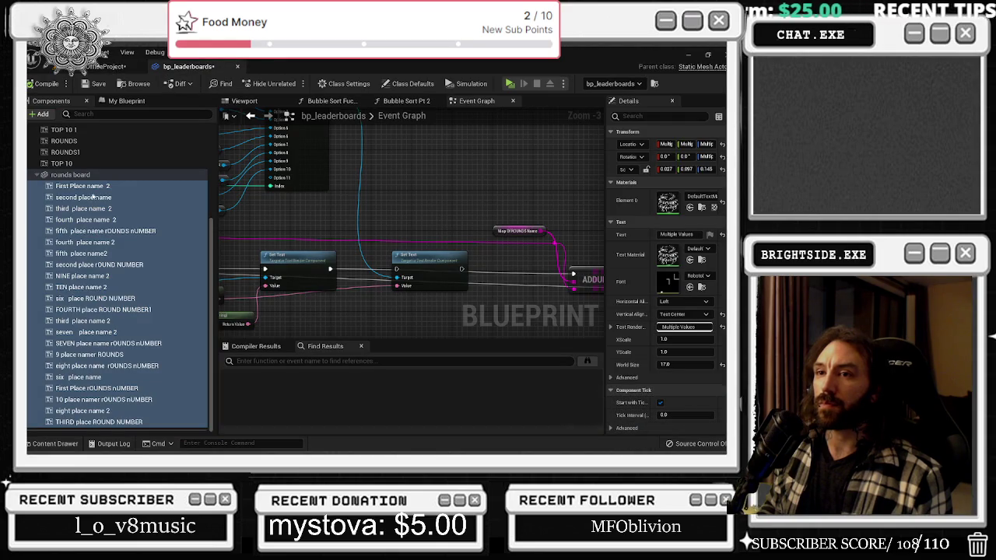
Select only the place-name 2 components, excluding round-number ones, and set their text to 22
click(82, 185)
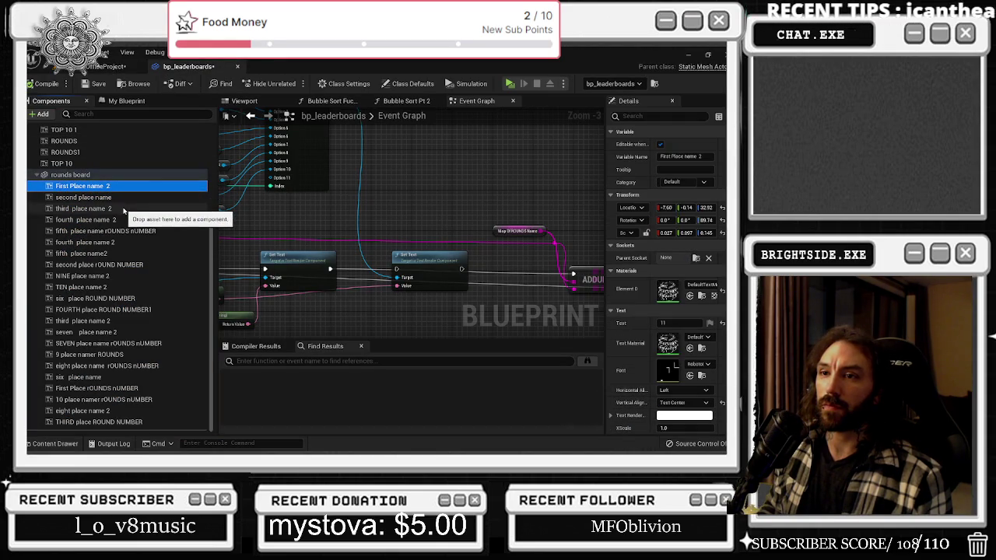
shift+click(123, 220)
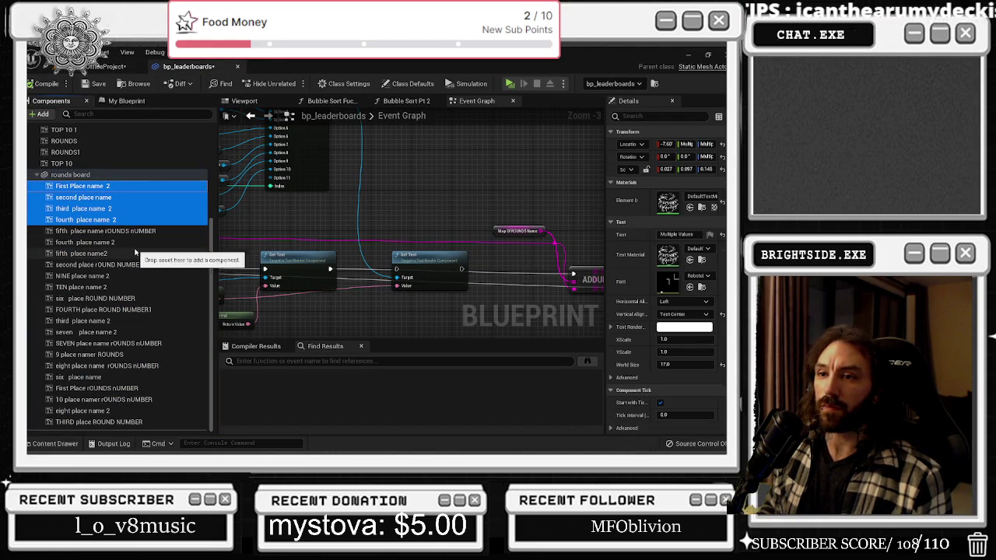
shift+click(133, 287)
shift+click(164, 331)
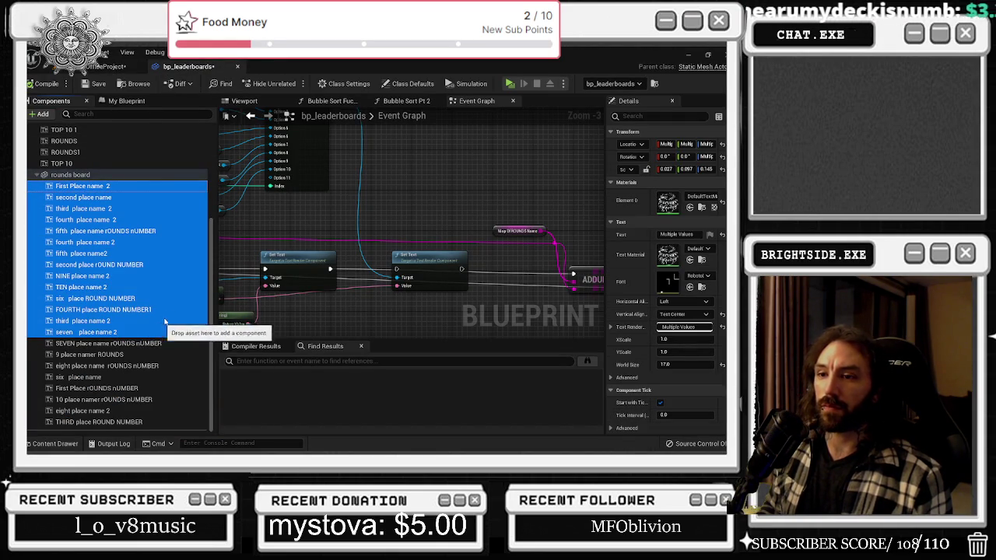
ctrl+click(144, 410)
ctrl+click(143, 309)
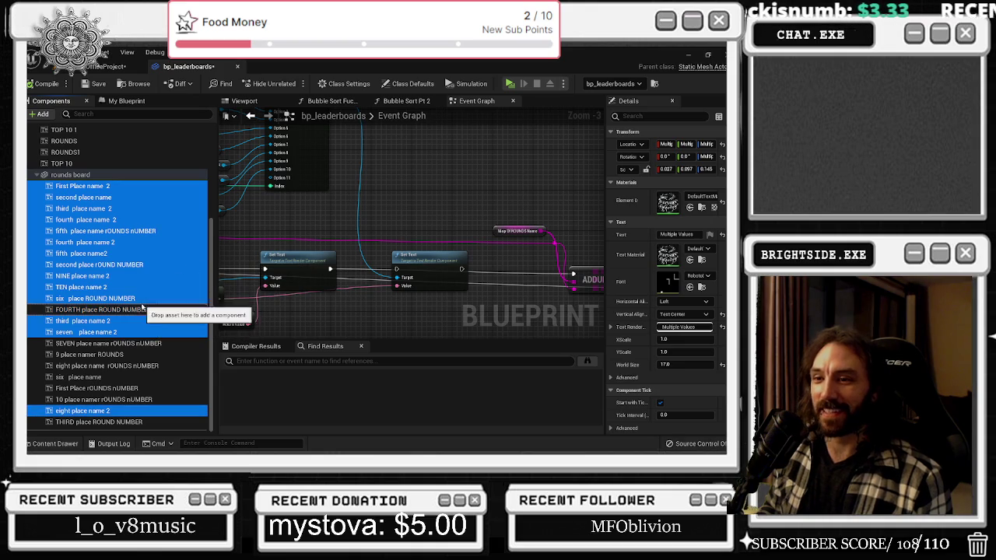
ctrl+click(125, 298)
ctrl+click(125, 265)
ctrl+click(124, 231)
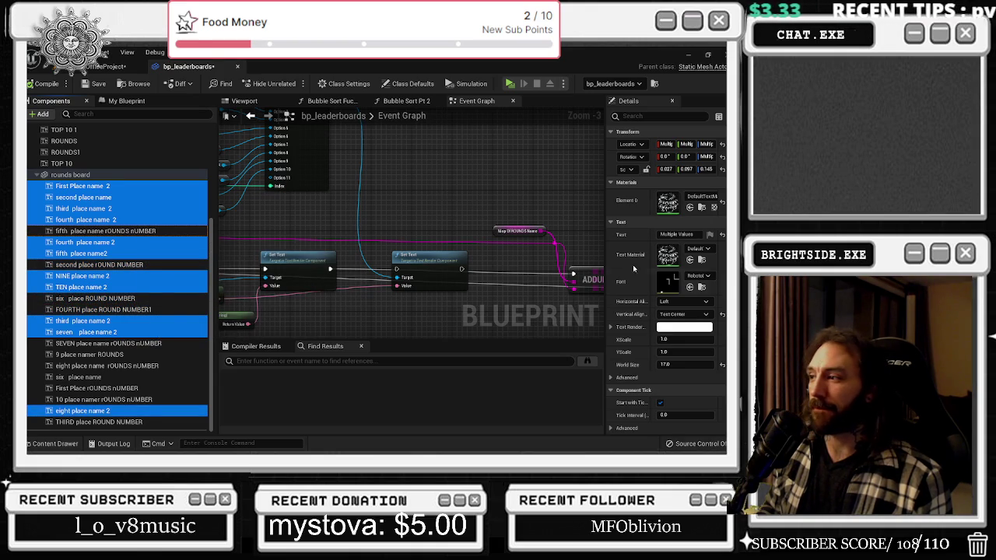
click(670, 234)
text(22)
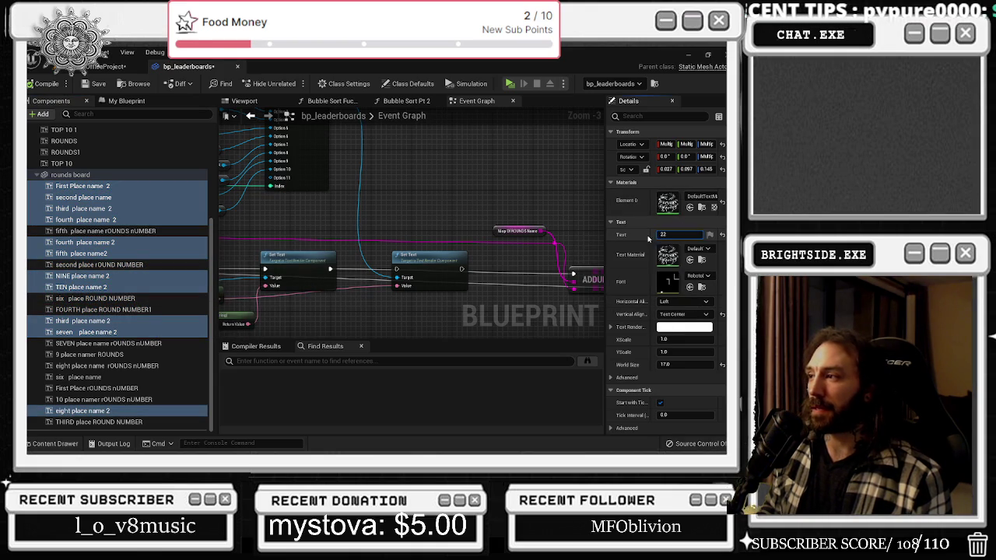
key(Escape)
Compile bp_leaderboards, check the board in the level, and return to the Branch, Append and Set Text nodes
click(102, 69)
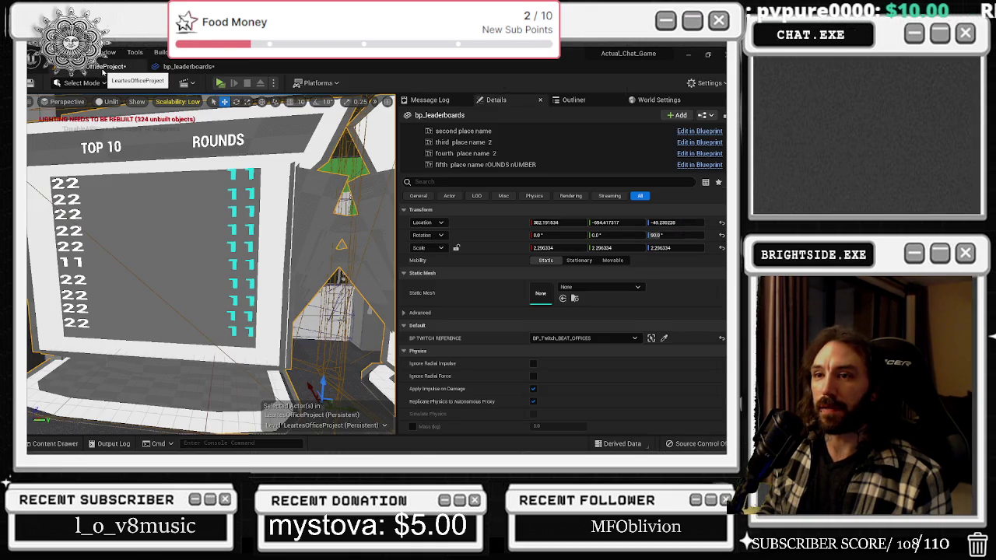
drag(181, 75, 112, 377)
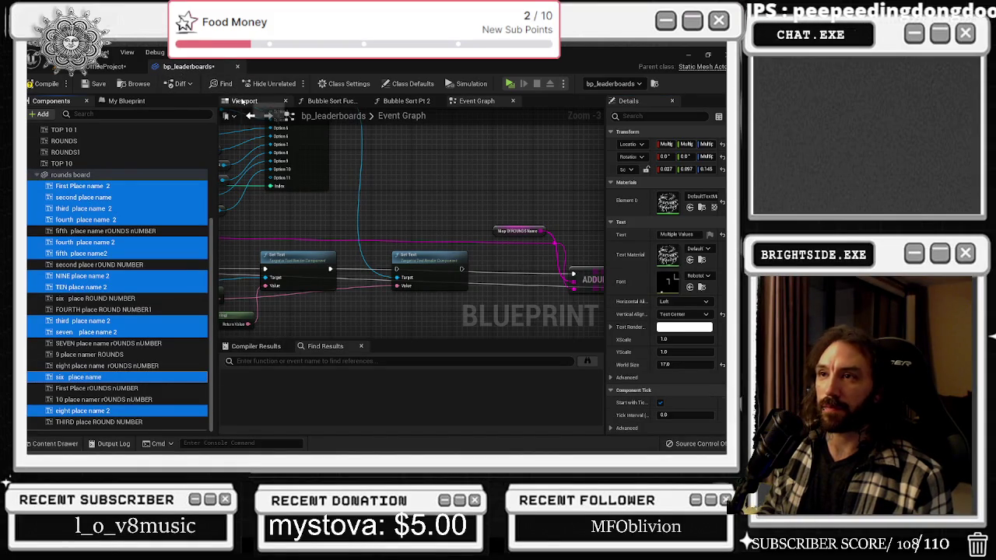
click(103, 68)
click(187, 66)
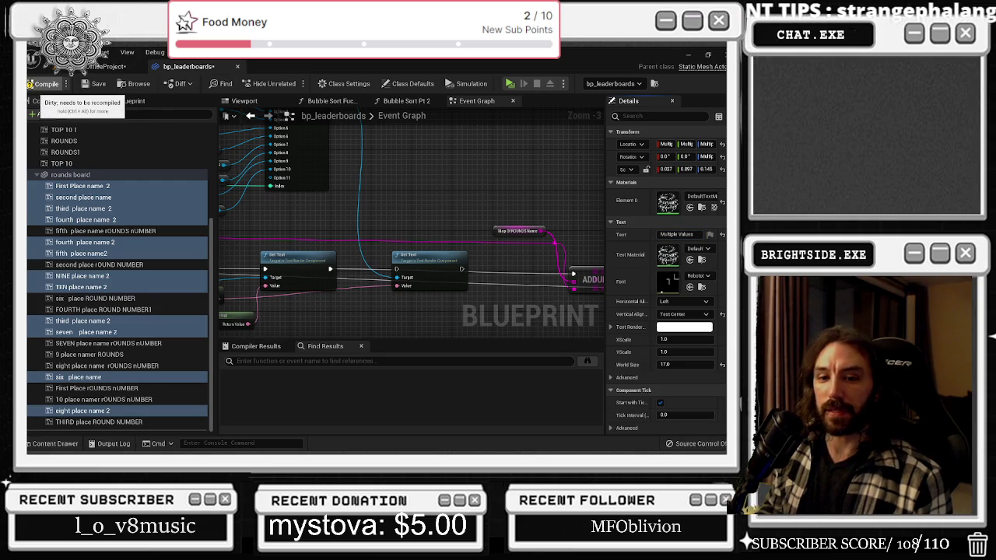
click(33, 84)
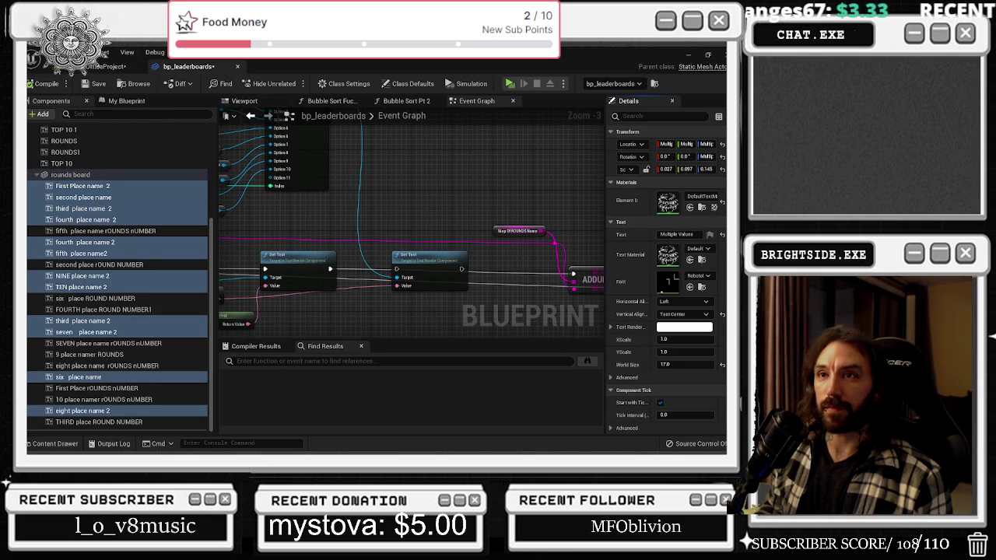
click(102, 67)
drag(243, 218, 217, 229)
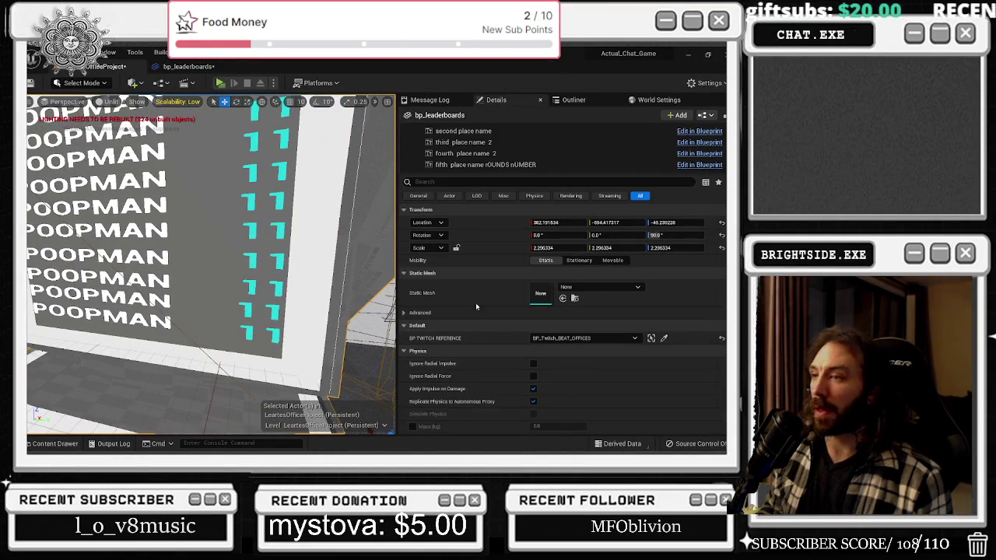
click(188, 67)
drag(239, 150, 538, 257)
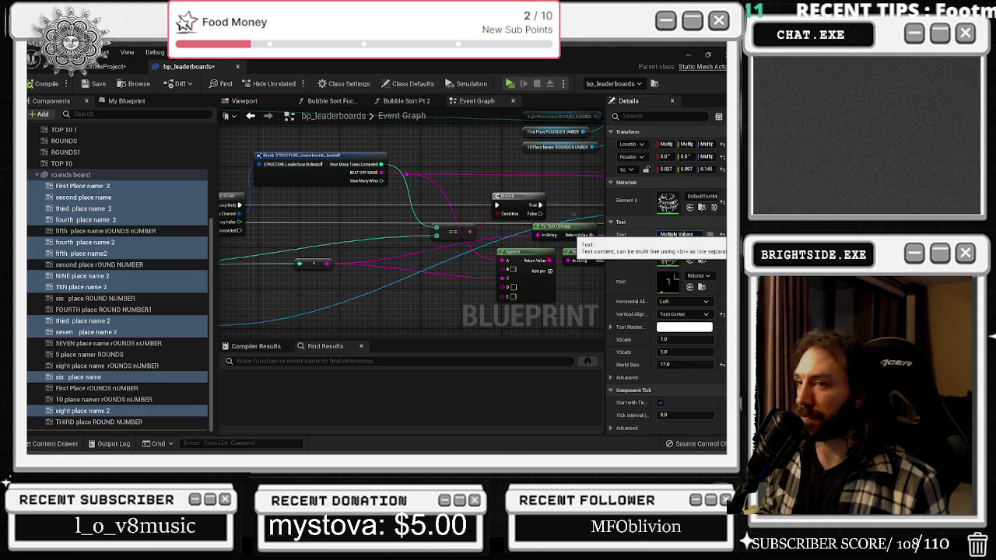
Select all rounds board text components from First Place name 2 and clear their text
click(137, 189)
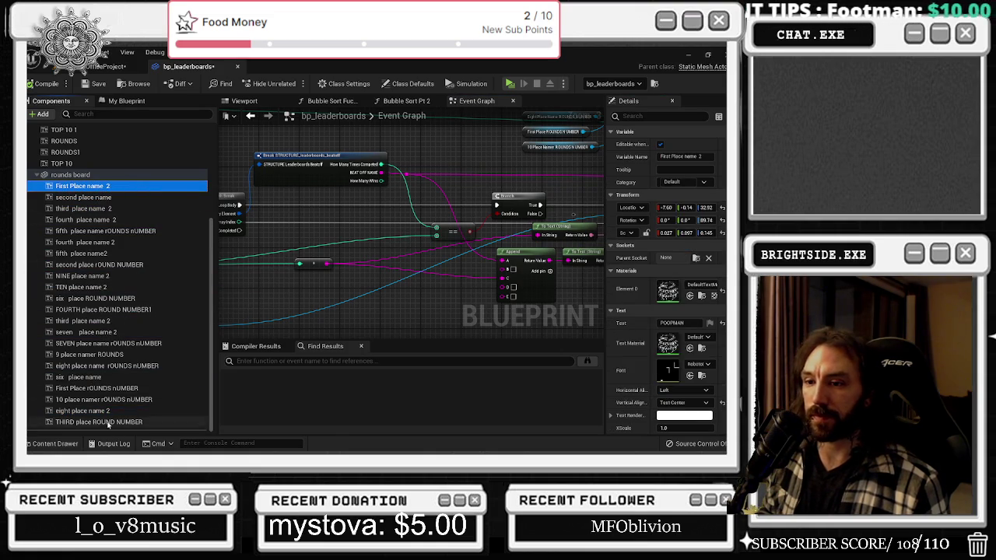
shift+click(109, 422)
key(BackSpace)
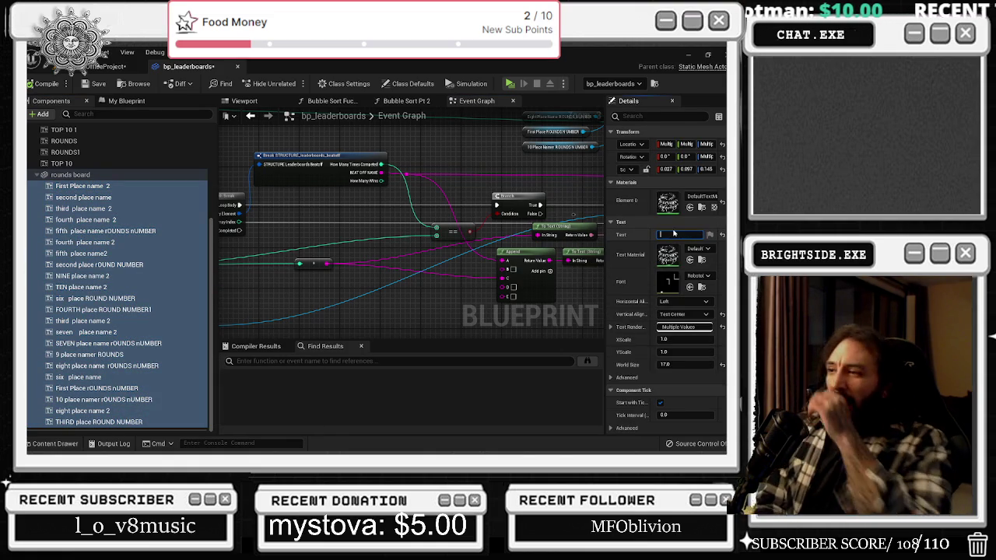
click(41, 83)
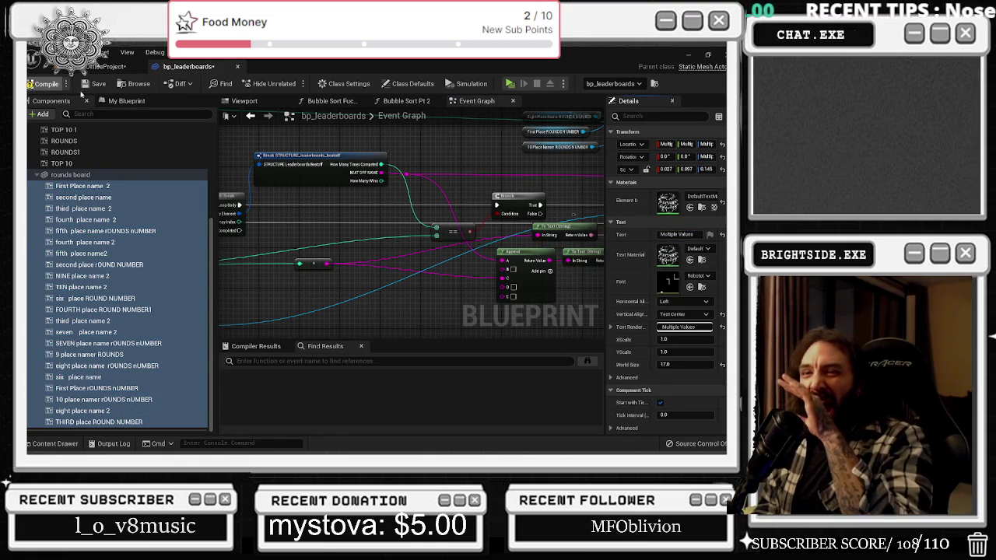
Return to the level editor and start Play-in-Editor
click(105, 66)
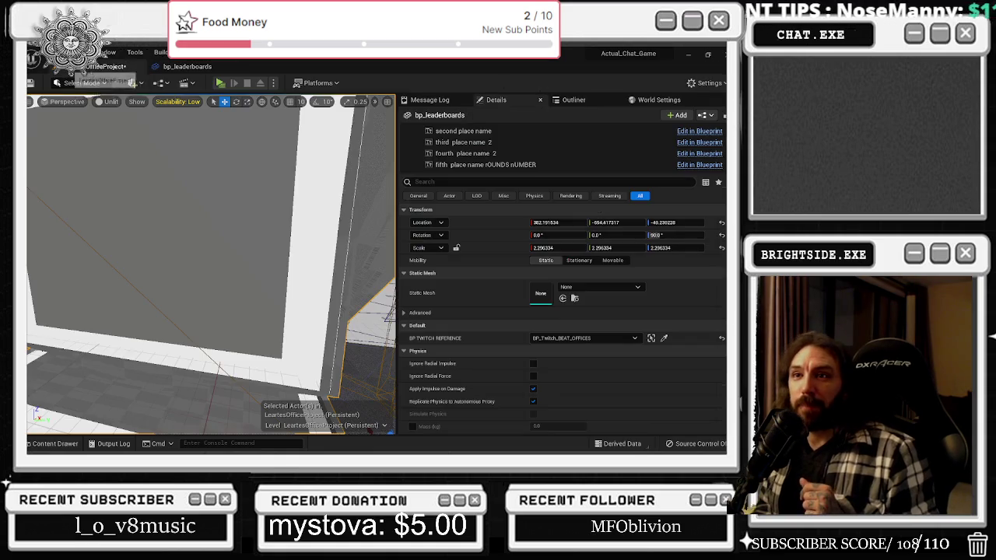
click(190, 66)
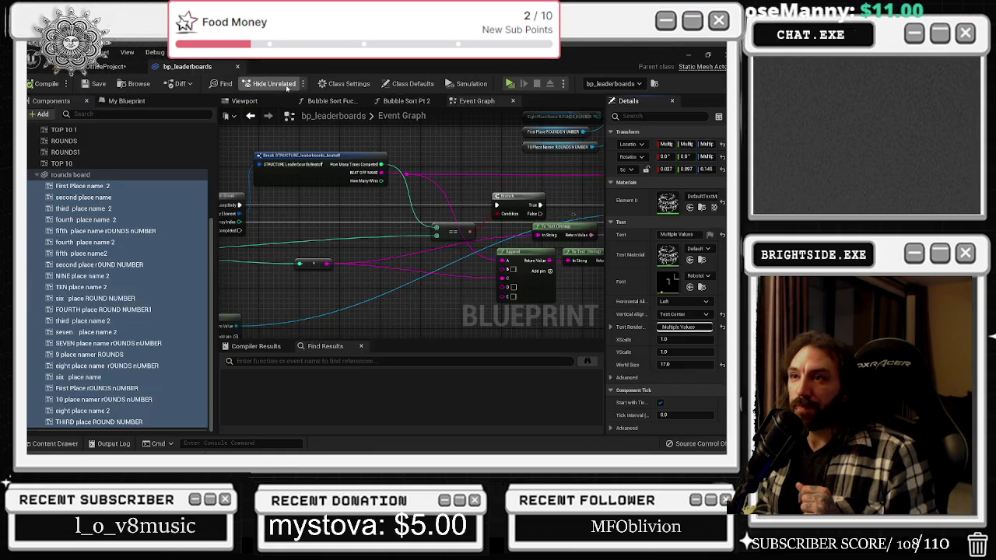
click(109, 66)
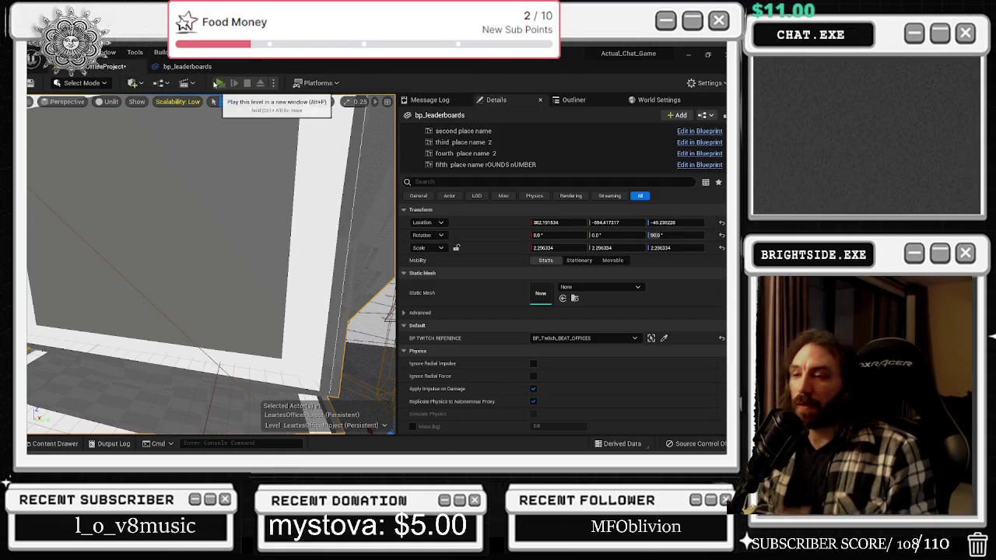
click(221, 83)
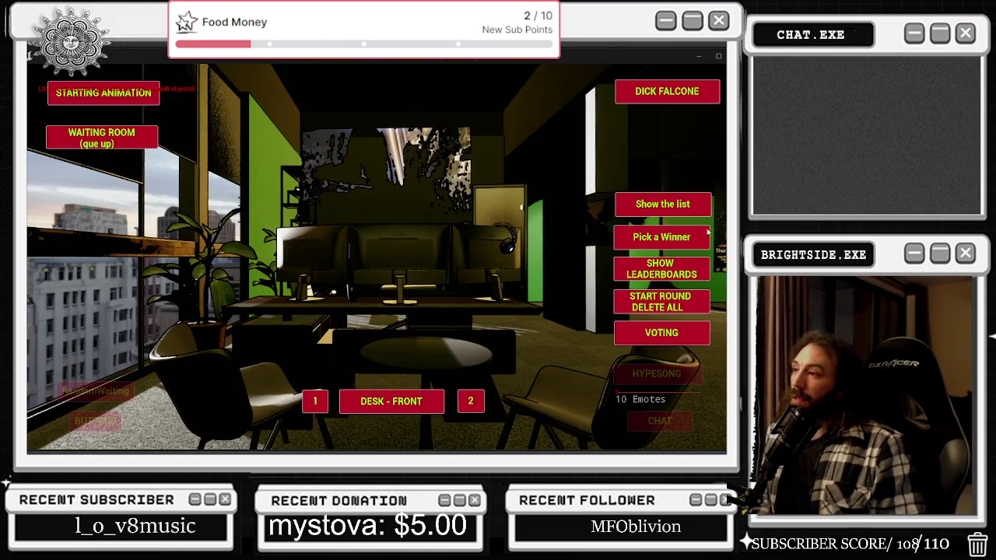
Show the leaderboards in-game to check the TOP 10 rounds board, then stop and reopen the Event Graph
click(640, 204)
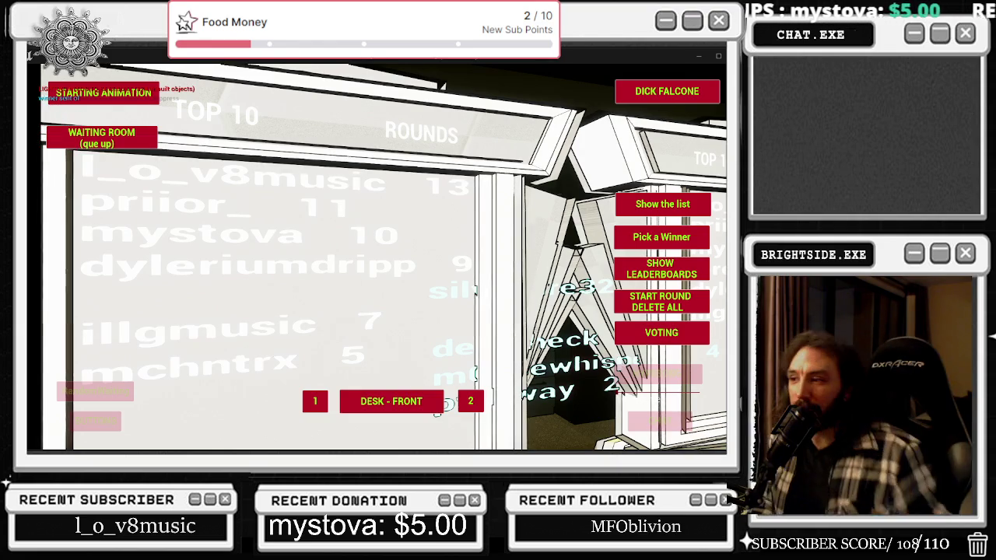
key(Escape)
click(201, 70)
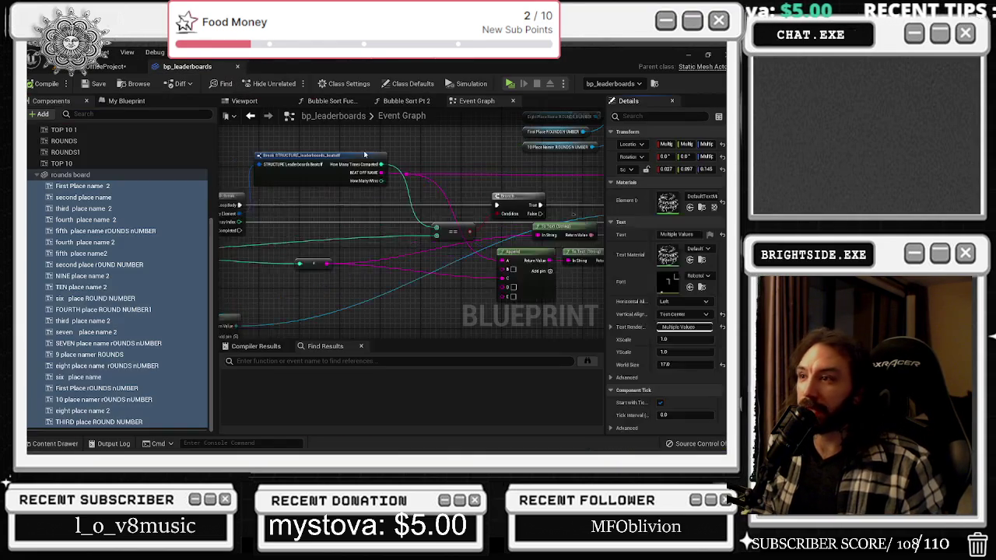
scroll(383, 246, up, 5)
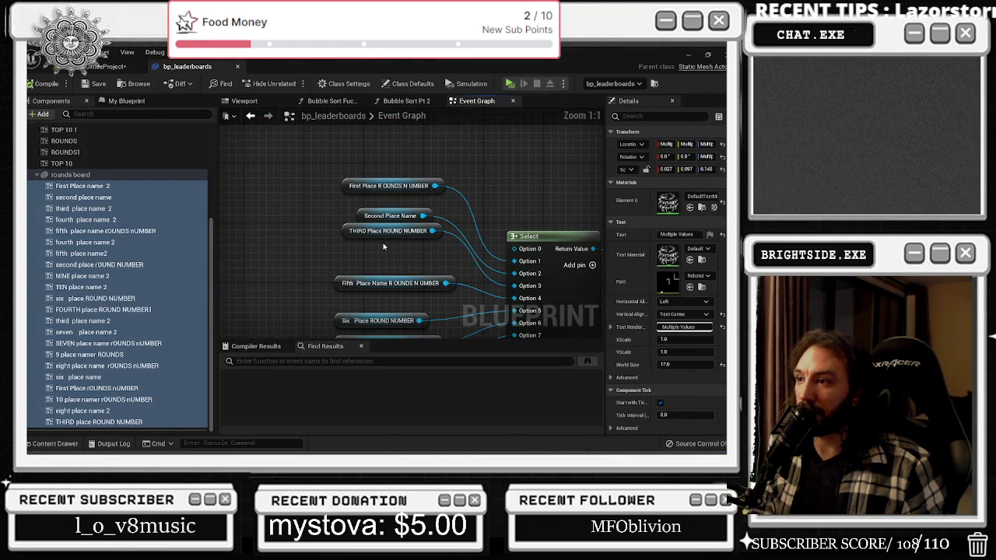
scroll(383, 247, down, 5)
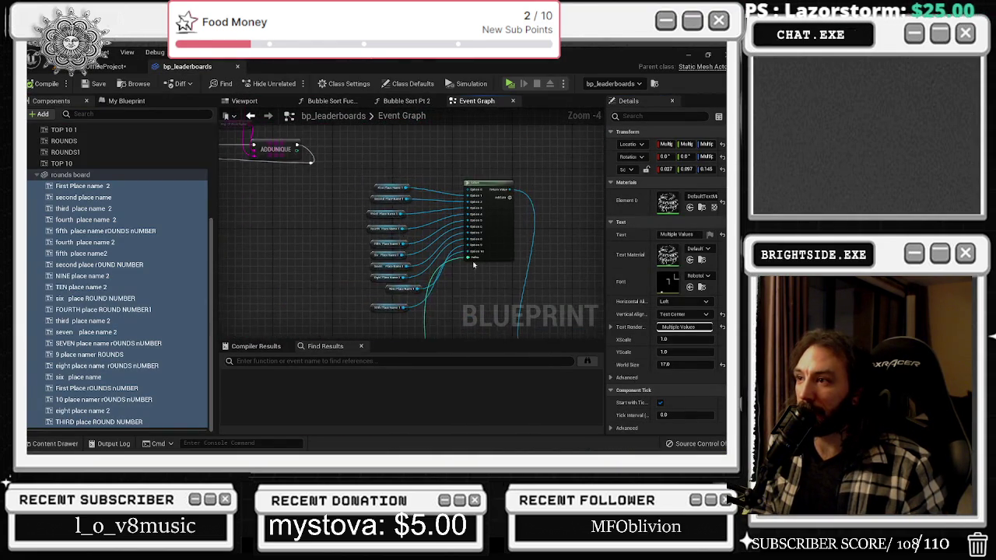
scroll(404, 197, up, 3)
scroll(384, 223, down, 7)
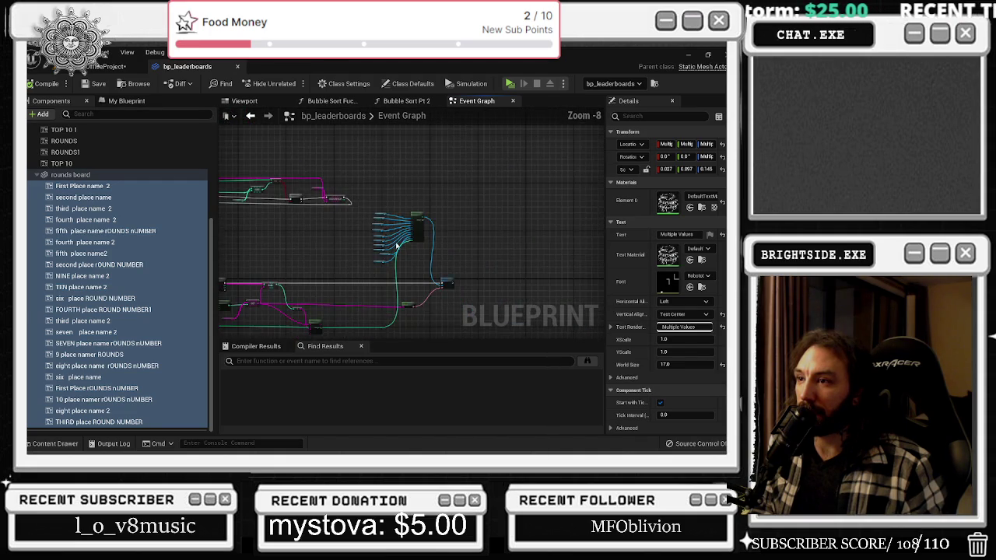
scroll(376, 237, up, 7)
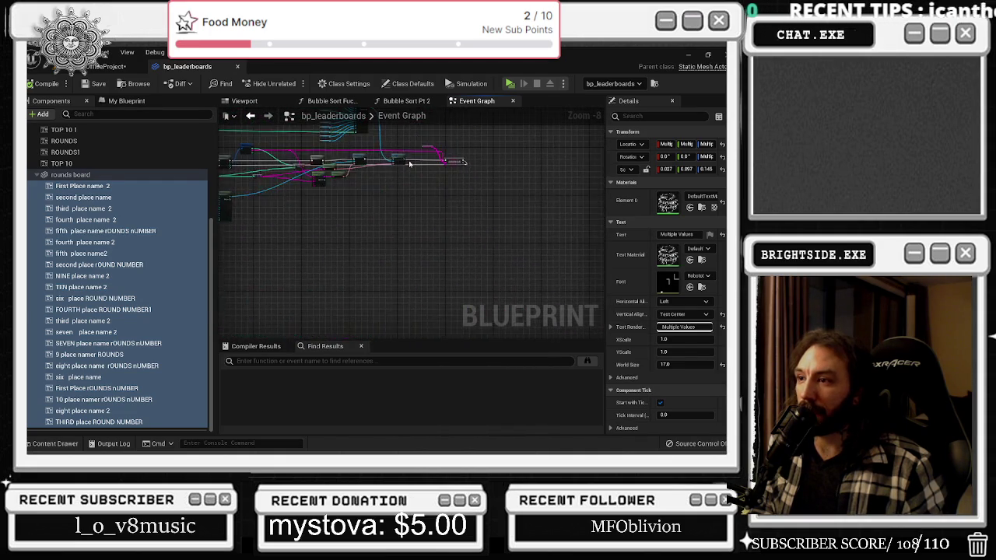
click(123, 220)
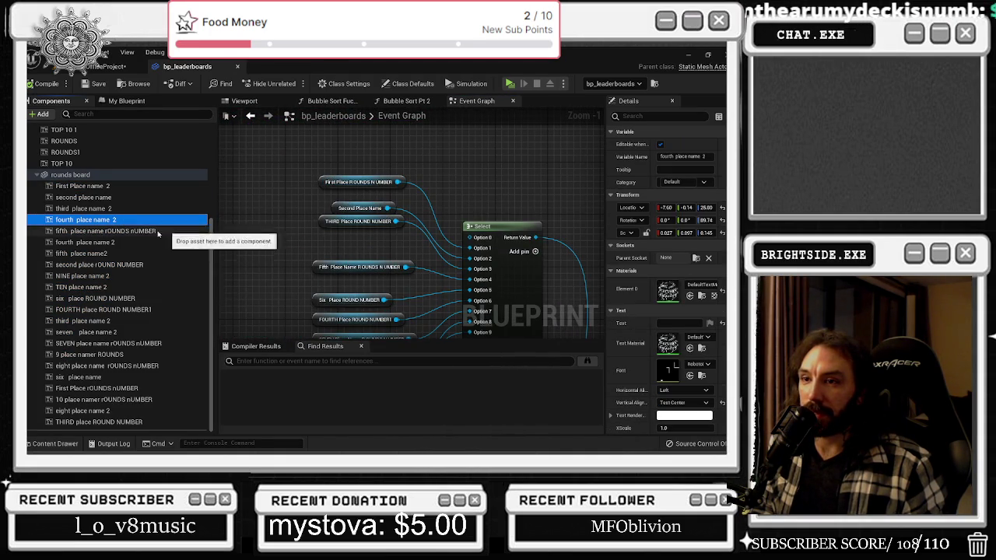
click(158, 231)
click(151, 186)
scroll(400, 200, down, 3)
scroll(396, 258, up, 3)
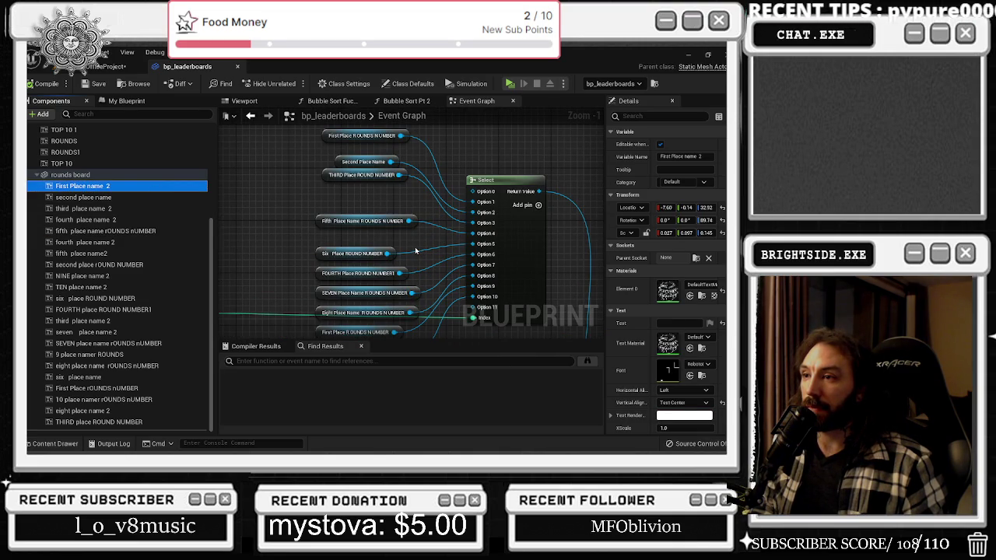
mouse_move(421, 242)
mouse_down()
mouse_move(245, 184)
mouse_move(524, 177)
mouse_move(248, 219)
mouse_up()
mouse_move(472, 238)
mouse_down()
mouse_move(467, 227)
mouse_move(483, 313)
mouse_up()
scroll(464, 249, down, 2)
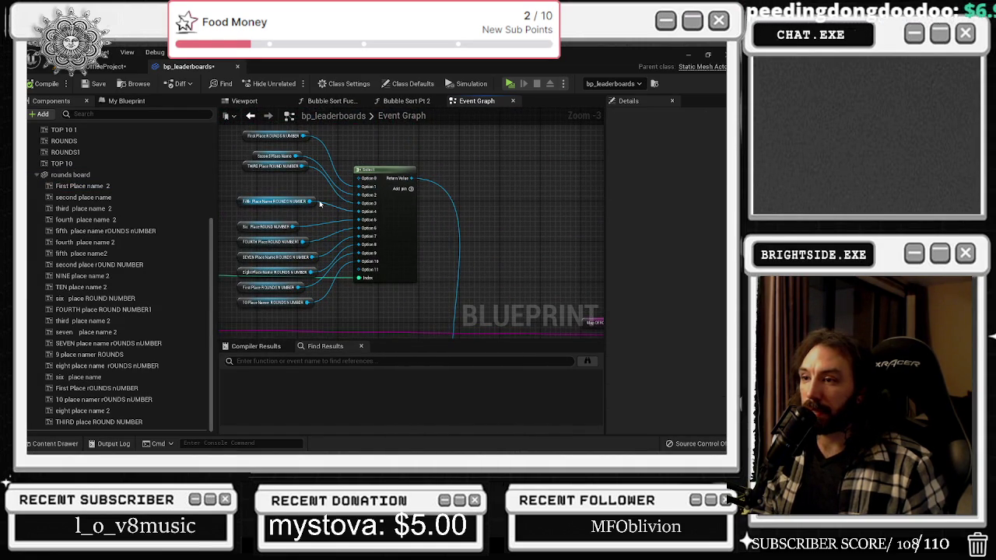
scroll(319, 204, down, 2)
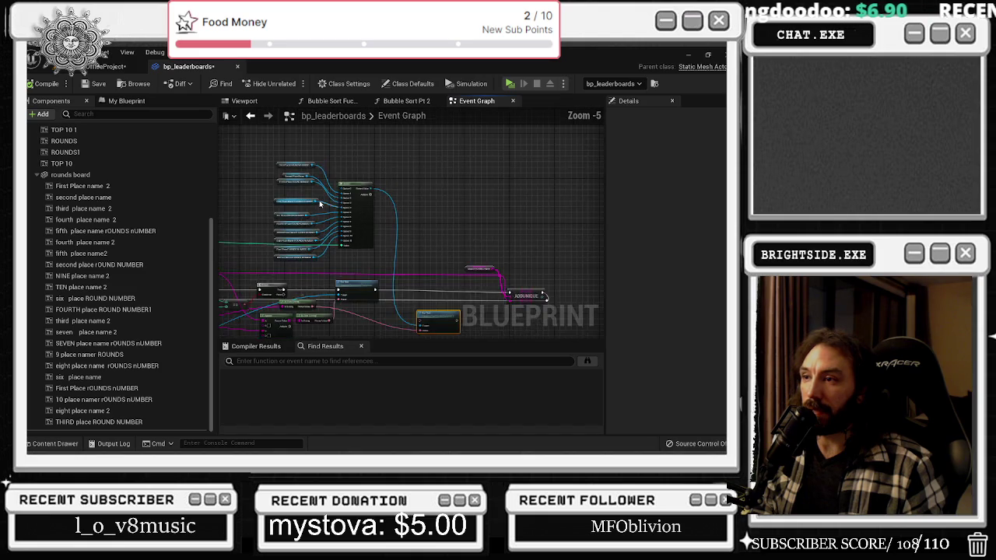
scroll(334, 162, up, 2)
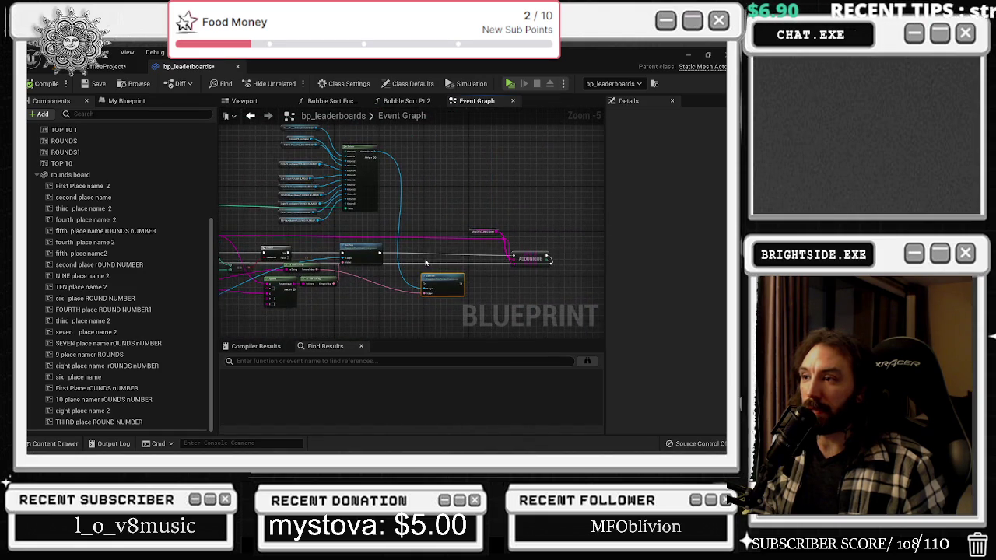
mouse_move(334, 162)
mouse_down()
mouse_move(361, 157)
mouse_move(426, 202)
mouse_up()
drag(396, 257, 378, 221)
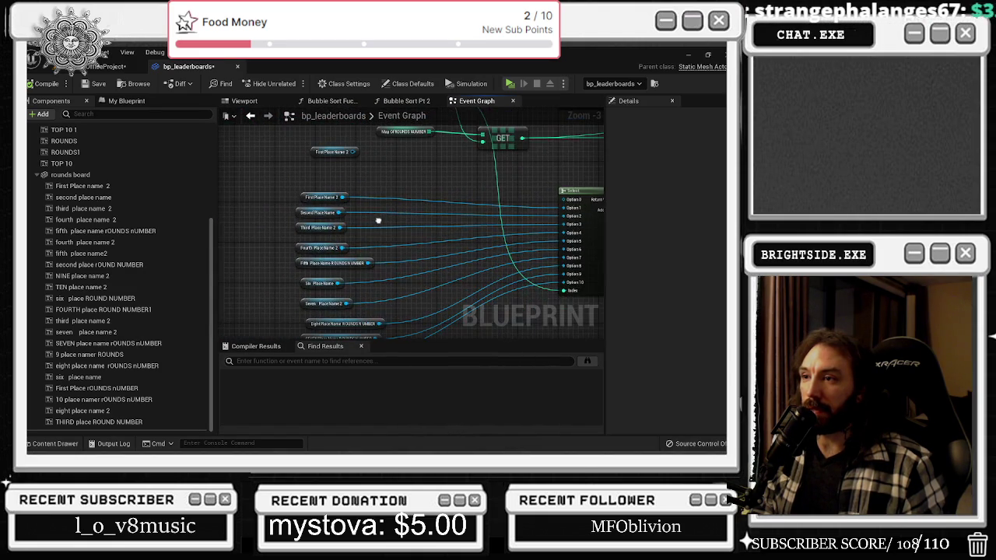
scroll(346, 225, up, 1)
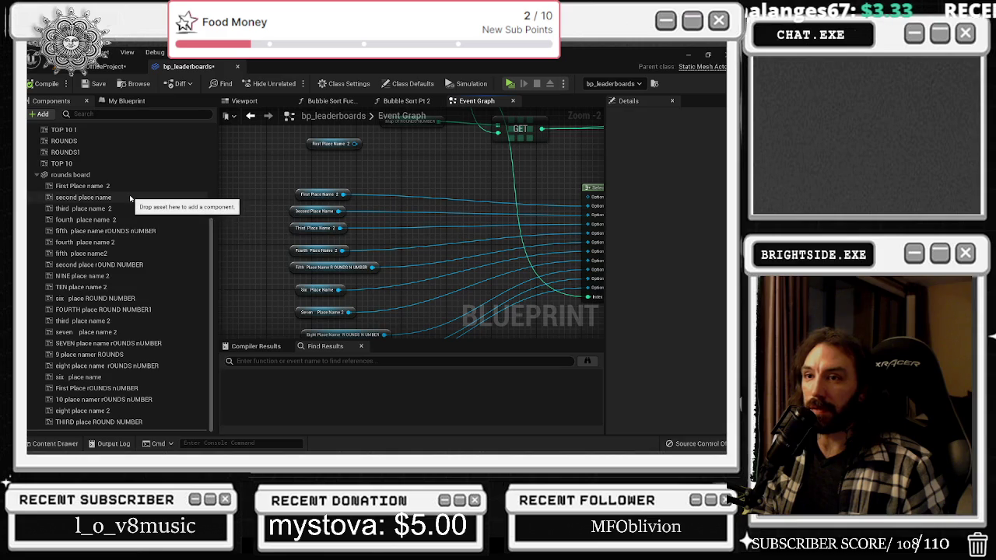
click(318, 228)
drag(395, 244, 374, 200)
click(273, 209)
click(290, 226)
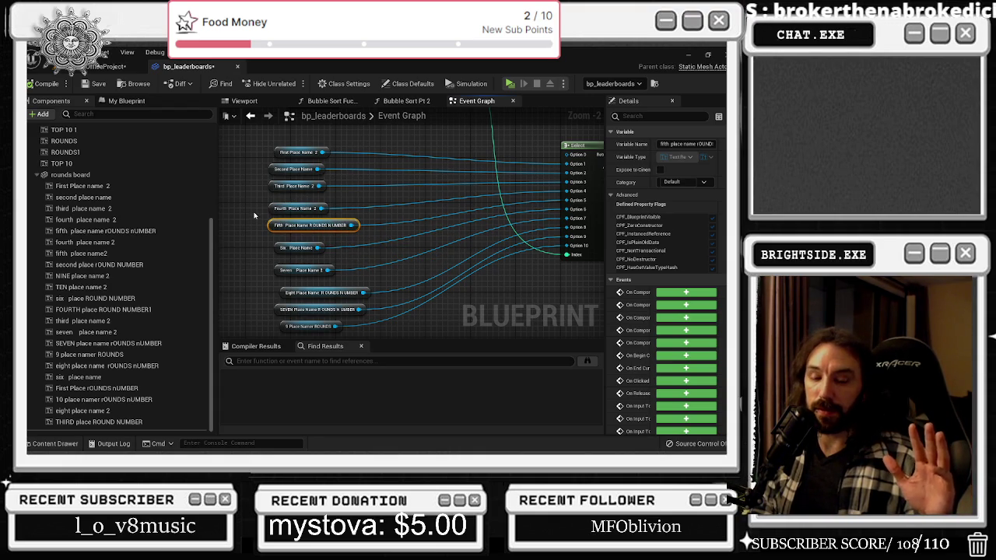
Wire the name Select node's Fifth Place option to a new Fifth Place Name 2 getter
drag(389, 222, 407, 227)
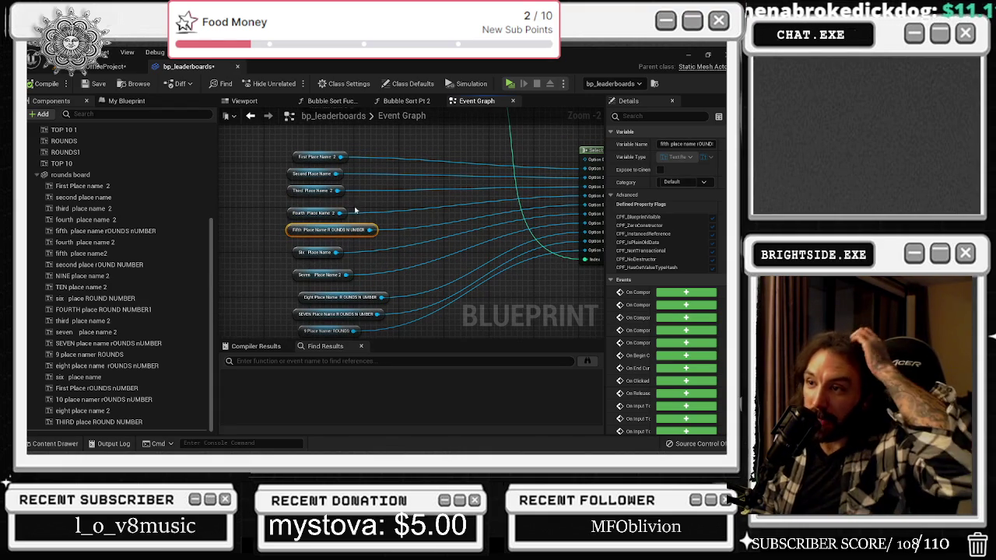
mouse_move(119, 260)
mouse_down()
mouse_move(319, 253)
mouse_move(274, 243)
mouse_up()
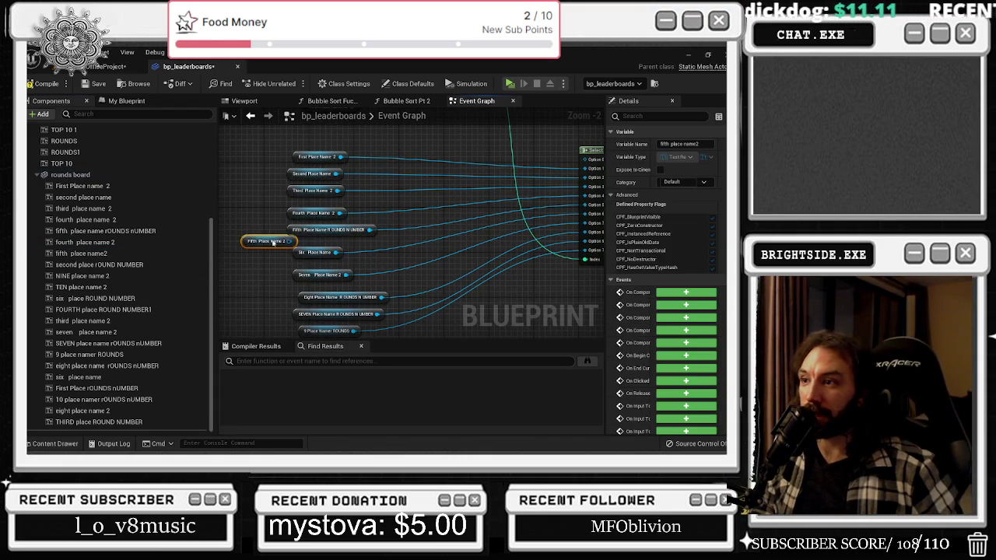
drag(371, 230, 296, 242)
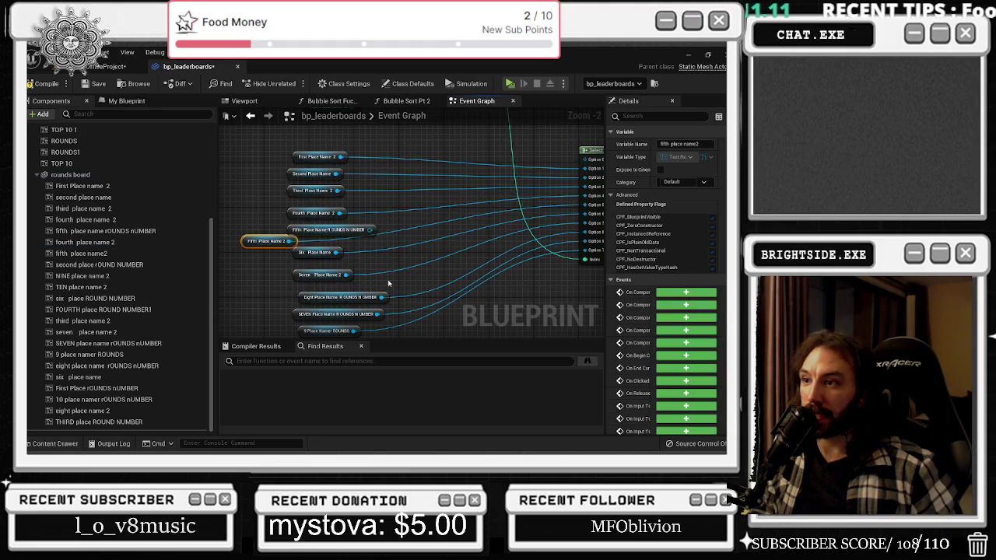
drag(389, 284, 355, 291)
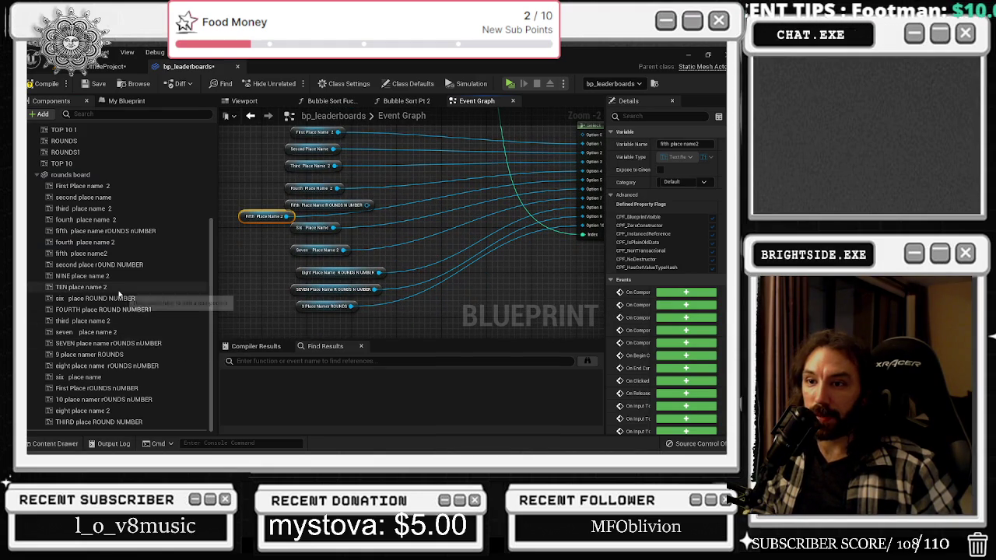
Bring in an Eight Place Name getter and delete the fifth and eighth round-number nodes
click(109, 366)
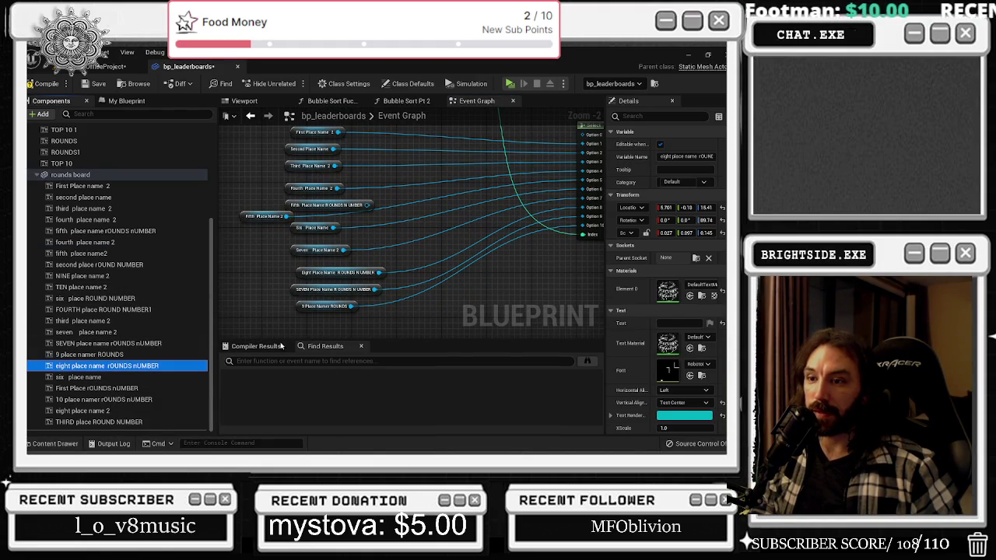
mouse_move(281, 332)
mouse_down()
mouse_move(241, 293)
mouse_move(433, 305)
mouse_up()
mouse_move(351, 216)
mouse_down()
mouse_move(412, 225)
mouse_move(484, 307)
mouse_up()
key(Delete)
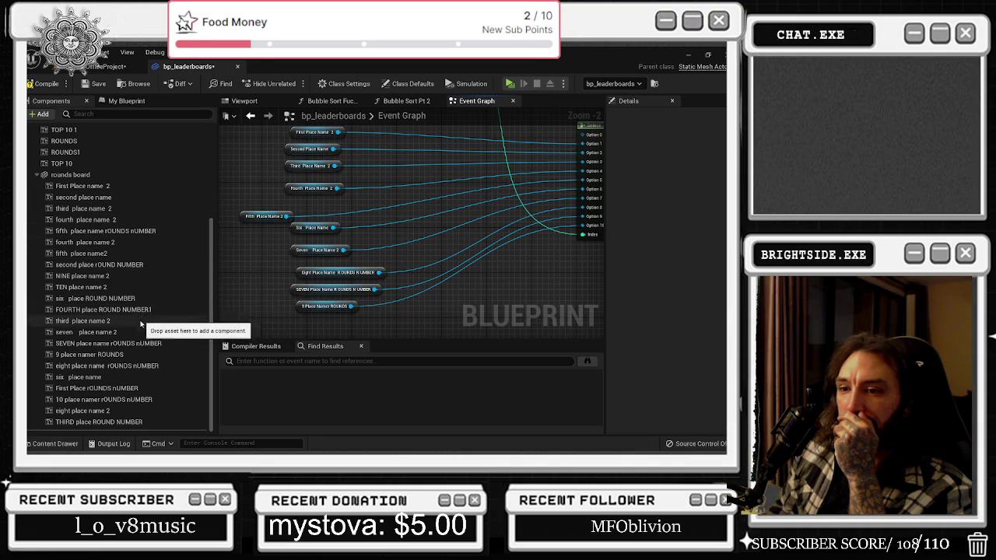
Add an Eight Place Name 2 getter and position it among the place-name references
mouse_move(137, 411)
mouse_down()
mouse_move(274, 277)
mouse_move(238, 274)
mouse_up()
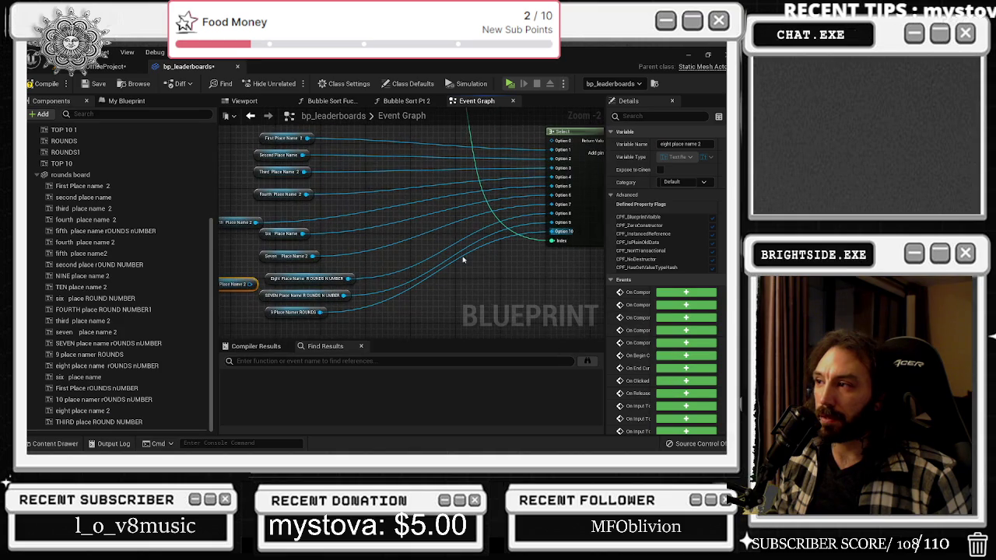
click(359, 278)
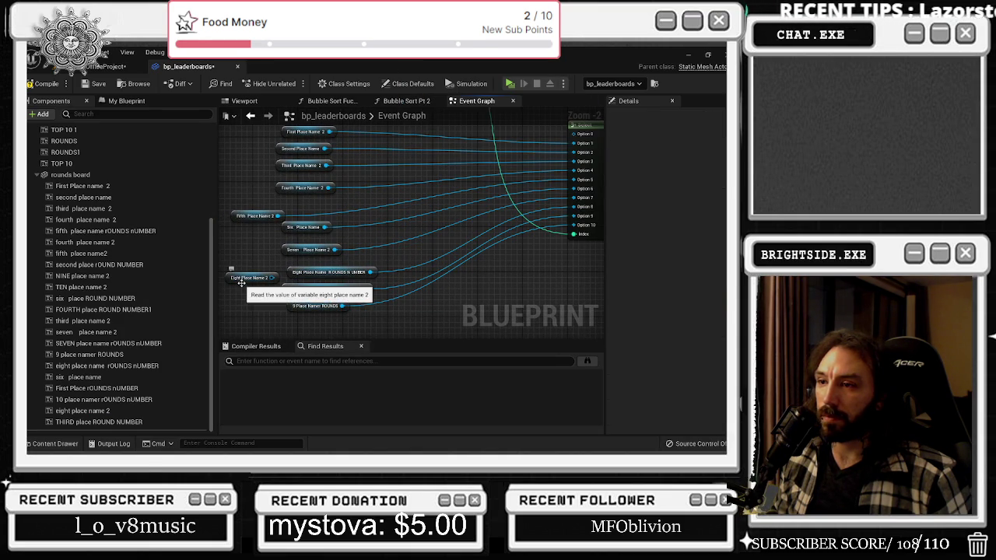
drag(242, 283, 242, 300)
click(84, 114)
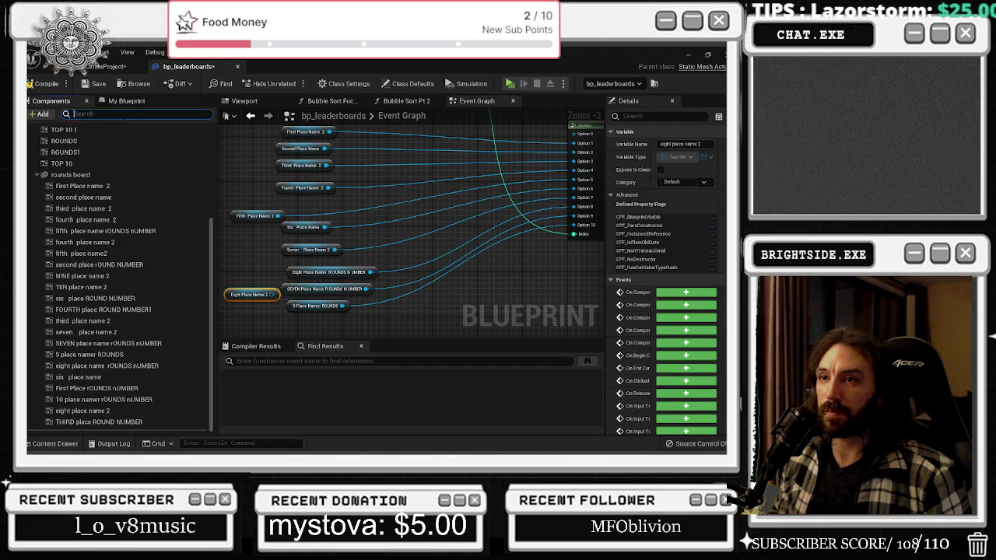
Filter components by '2', route the seventh option to Seven Place Name 2, and delete leftover round nodes
text(2)
click(82, 164)
drag(86, 253, 234, 277)
mouse_move(379, 271)
mouse_down()
mouse_move(257, 278)
mouse_move(365, 290)
mouse_move(272, 296)
mouse_up()
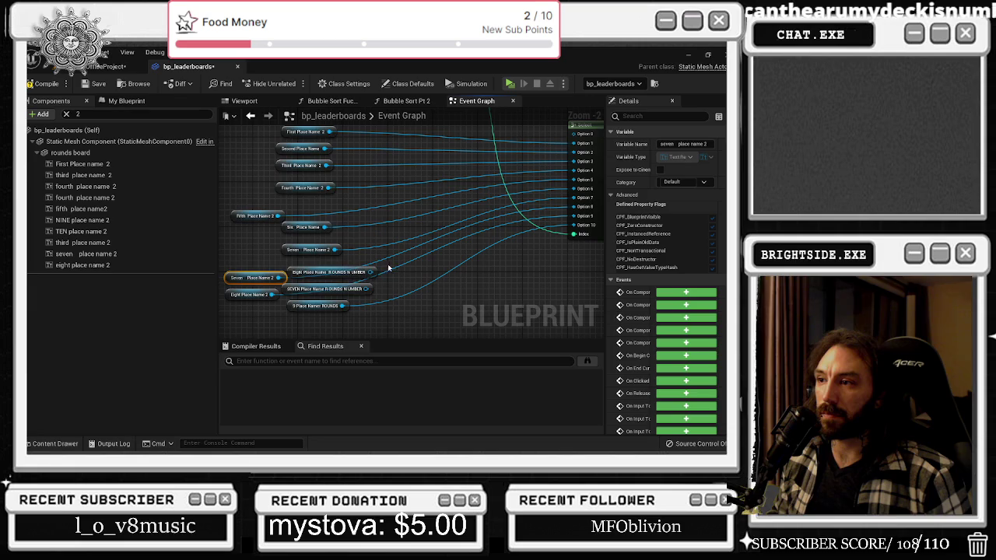
key(Delete)
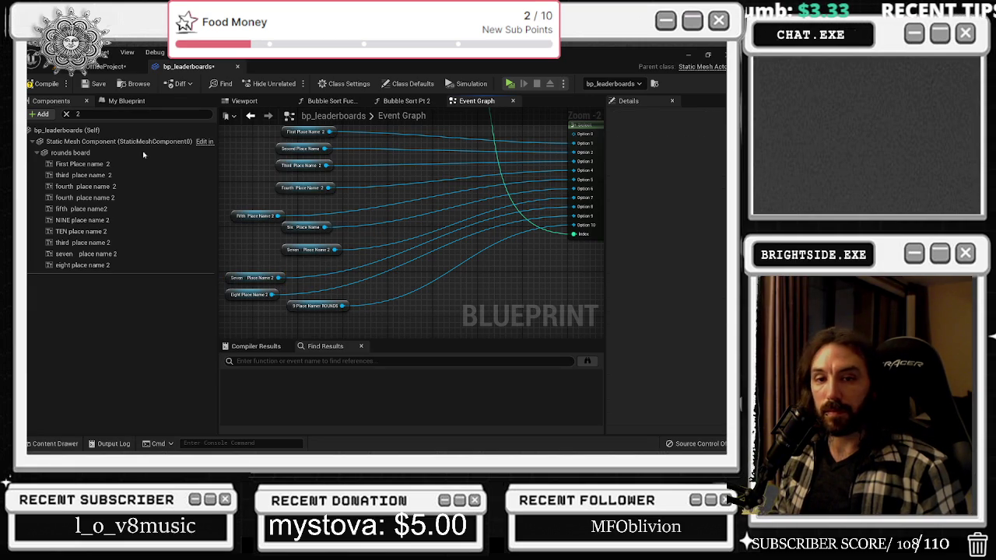
Delete the stray First Place Name 2 node and line up the Fifth and Eight Place Name 2 getters
scroll(427, 235, down, 1)
scroll(330, 164, up, 1)
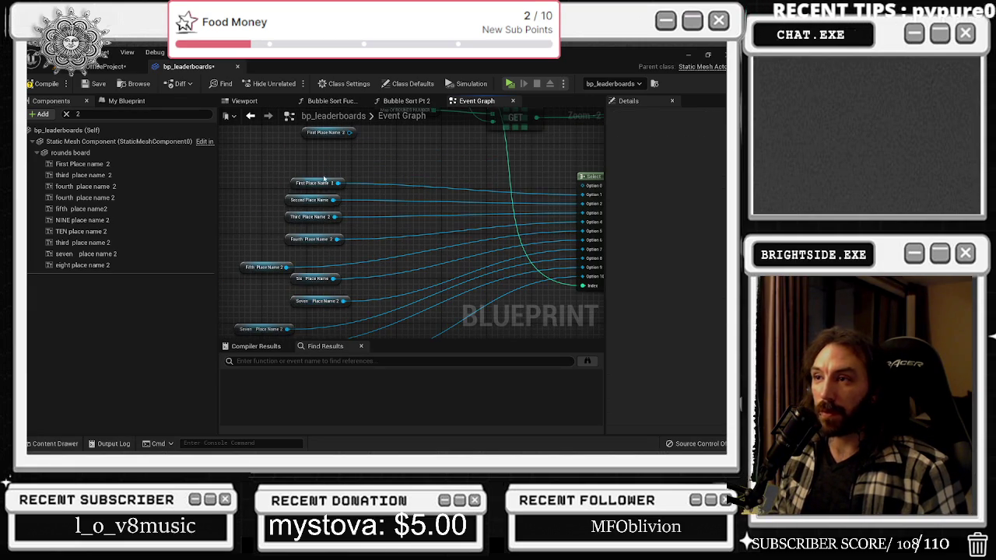
key(Delete)
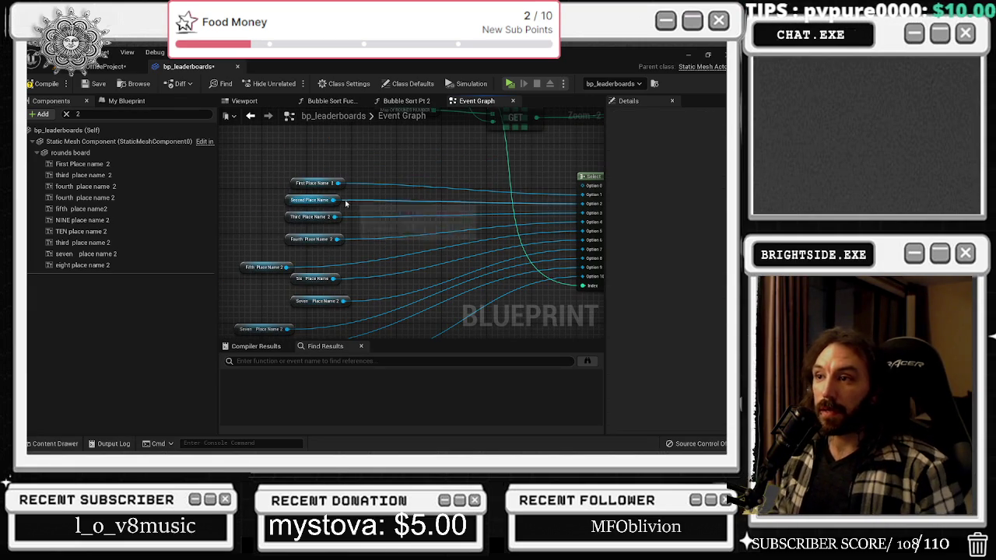
mouse_move(245, 270)
mouse_down()
mouse_move(319, 263)
mouse_move(337, 250)
mouse_move(376, 256)
mouse_up()
drag(248, 286, 299, 275)
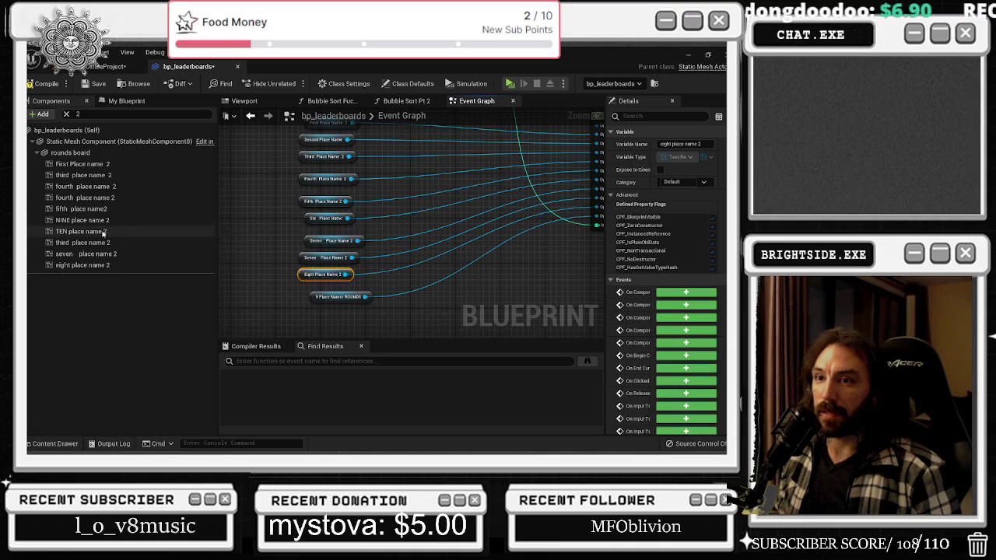
Add a TEN Place Name 2 getter, remove the duplicate Seven node, and detach the 9 ROUNDS wire
drag(80, 231, 383, 304)
drag(314, 312, 314, 313)
drag(393, 251, 356, 242)
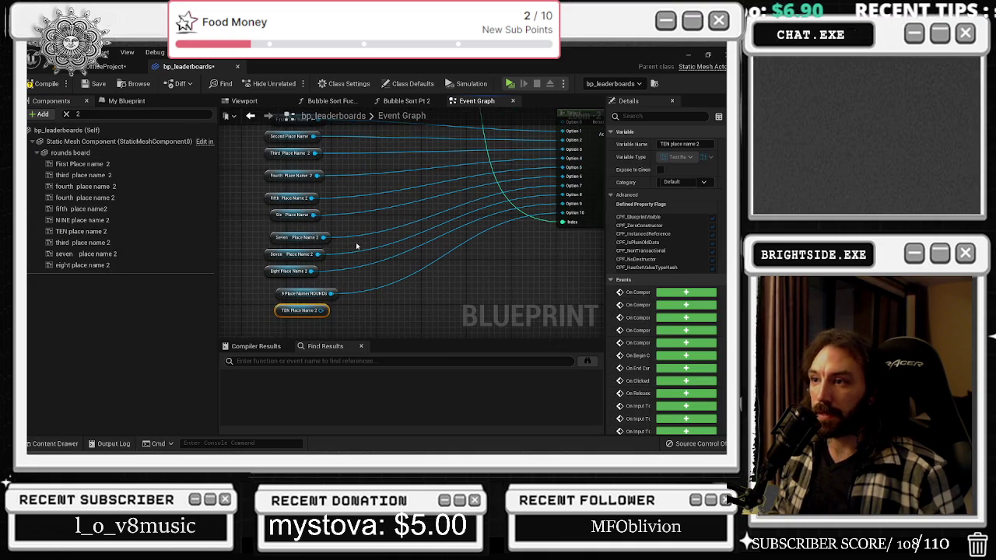
mouse_move(311, 270)
mouse_down()
mouse_move(329, 271)
mouse_move(331, 293)
mouse_move(444, 273)
mouse_move(556, 195)
mouse_move(563, 203)
mouse_up()
key(Delete)
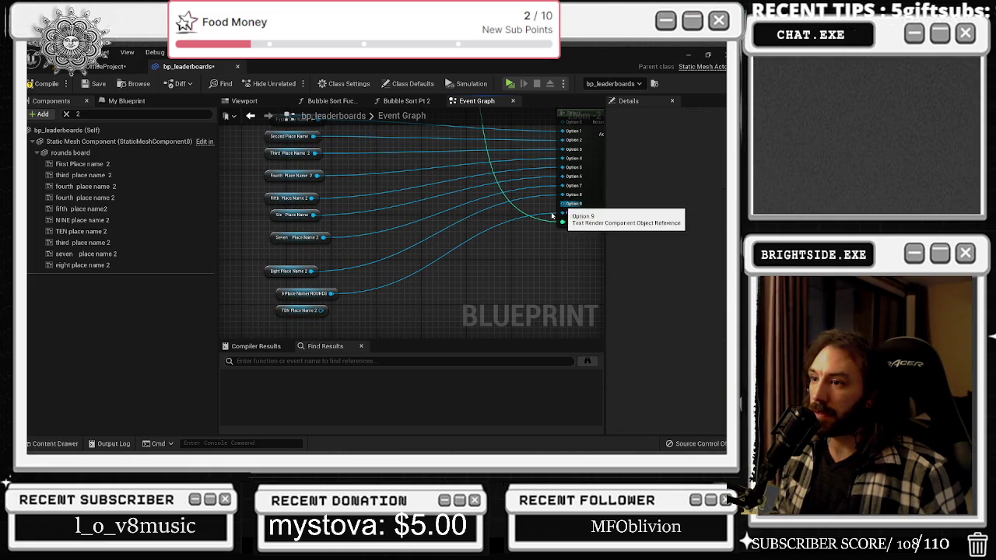
mouse_move(332, 293)
mouse_down()
mouse_move(529, 196)
mouse_move(563, 203)
mouse_move(378, 314)
mouse_move(321, 312)
mouse_up()
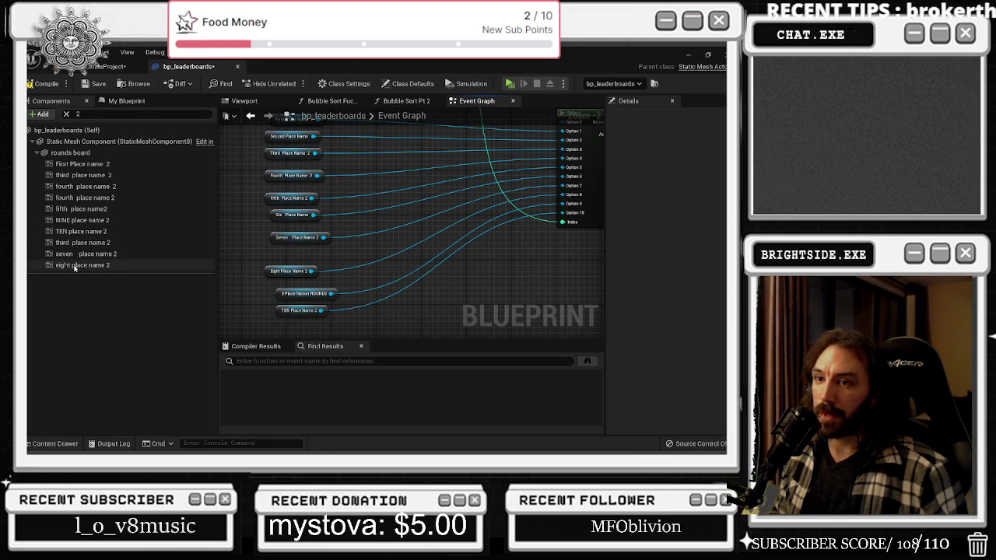
Add a NINE Place Name 2 getter and delete the 9 Place Name ROUNDS node
mouse_move(81, 220)
mouse_down()
mouse_move(327, 293)
mouse_move(244, 290)
mouse_up()
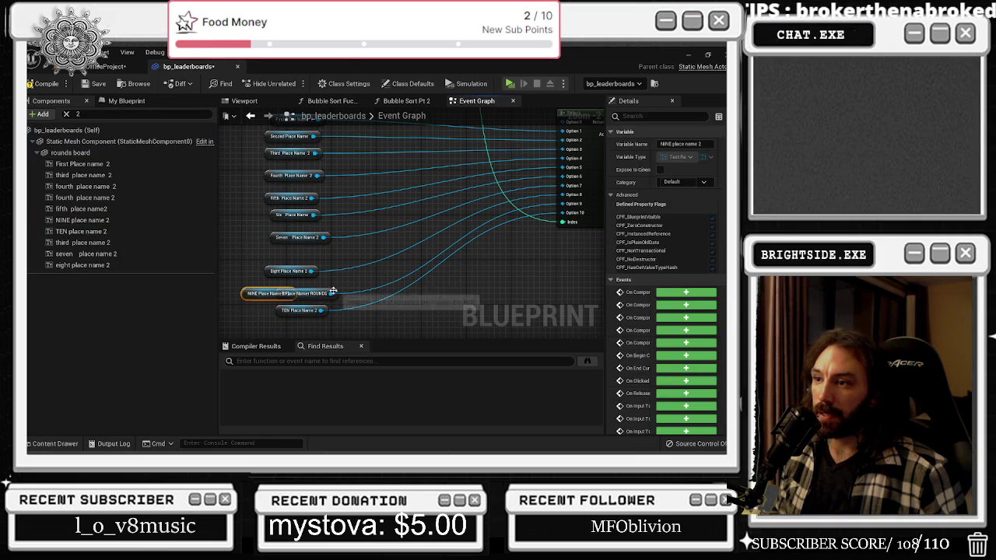
click(330, 296)
drag(331, 296, 373, 300)
key(Delete)
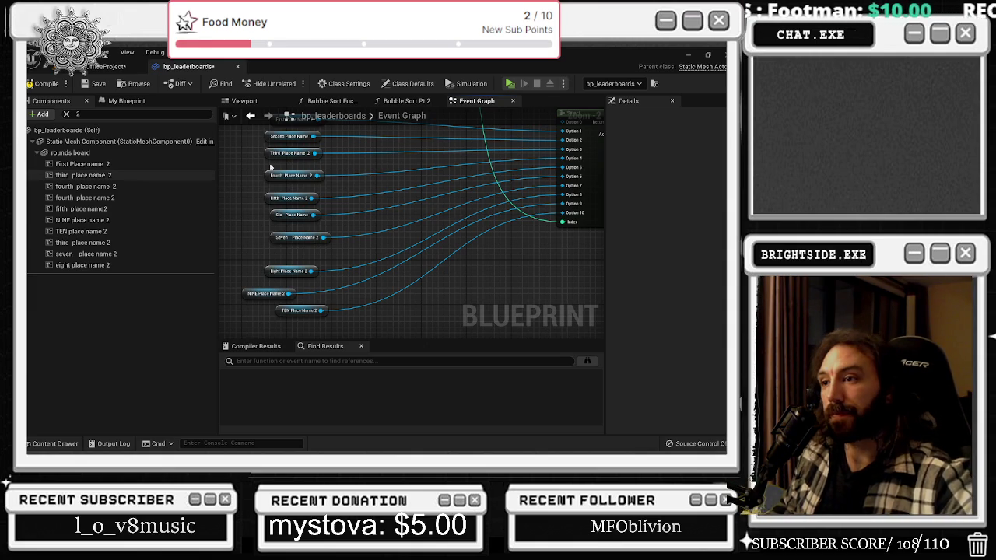
mouse_move(350, 165)
mouse_down()
mouse_move(218, 340)
mouse_move(311, 249)
mouse_move(405, 188)
mouse_up()
scroll(223, 315, down, 2)
scroll(405, 187, up, 2)
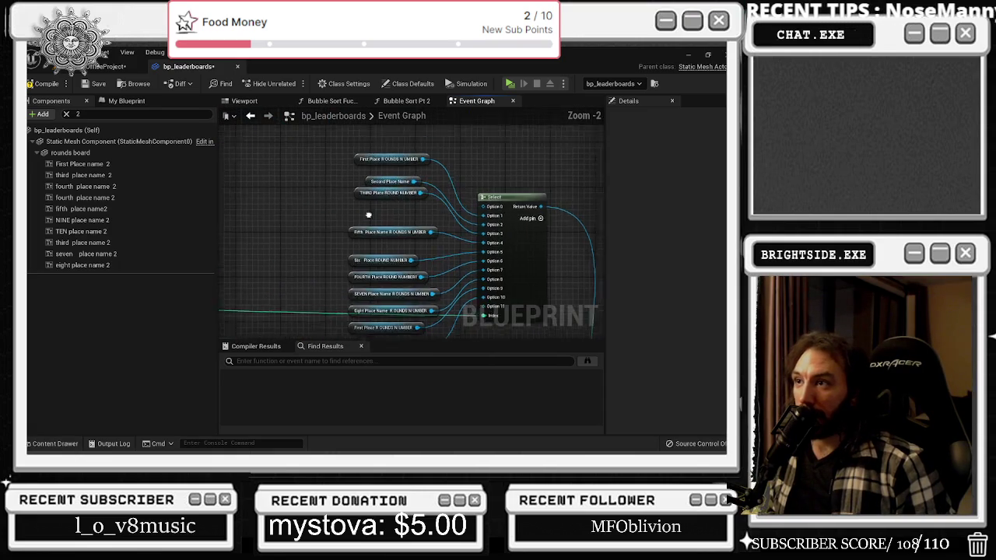
scroll(346, 194, up, 1)
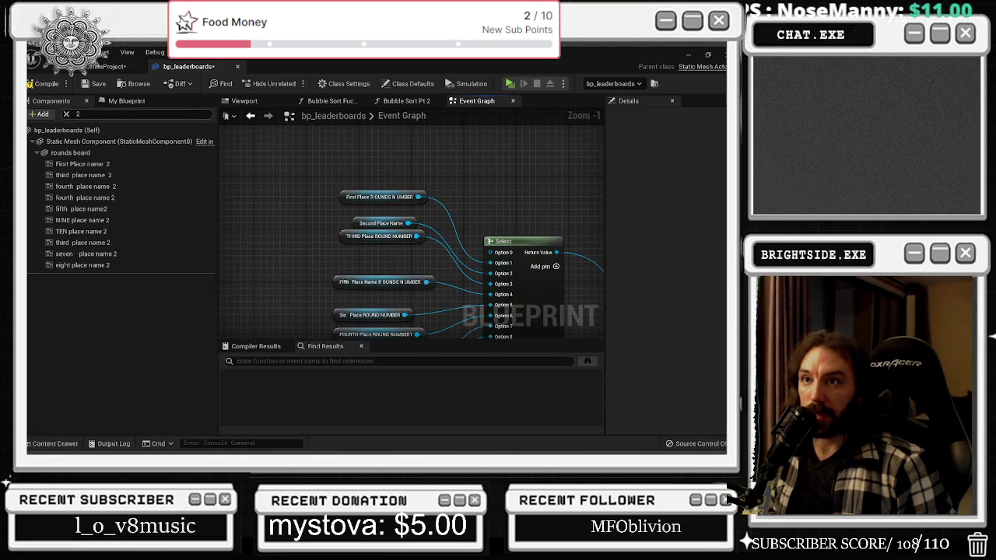
click(76, 114)
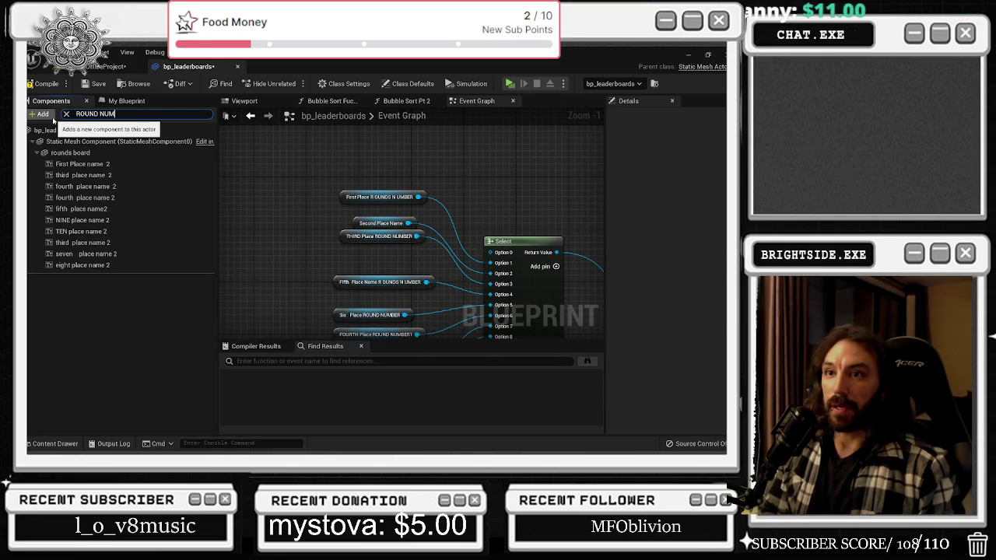
key(Return)
drag(224, 190, 276, 181)
drag(115, 232, 331, 187)
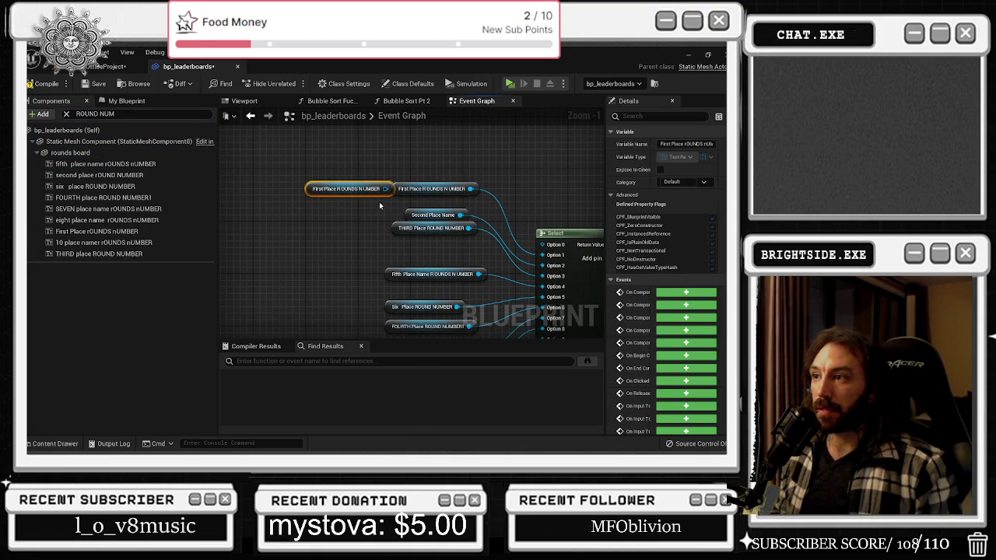
key(Delete)
mouse_move(94, 175)
mouse_down()
mouse_move(212, 180)
mouse_move(406, 214)
mouse_up()
drag(557, 247, 554, 257)
click(558, 221)
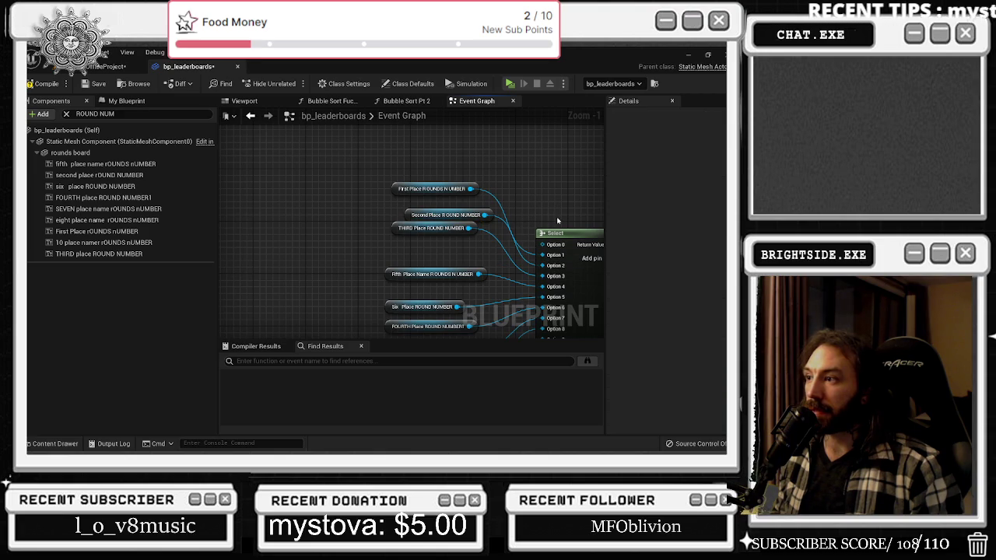
drag(500, 243, 460, 219)
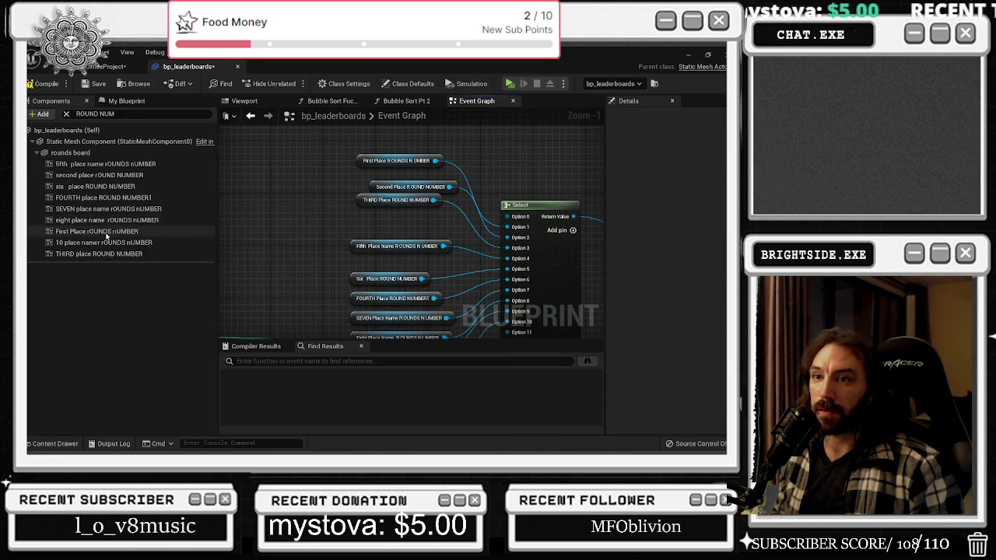
drag(84, 204, 374, 225)
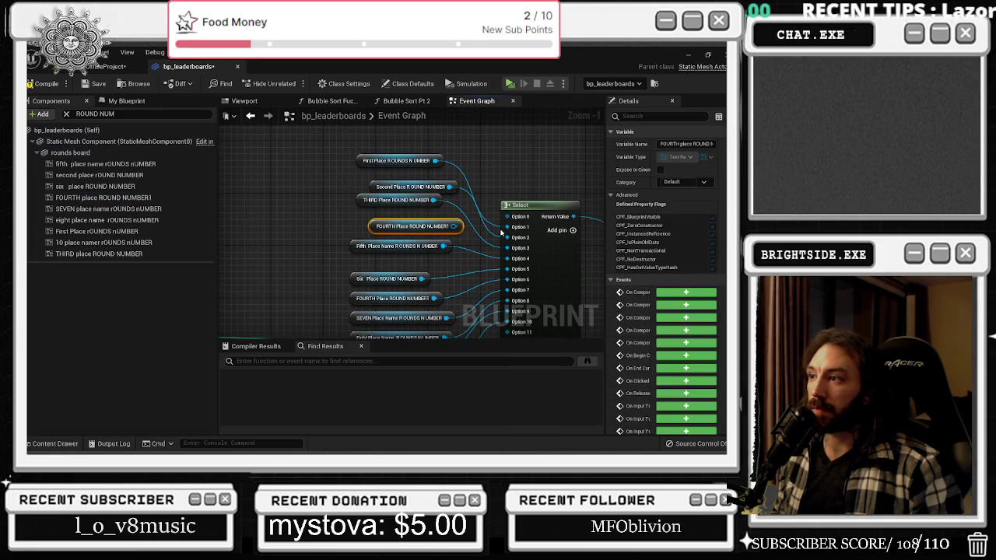
drag(449, 245, 453, 227)
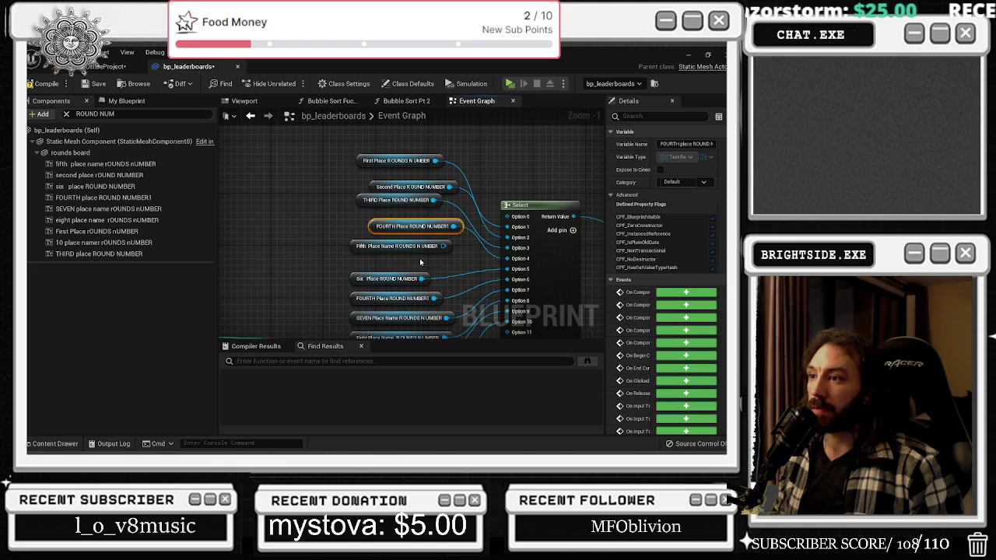
ctrl+click(389, 279)
mouse_move(389, 279)
mouse_down()
mouse_move(447, 261)
mouse_move(444, 246)
mouse_up()
click(442, 266)
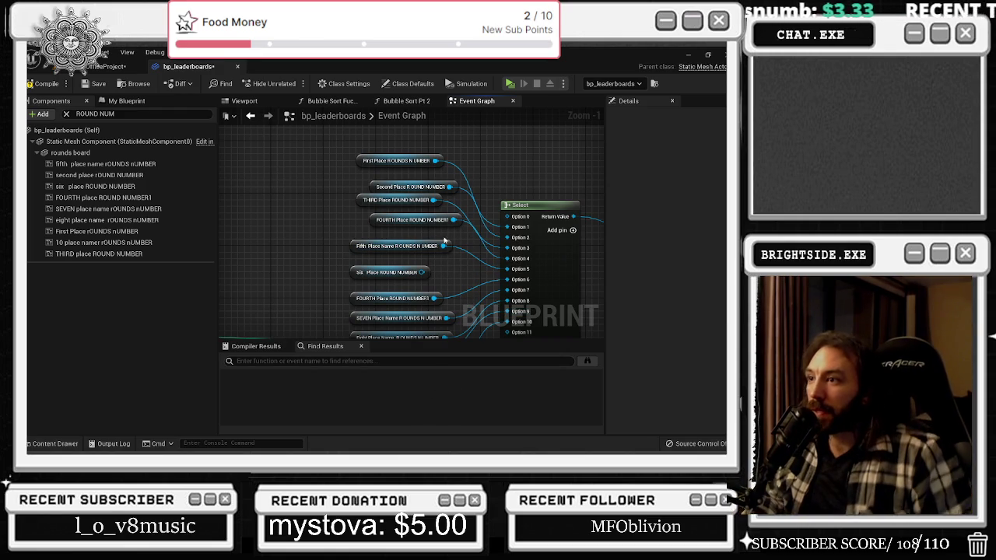
mouse_move(495, 242)
mouse_down()
mouse_move(422, 244)
mouse_move(410, 235)
mouse_up()
click(346, 261)
key(Delete)
drag(345, 281, 346, 256)
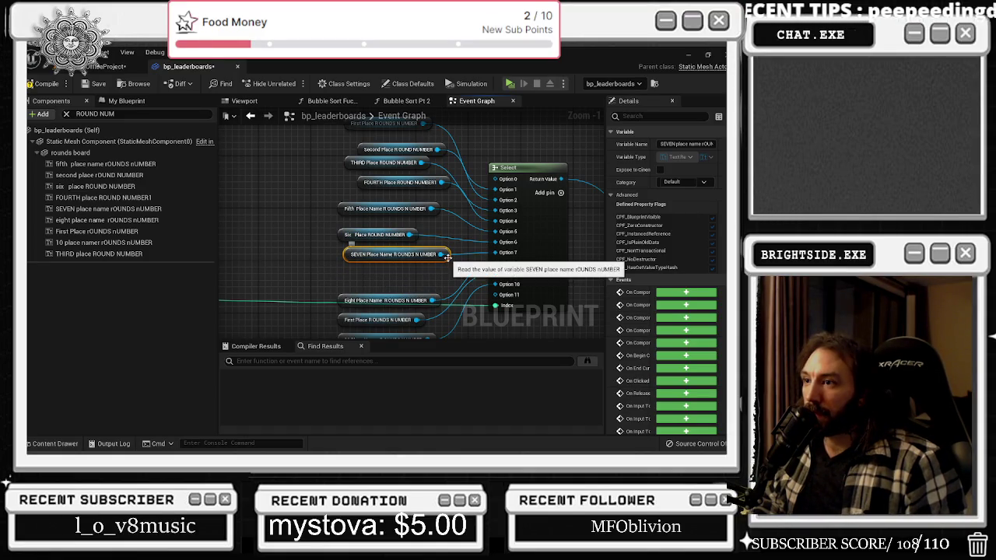
drag(342, 300, 343, 274)
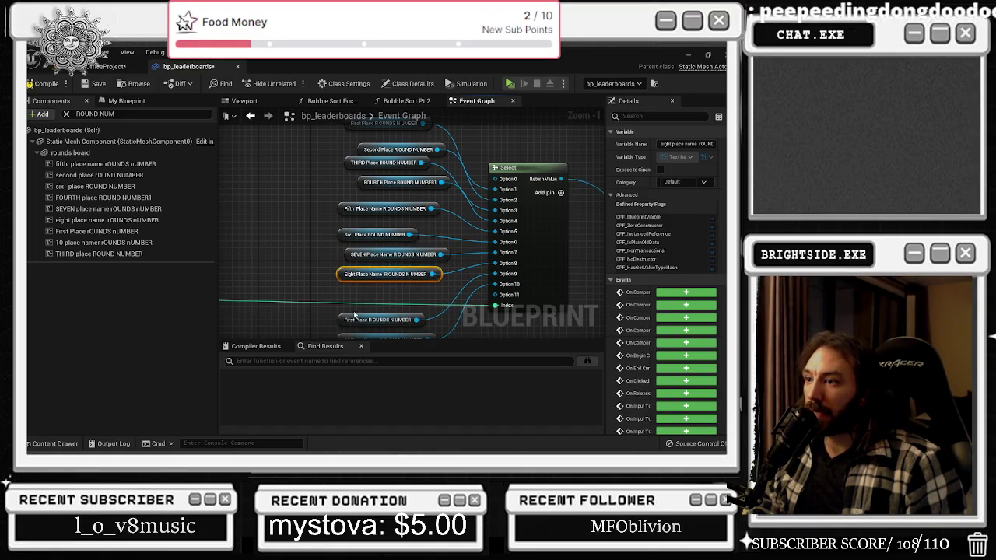
mouse_move(340, 319)
mouse_down()
mouse_move(341, 290)
mouse_move(342, 339)
mouse_up()
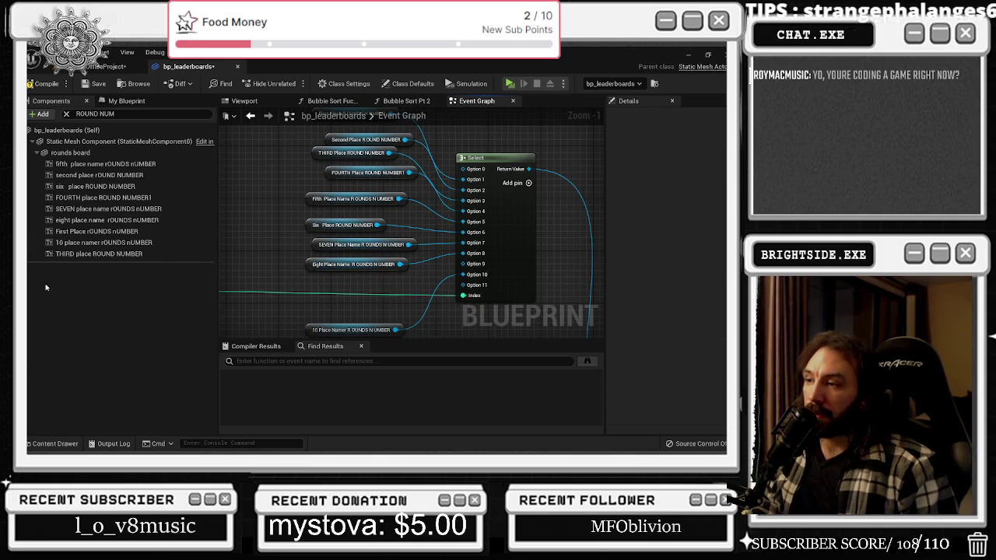
drag(418, 265, 462, 242)
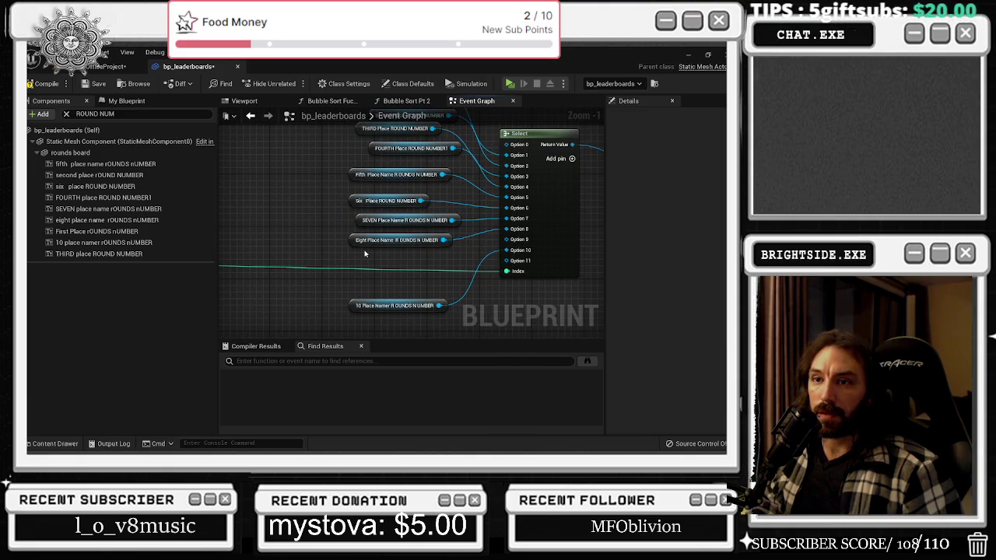
drag(372, 254, 346, 254)
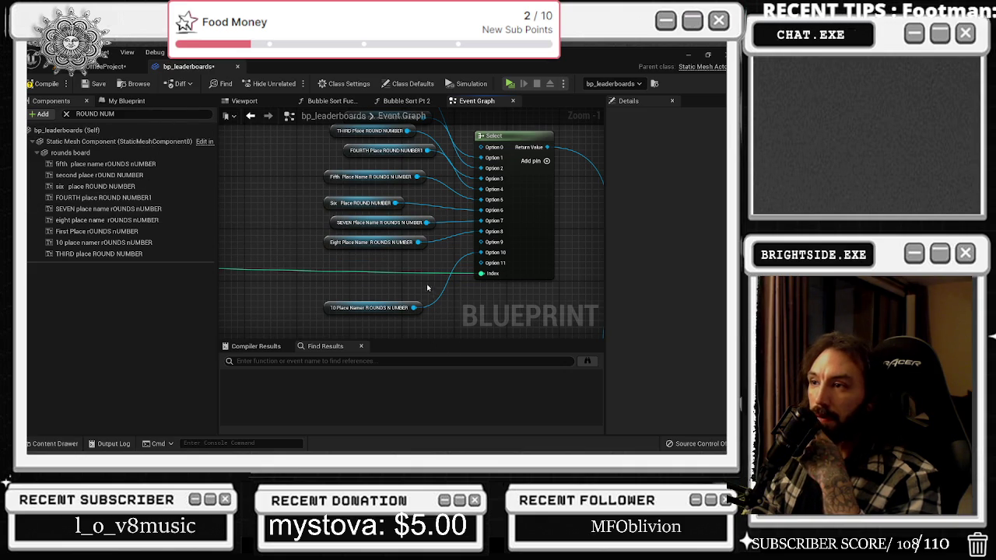
Clear the component search and wire a 9 place namer ROUNDS getter into Option 9
click(67, 114)
scroll(160, 284, down, 5)
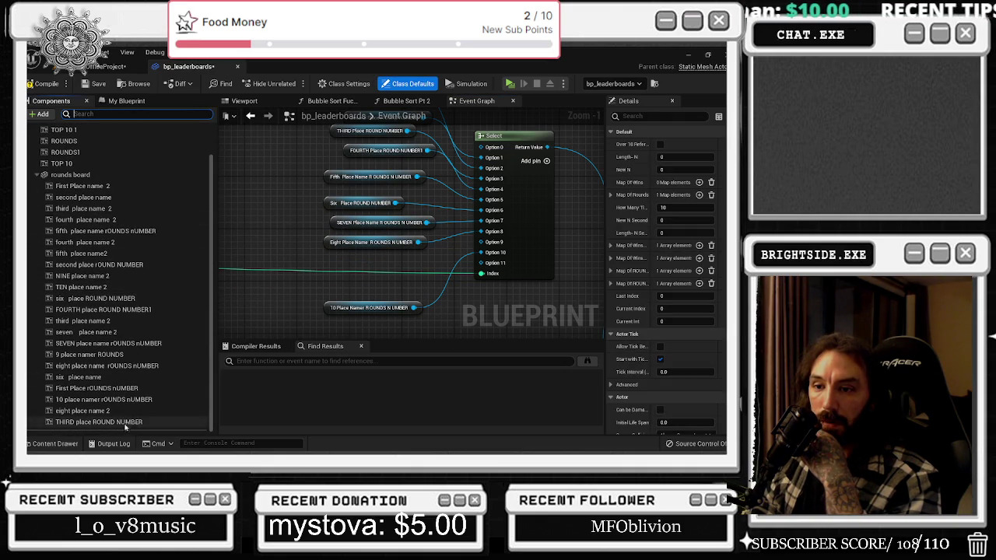
click(98, 355)
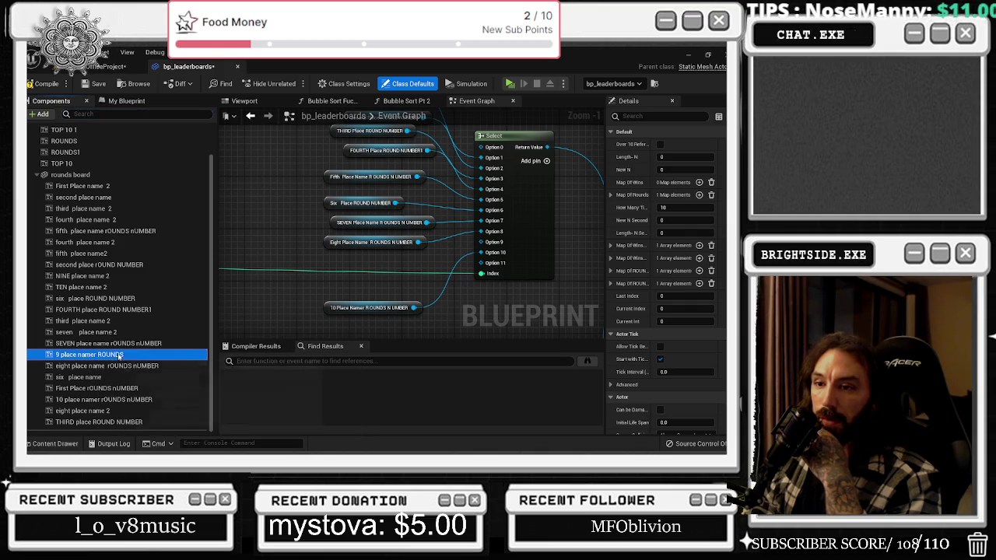
click(261, 106)
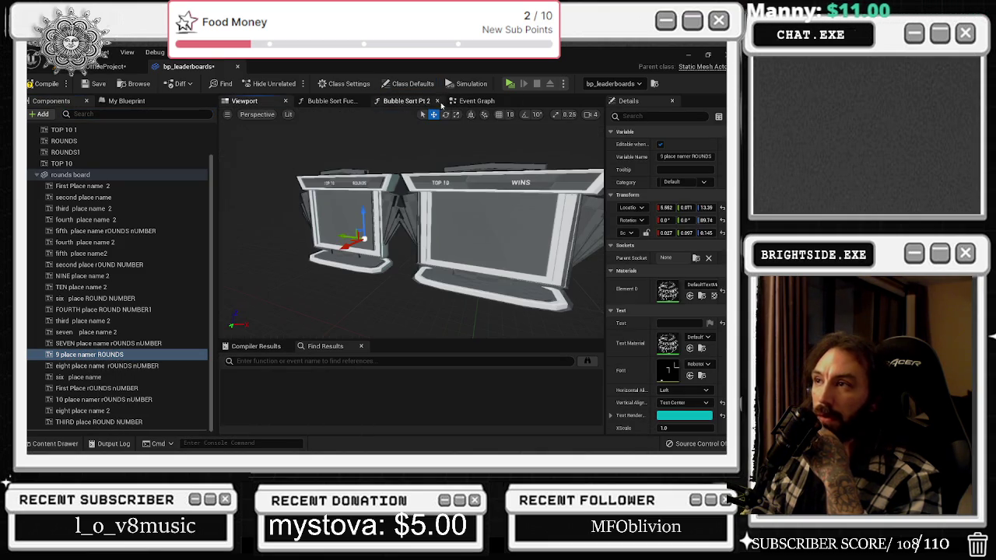
click(476, 100)
drag(98, 355, 335, 274)
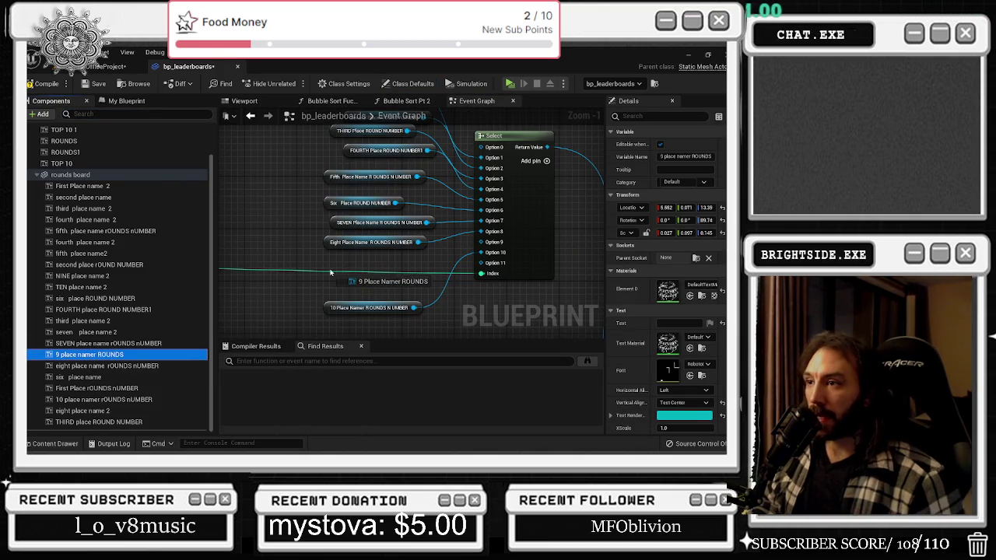
mouse_move(482, 242)
mouse_down()
mouse_move(401, 280)
mouse_move(365, 243)
mouse_move(338, 274)
mouse_up()
Nudge the 10 Place Namer ROUNDS node up and compile the blueprint
click(366, 307)
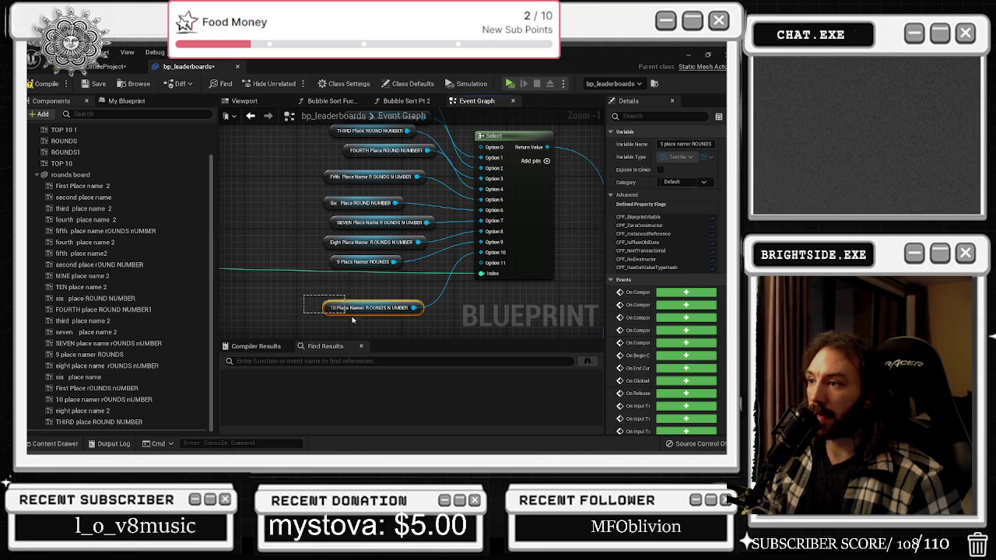
drag(365, 307, 366, 294)
drag(447, 224, 476, 266)
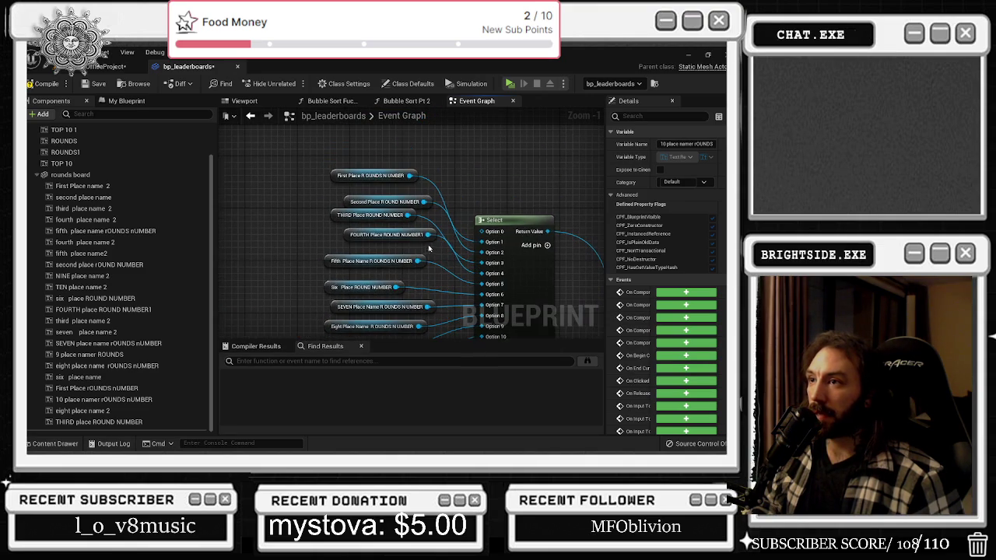
click(43, 83)
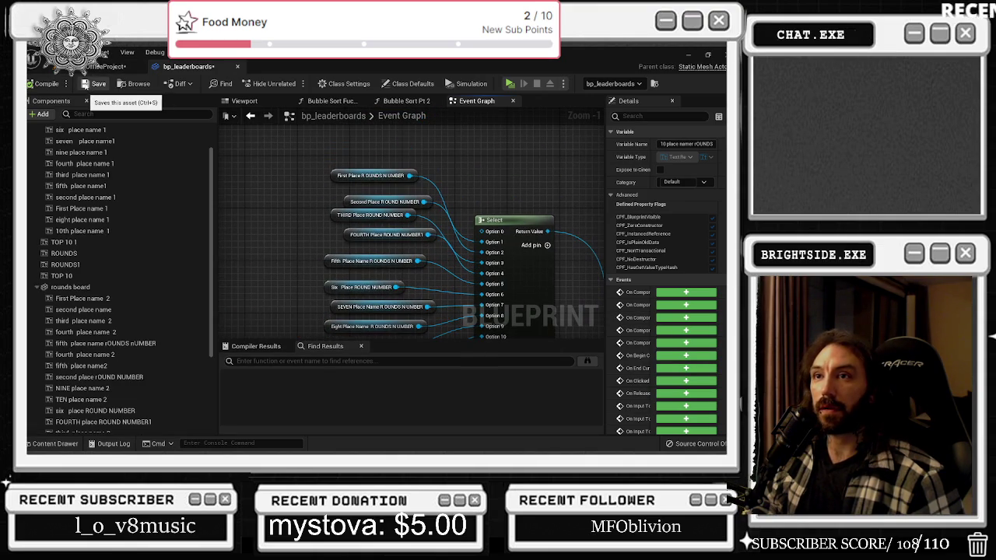
Save the blueprint and rearrange the Set Text nodes so ADDUNIQUE runs after Set Text
click(95, 83)
scroll(428, 264, down, 2)
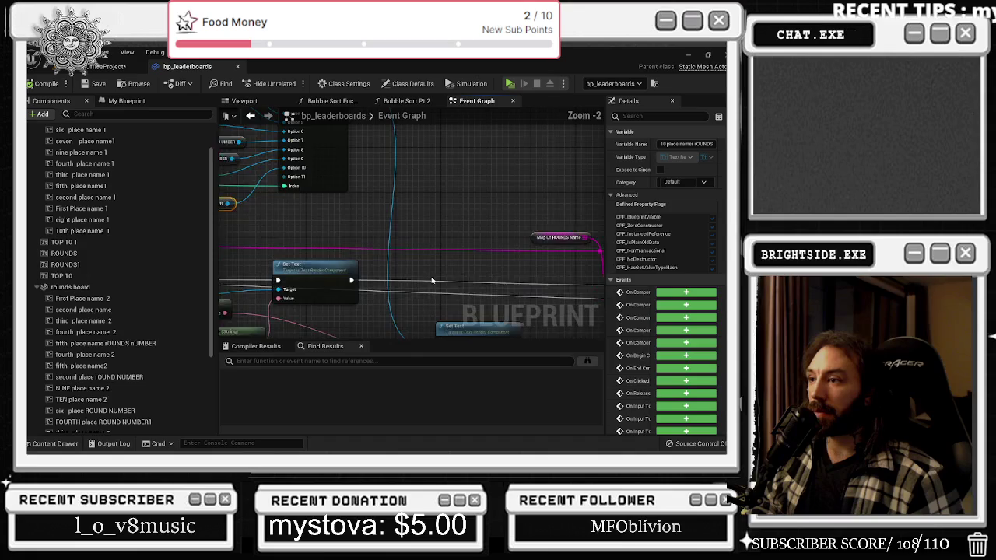
drag(358, 231, 327, 184)
mouse_move(262, 188)
mouse_down()
mouse_move(379, 200)
mouse_move(353, 182)
mouse_up()
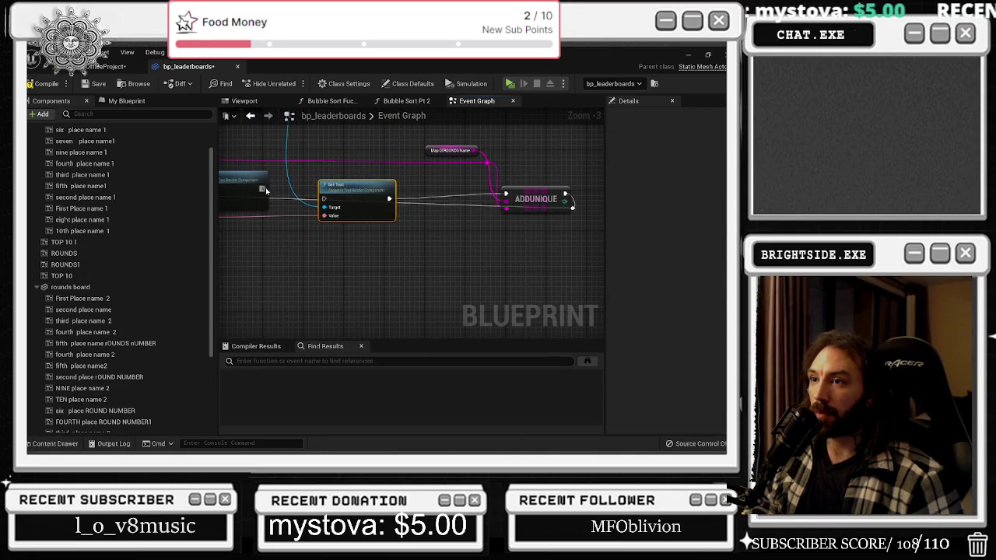
drag(199, 256, 404, 249)
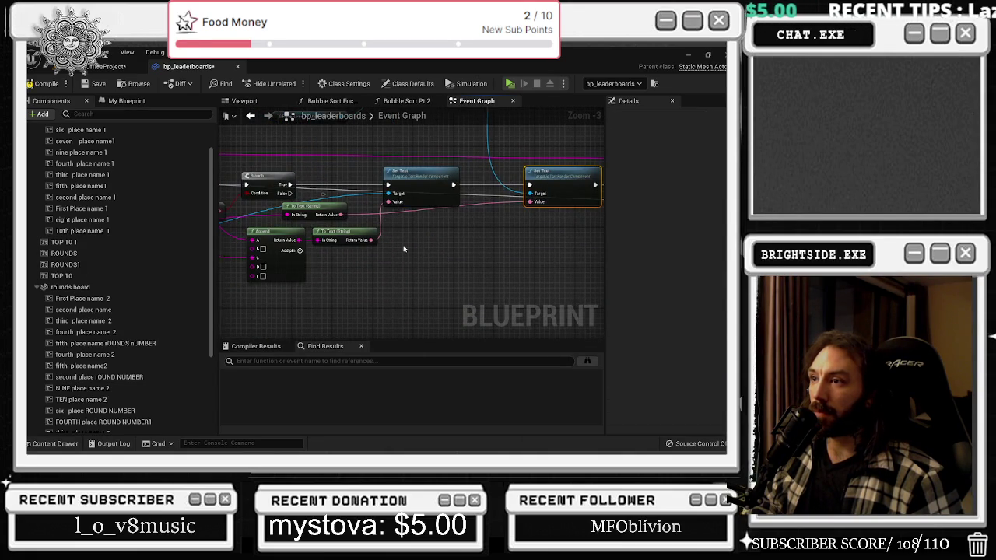
drag(409, 175, 417, 175)
drag(276, 241, 364, 244)
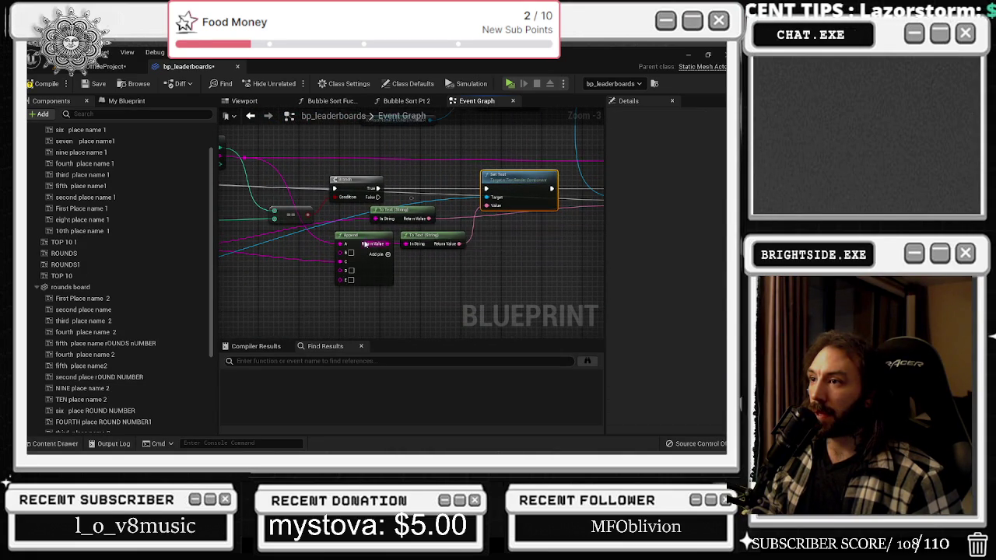
Undo the broken Append pin link and add a reroute node on the pink string wire
mouse_move(427, 219)
mouse_down()
mouse_move(589, 260)
mouse_move(471, 215)
mouse_move(455, 247)
mouse_move(448, 234)
mouse_move(459, 209)
mouse_move(211, 237)
mouse_move(444, 251)
mouse_move(437, 261)
mouse_up()
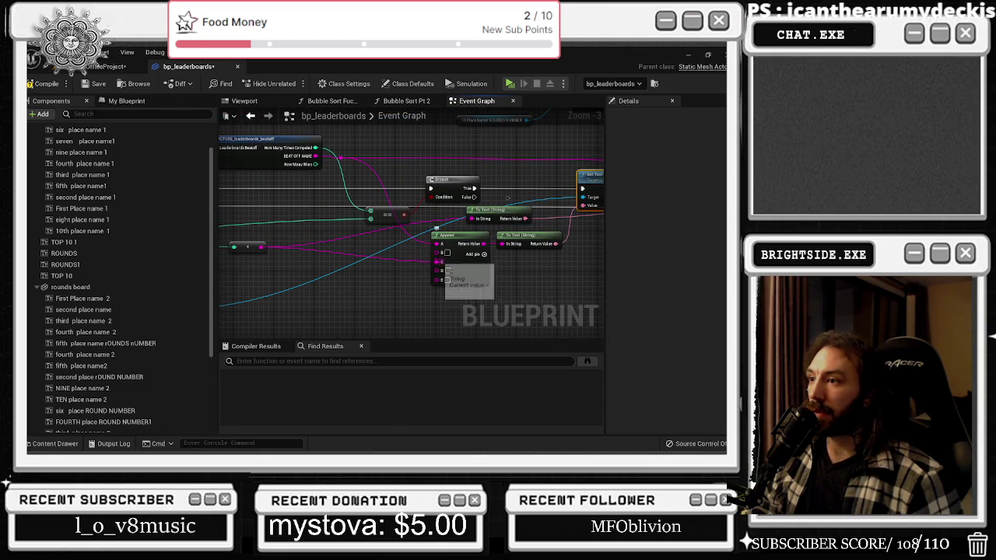
key(ctrl+z)
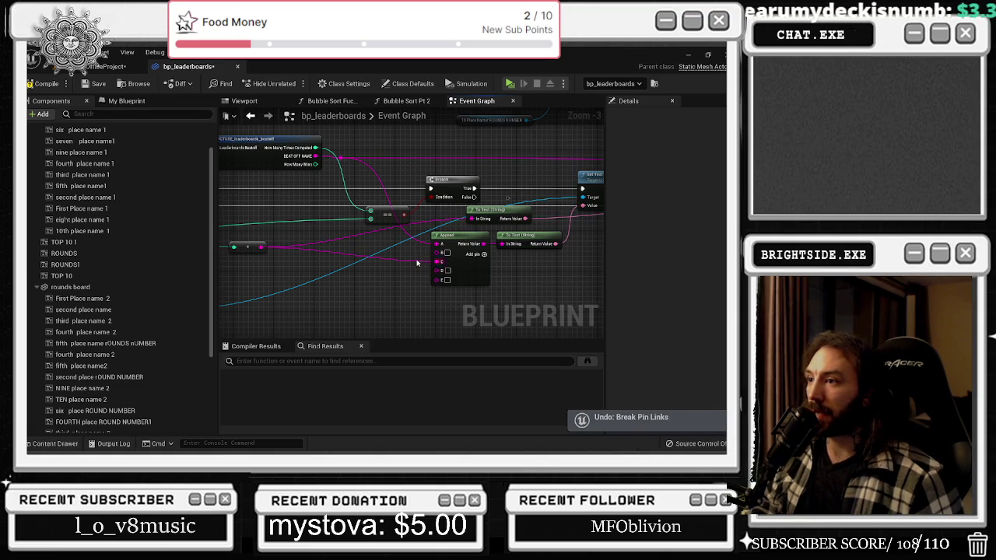
double_click(421, 262)
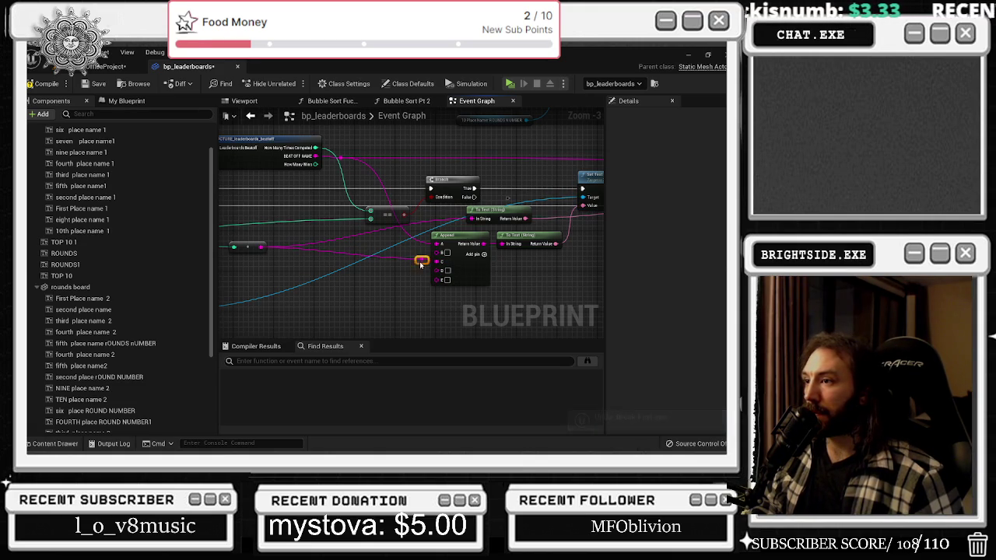
drag(582, 297, 496, 327)
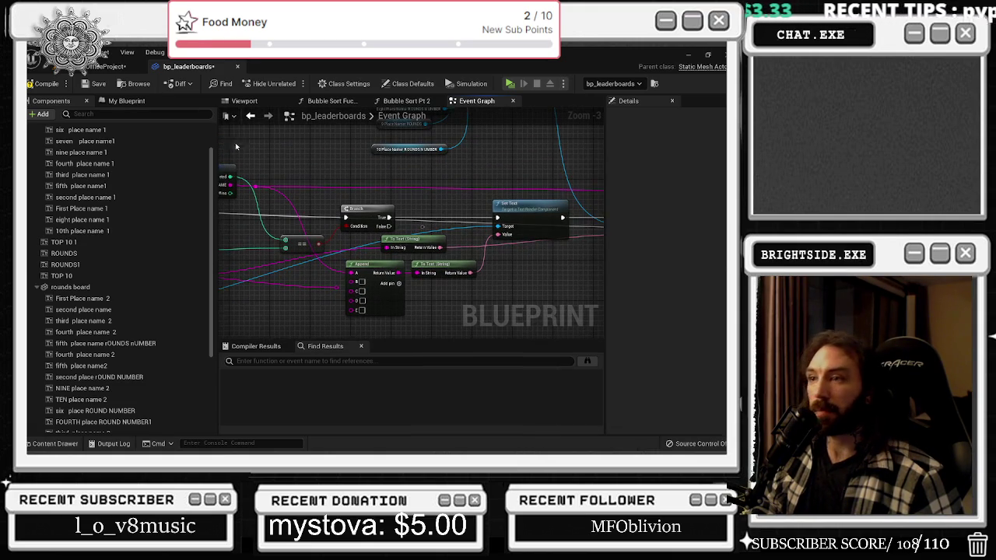
Save the blueprint and the level map, then start a play-in-editor test
click(94, 83)
click(78, 67)
click(31, 83)
click(220, 83)
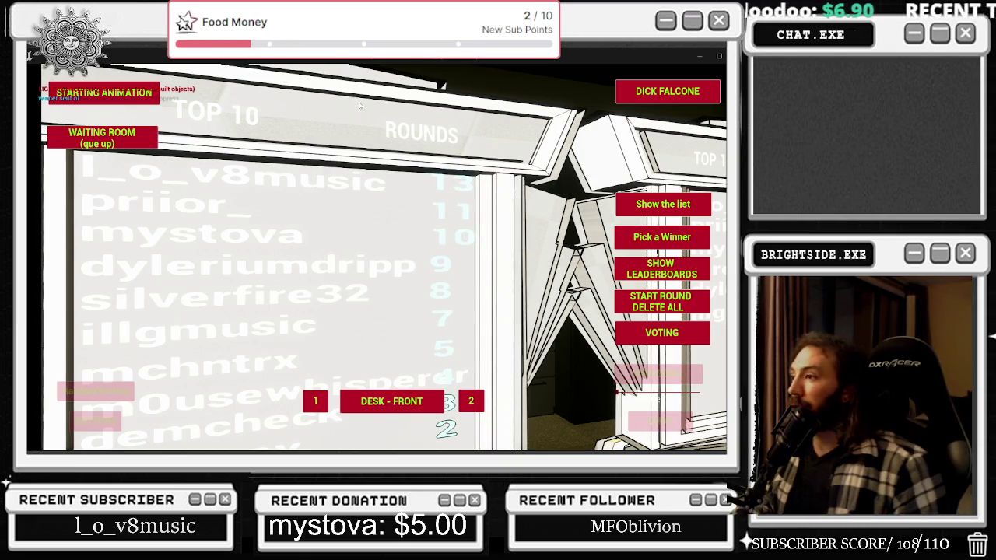
Release the game view with Alt+Tab and end the play session once the board fills
key(alt+Tab)
key(Escape)
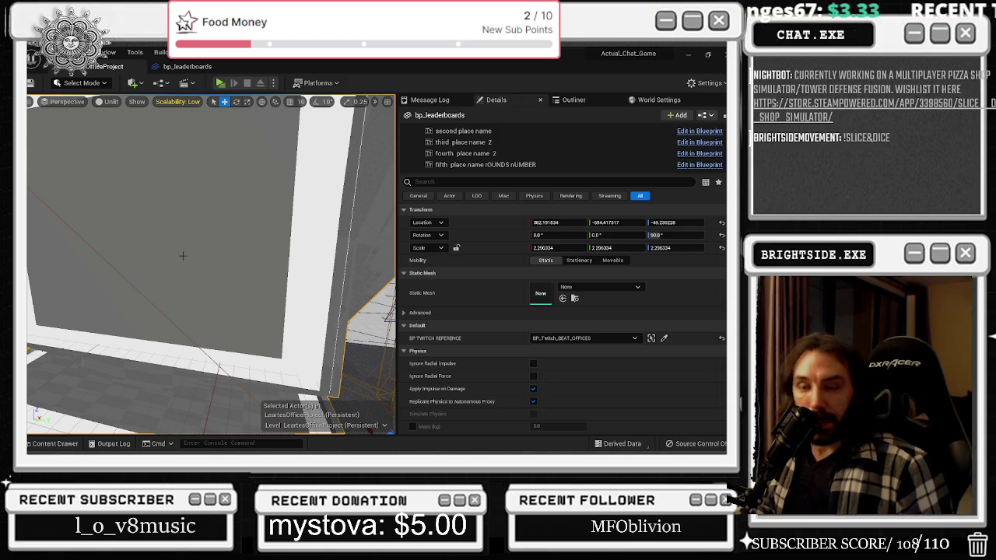
Narrow the SM_Ground_3x45 glass wall to about two-thirds width and slide it along X
key(f)
key(s)
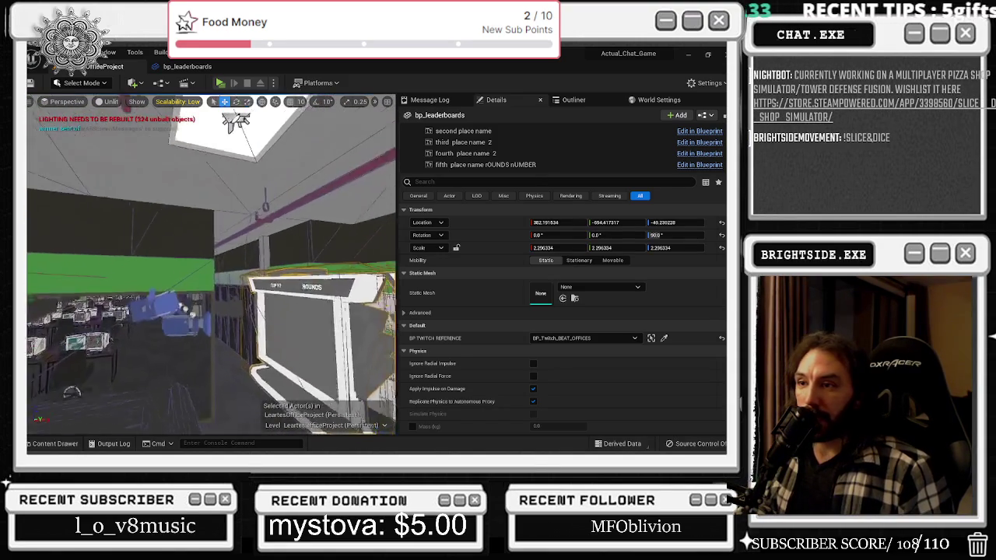
click(120, 323)
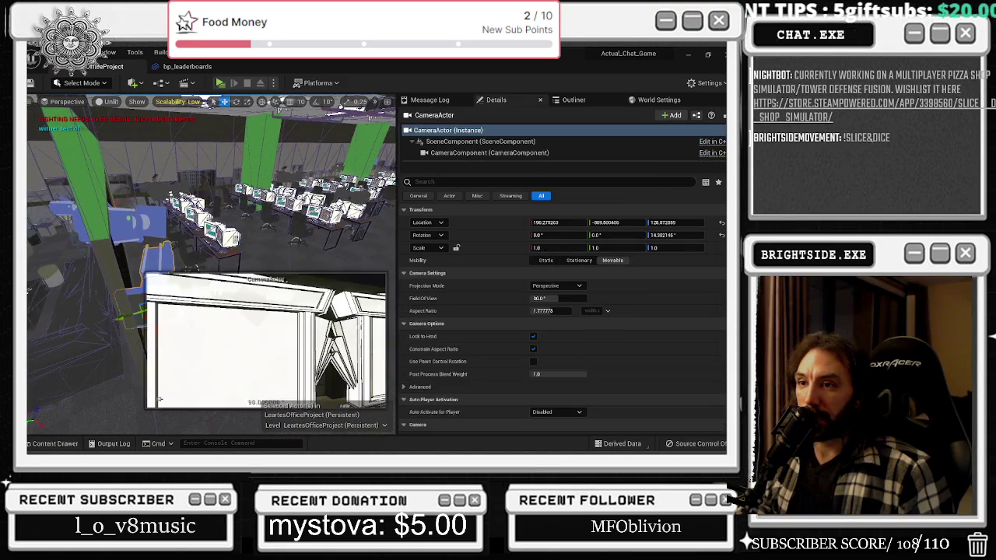
mouse_move(168, 327)
mouse_down()
mouse_move(169, 282)
mouse_move(147, 269)
mouse_move(185, 257)
mouse_move(174, 251)
mouse_up()
click(85, 312)
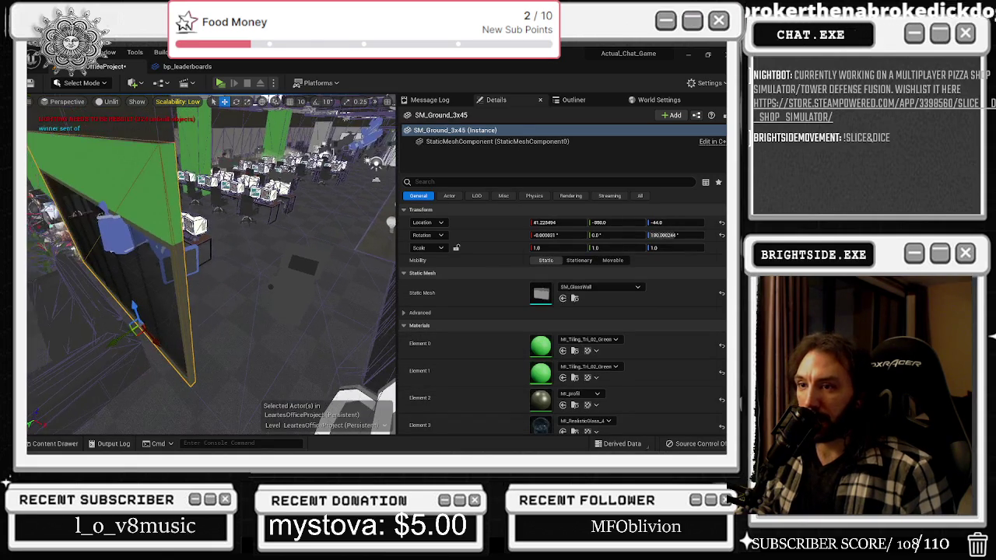
drag(144, 337, 140, 340)
key(f)
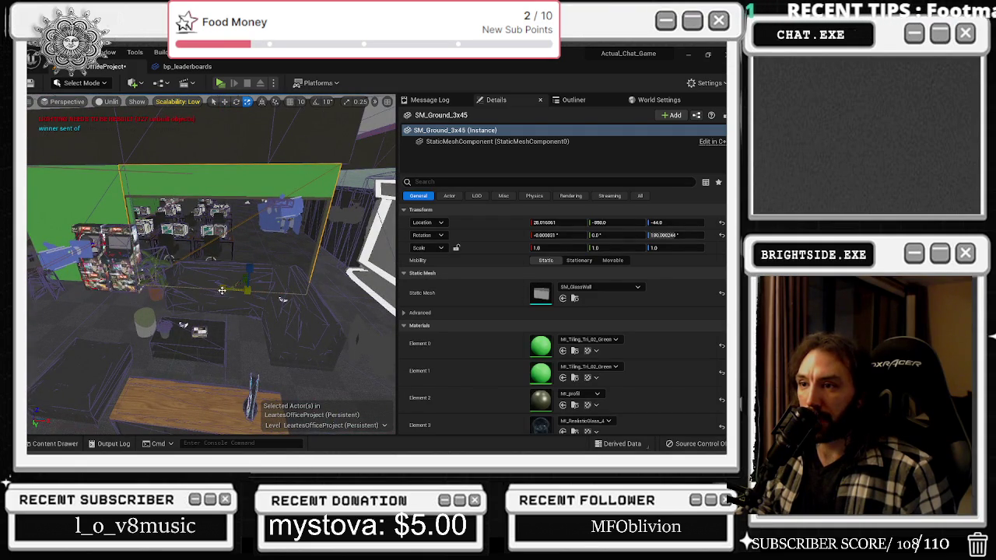
drag(221, 290, 214, 291)
drag(283, 299, 353, 319)
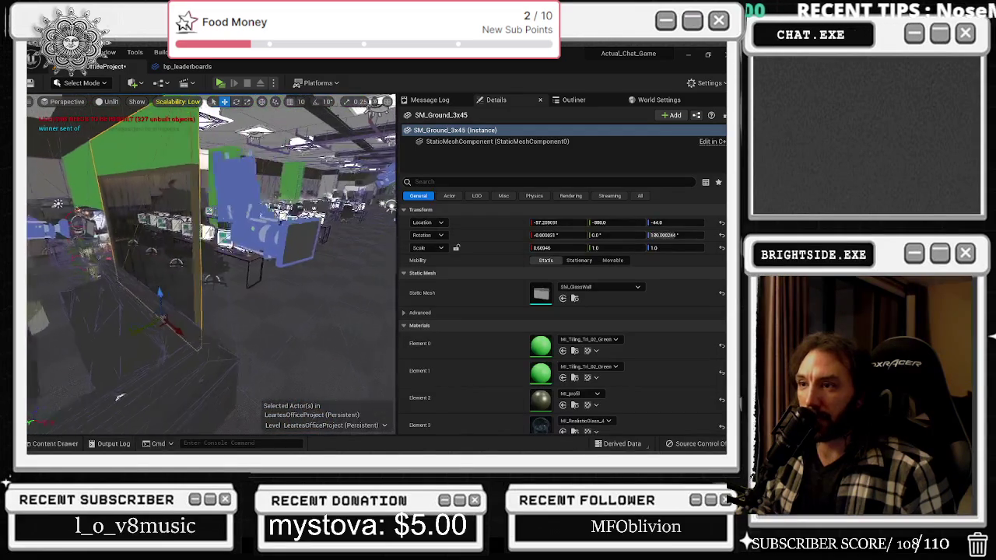
Move the CameraActor right to about 163.9, -942.6, 169.2, save the map, and play again
click(257, 233)
drag(235, 135, 233, 135)
mouse_move(226, 246)
mouse_down()
mouse_move(251, 257)
mouse_move(234, 265)
mouse_move(245, 267)
mouse_up()
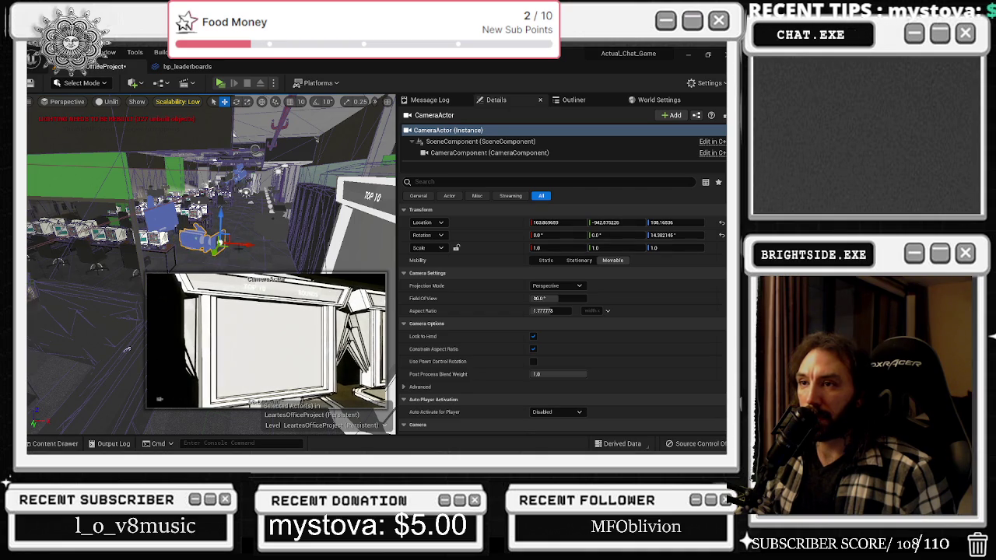
click(32, 82)
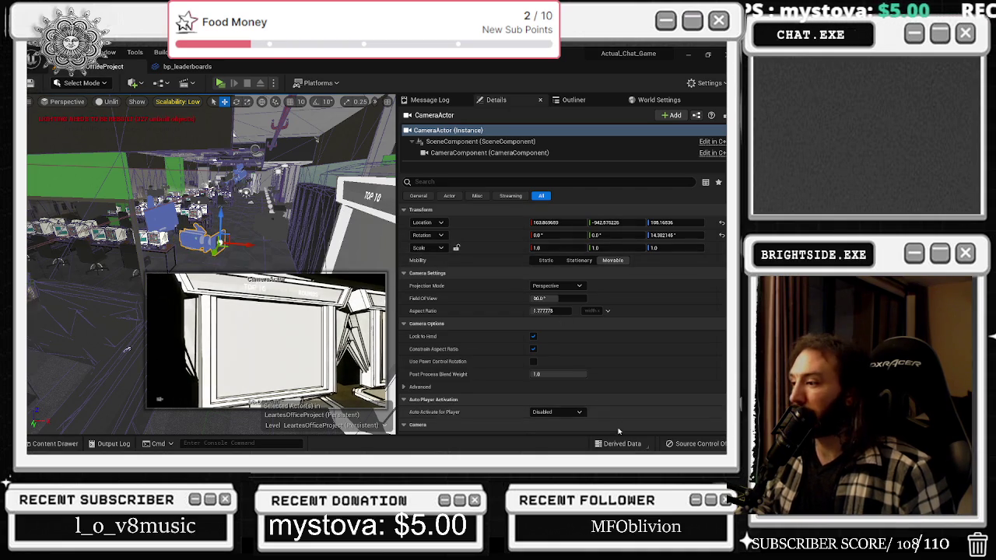
click(221, 83)
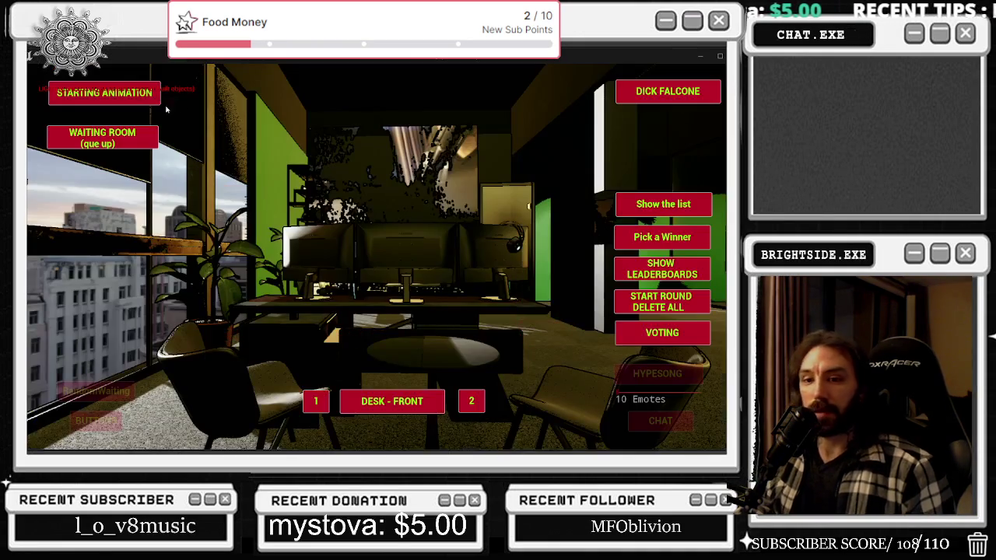
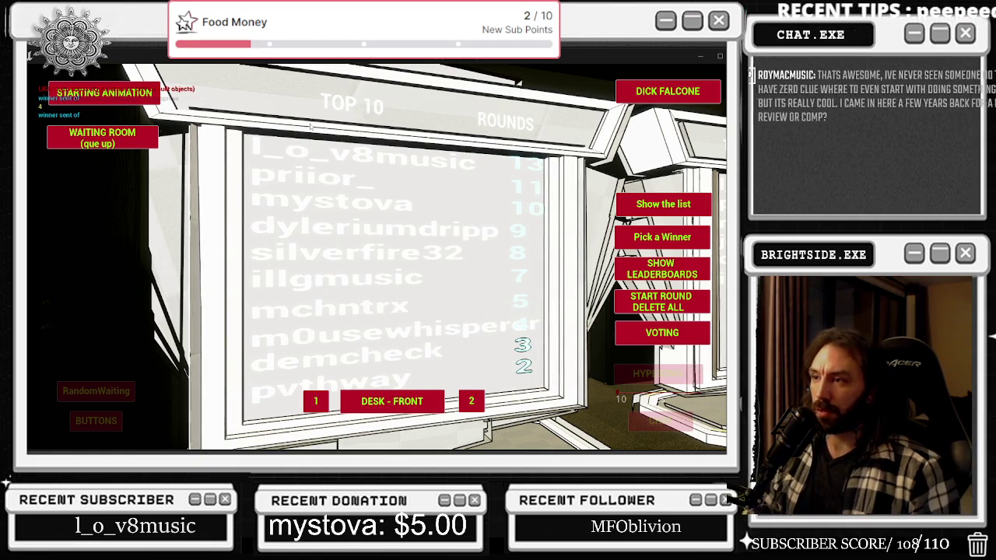
Stop the game preview and open bp_leaderboards, checking the bubble sort graphs before returning to the Event Graph
key(Escape)
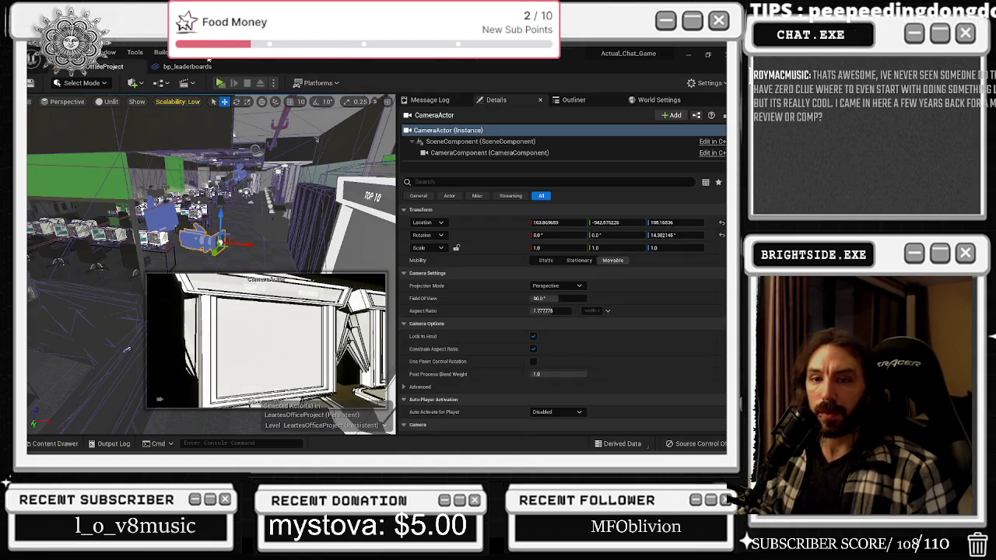
click(187, 66)
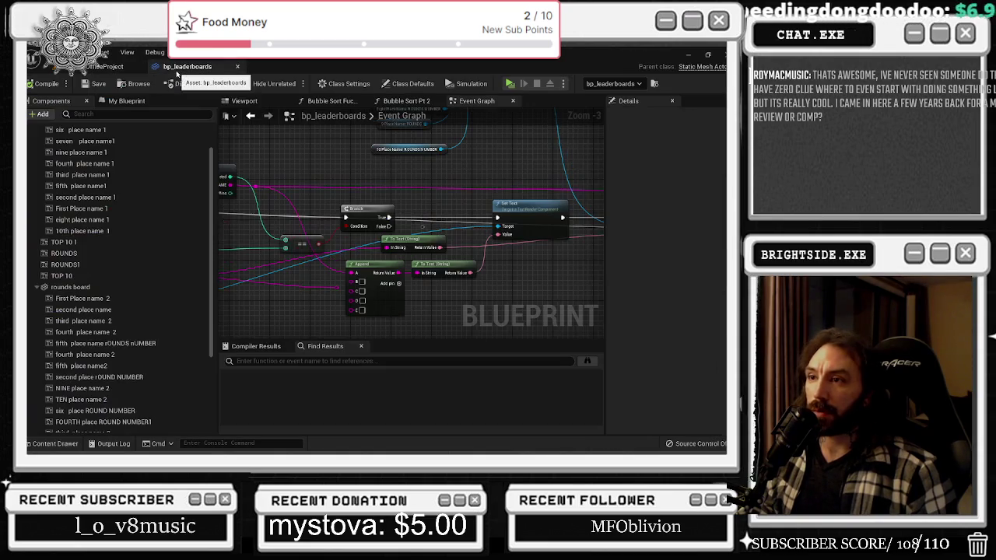
click(335, 100)
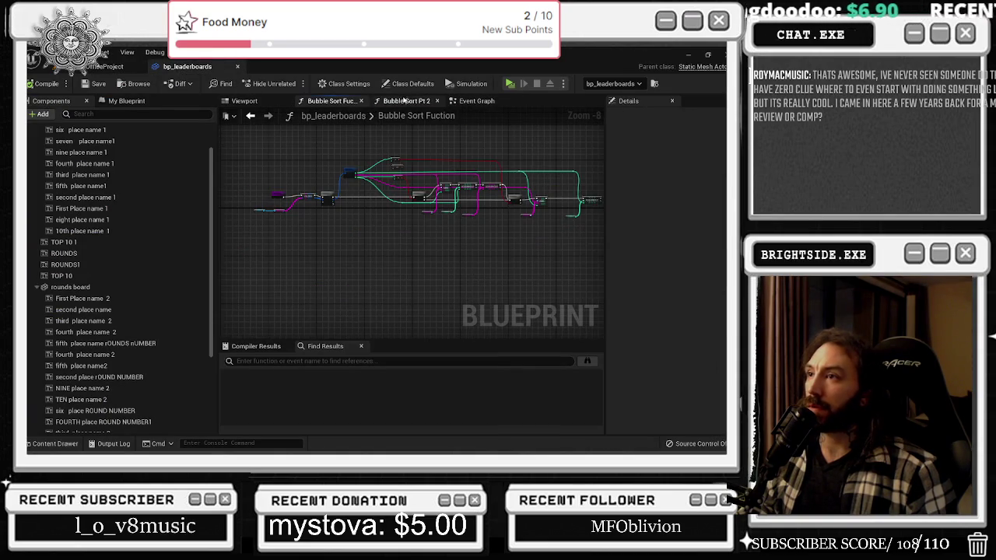
click(407, 100)
click(476, 100)
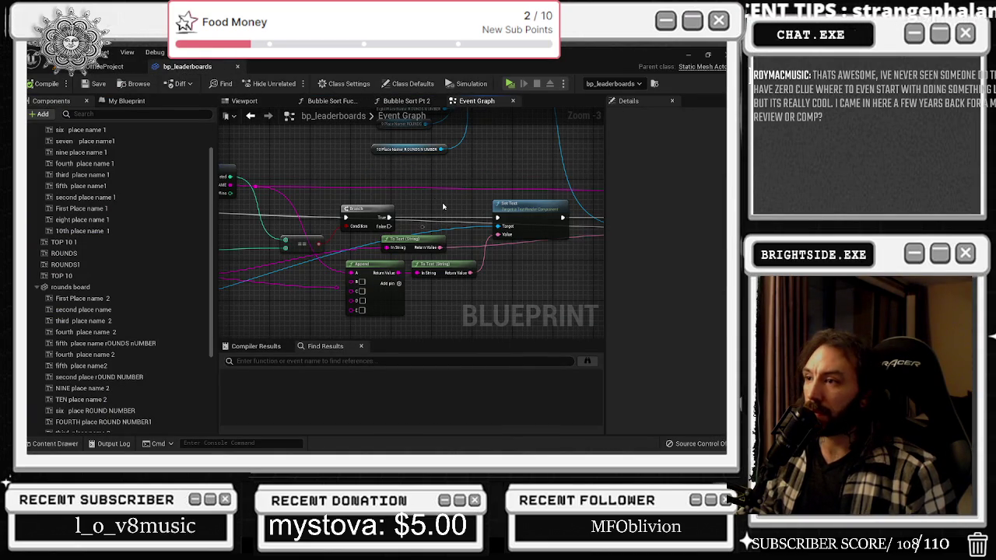
Move the To Text (String) node right beside the Set Text nodes, then show the Viewport
scroll(328, 266, down, 1)
scroll(370, 261, down, 1)
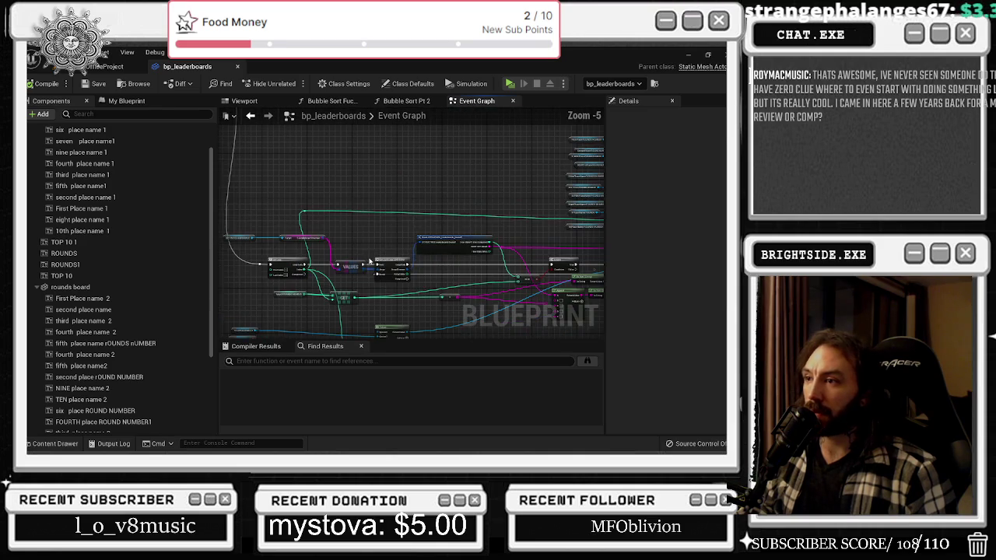
scroll(305, 287, up, 1)
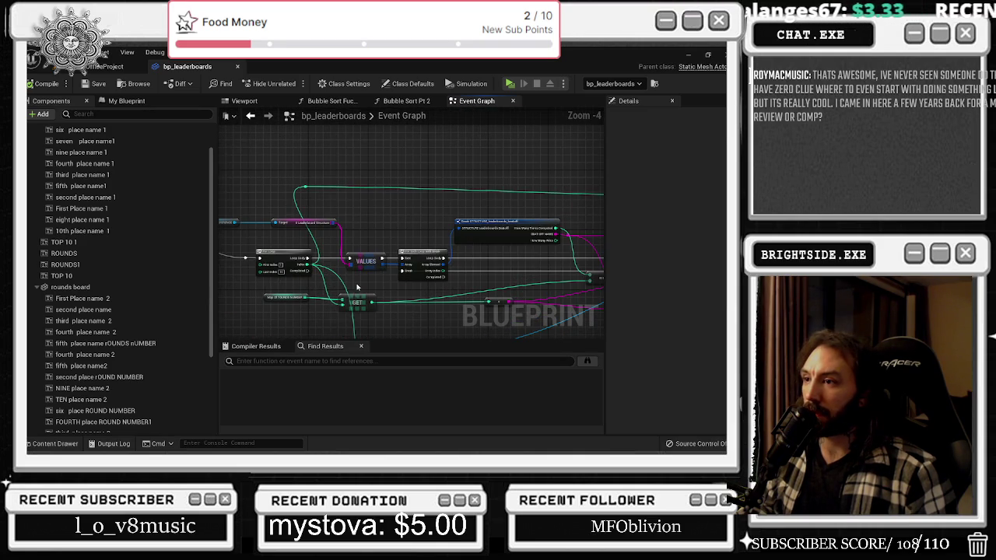
scroll(389, 264, up, 2)
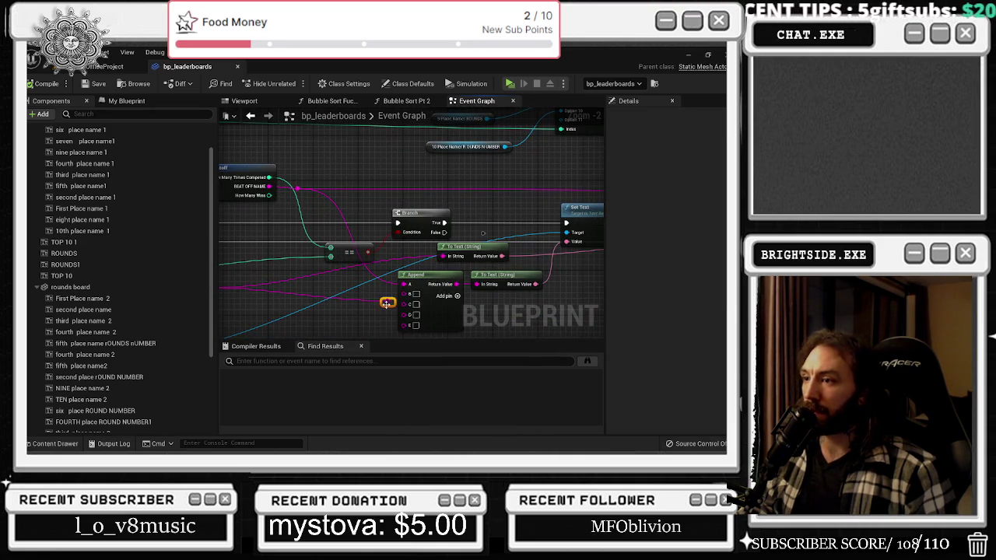
mouse_move(528, 258)
mouse_down()
mouse_move(403, 289)
mouse_move(362, 269)
mouse_up()
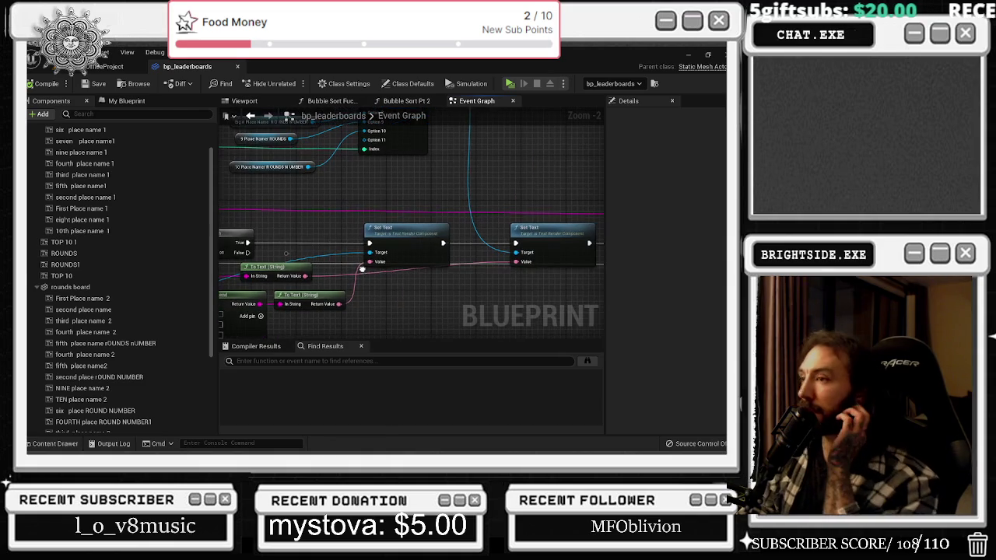
mouse_move(285, 269)
mouse_down()
mouse_move(451, 282)
mouse_move(470, 296)
mouse_move(599, 277)
mouse_up()
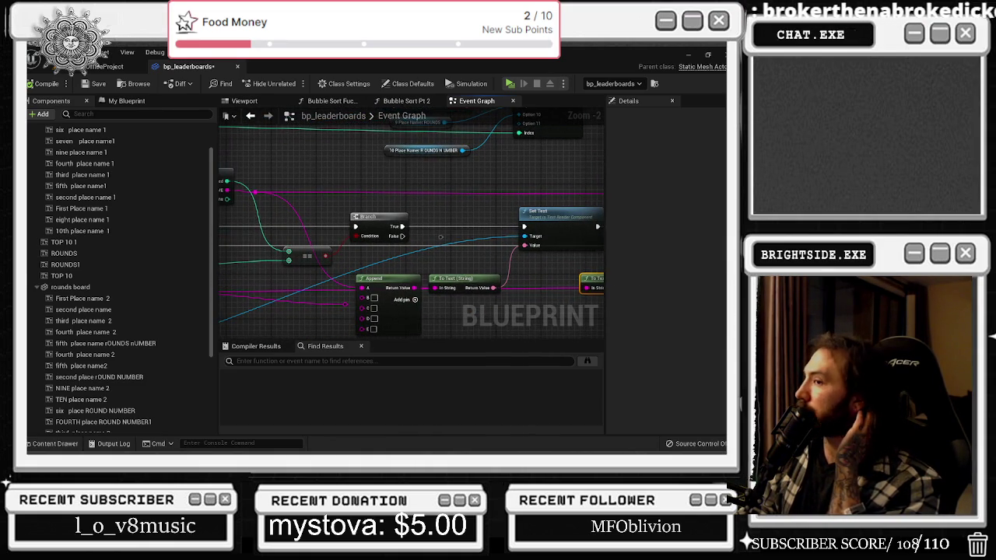
drag(396, 144, 398, 146)
click(244, 101)
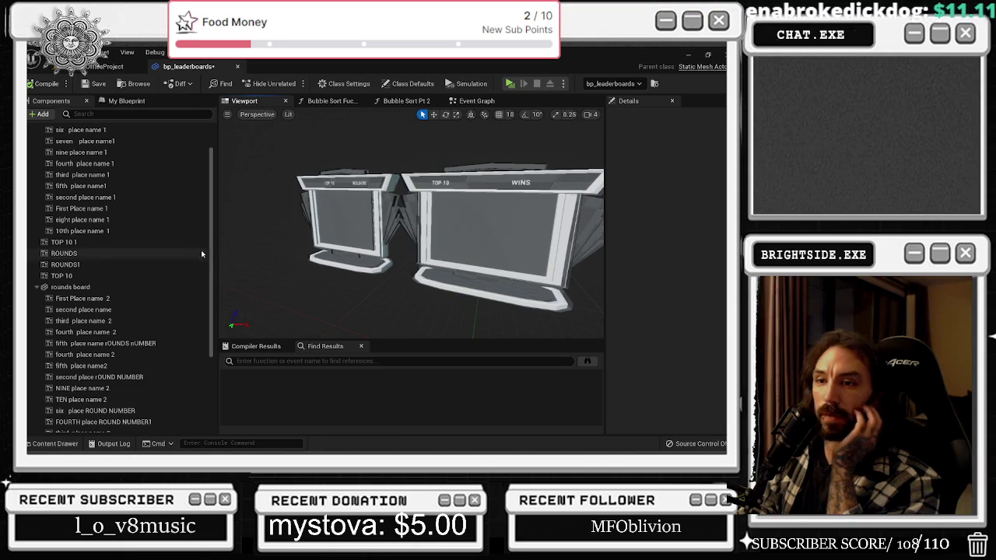
Select the rounds-board components from First Place name 2 down to THIRD place ROUND NUMBER
click(86, 320)
click(97, 299)
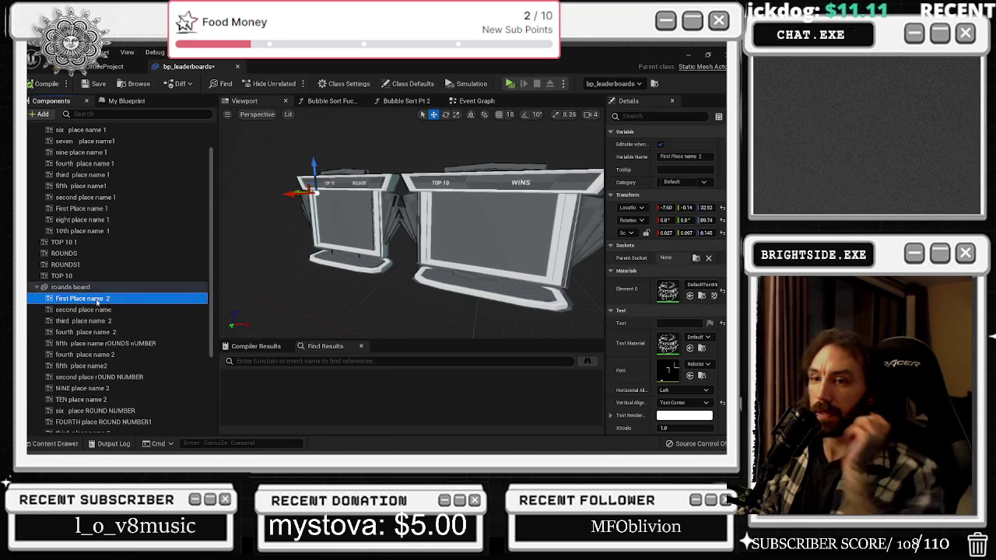
scroll(133, 342, down, 5)
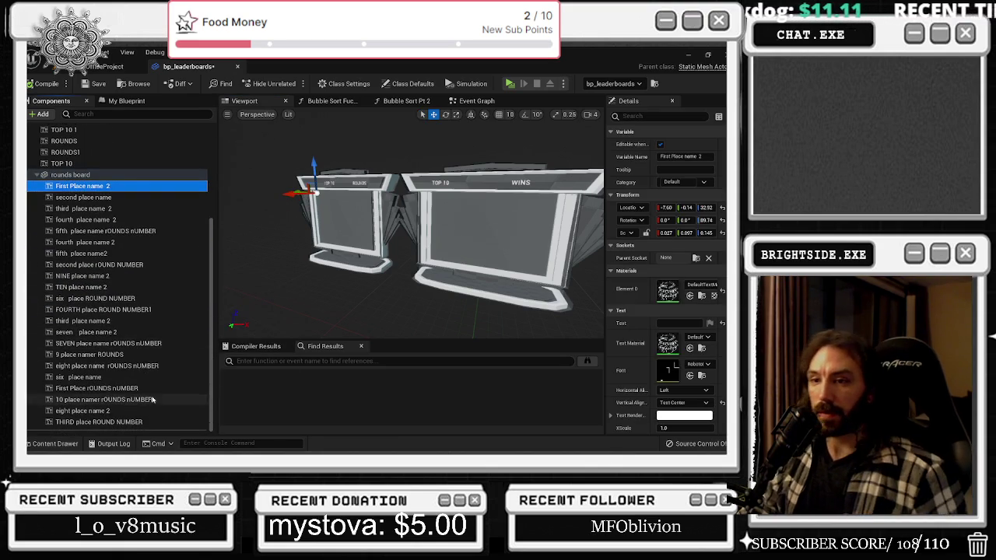
shift+click(117, 421)
drag(333, 242, 372, 226)
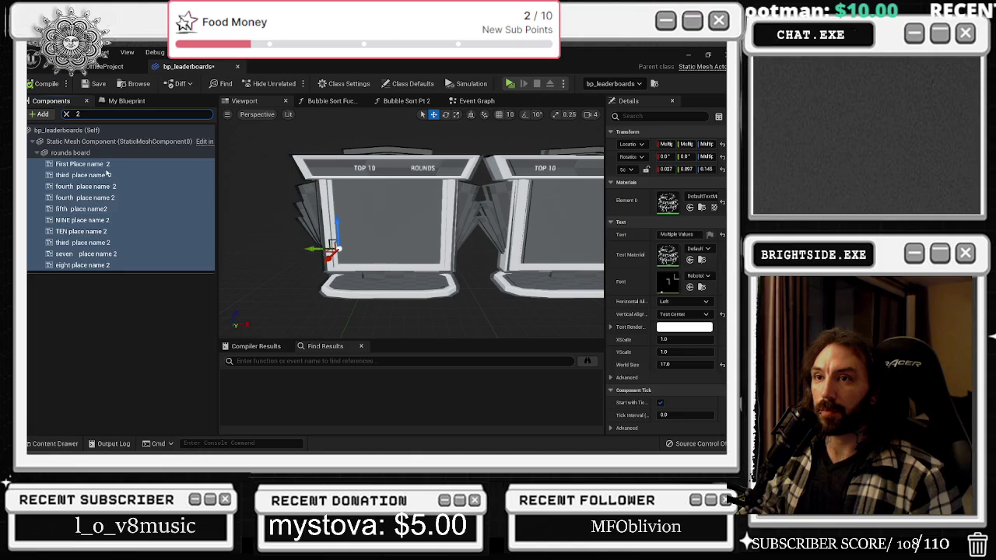
Filter components by '2' and set the selected place-name texts' Text to 1
click(83, 164)
shift+click(83, 266)
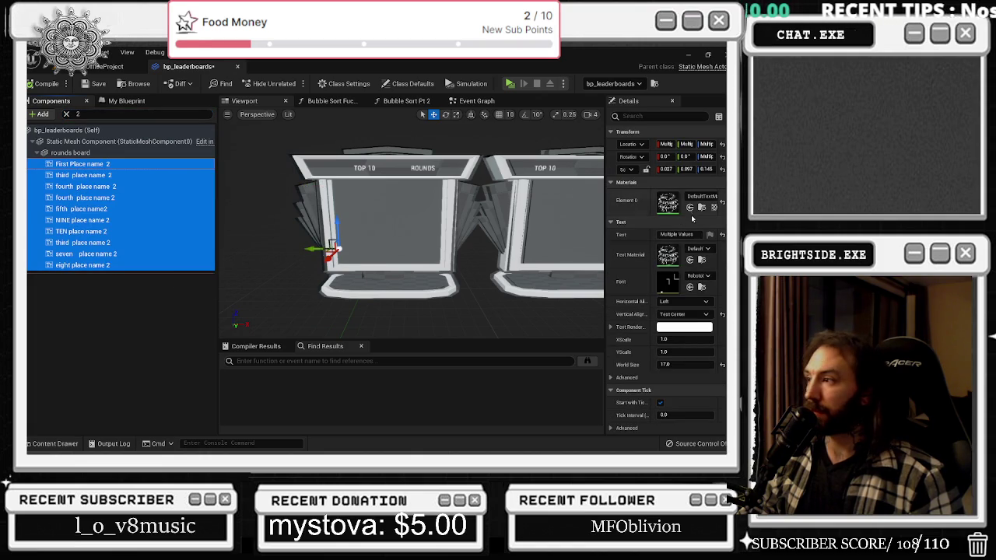
click(677, 234)
text(1)
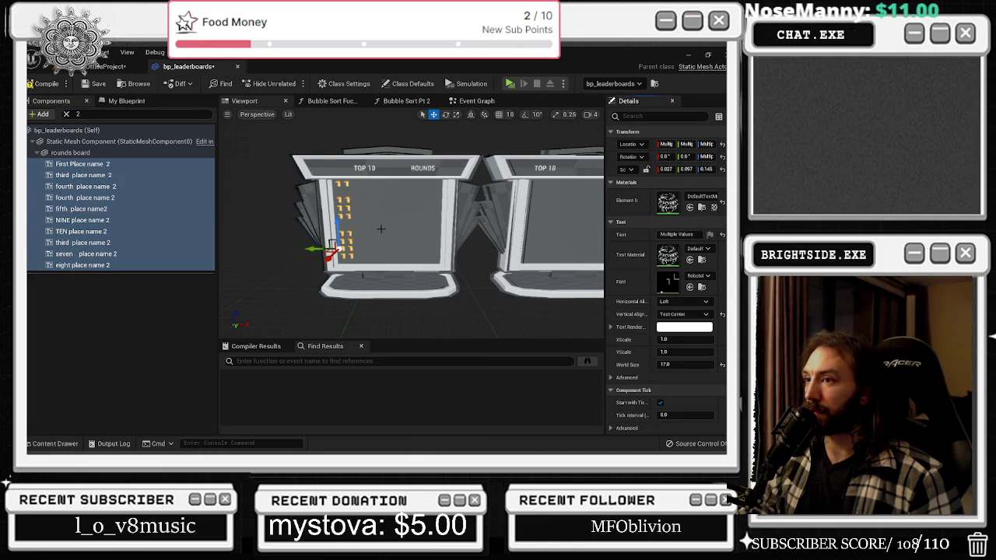
scroll(381, 229, up, 3)
scroll(413, 225, up, 5)
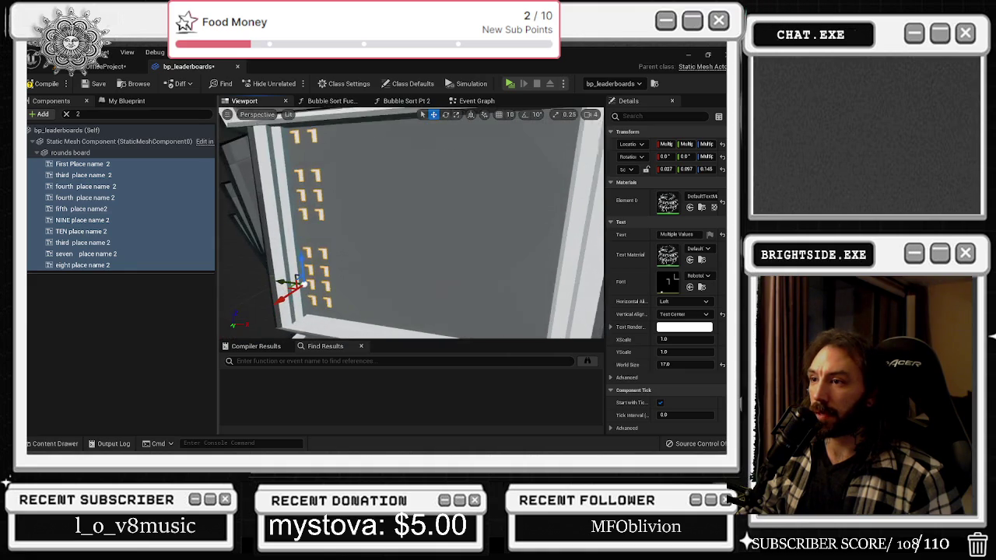
Clear the filter and multi-select the place name 2 texts for first through tenth place
click(67, 114)
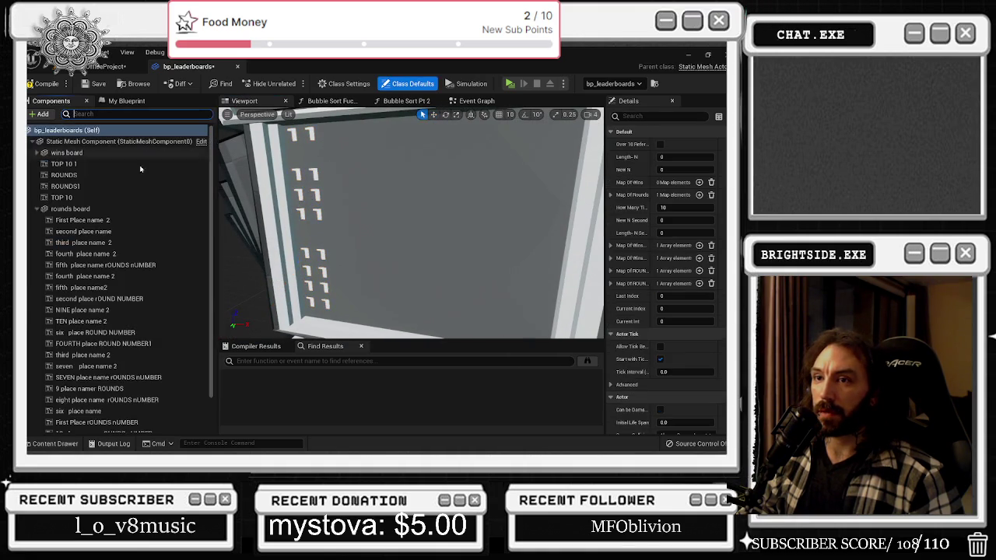
scroll(178, 257, down, 2)
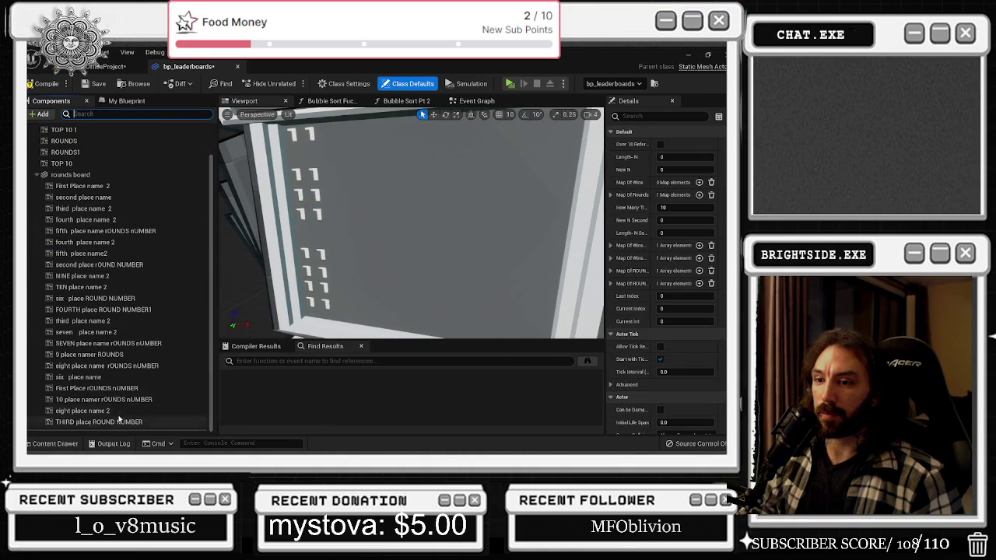
click(82, 410)
ctrl+click(322, 254)
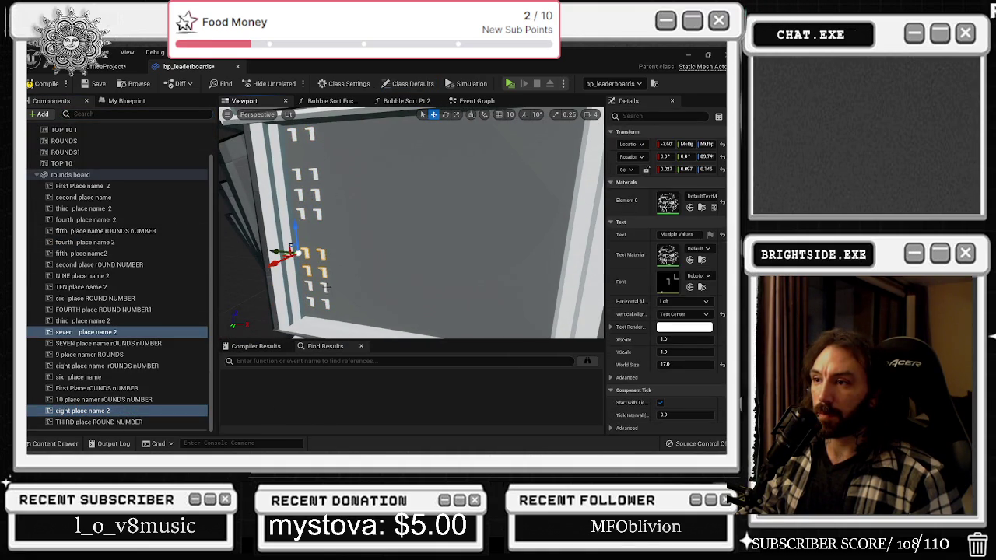
ctrl+click(327, 287)
ctrl+click(328, 303)
ctrl+click(318, 214)
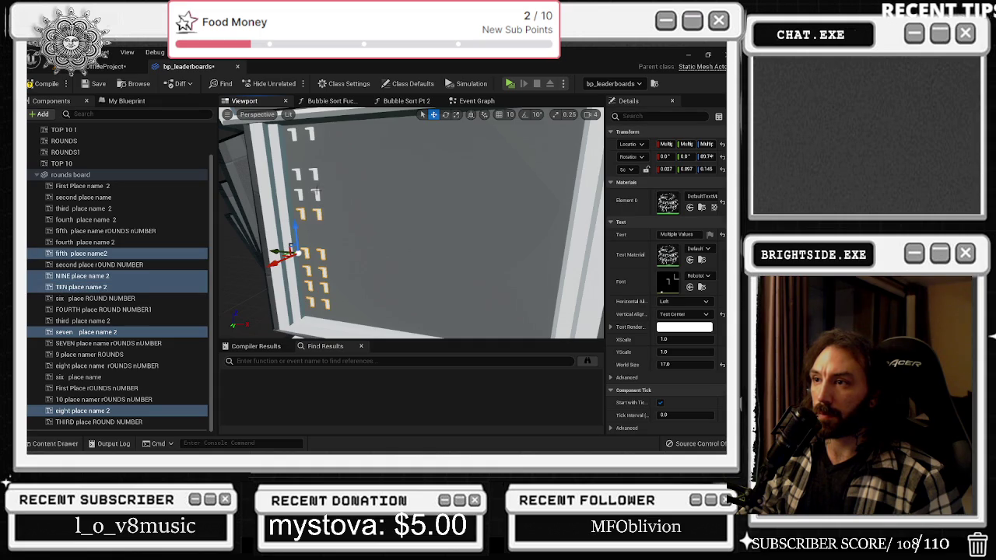
ctrl+click(317, 193)
ctrl+click(307, 174)
ctrl+click(302, 134)
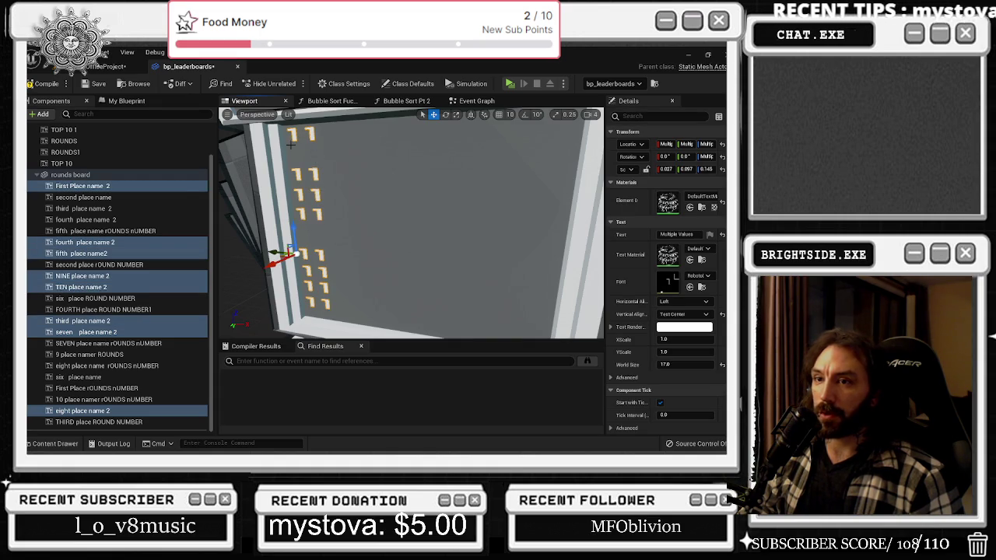
ctrl+click(132, 198)
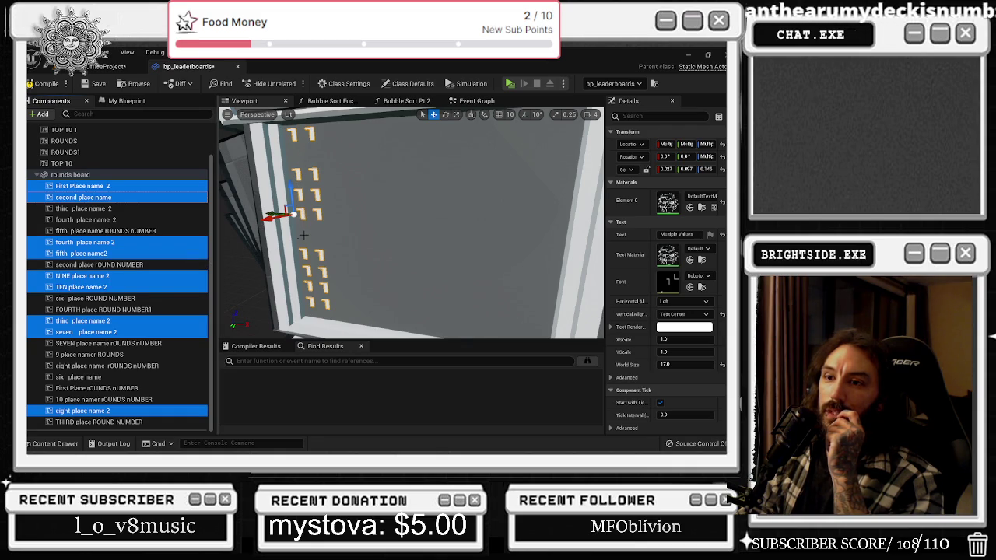
Add the sixth place name to the selection and switch to the scale tool
ctrl+click(140, 378)
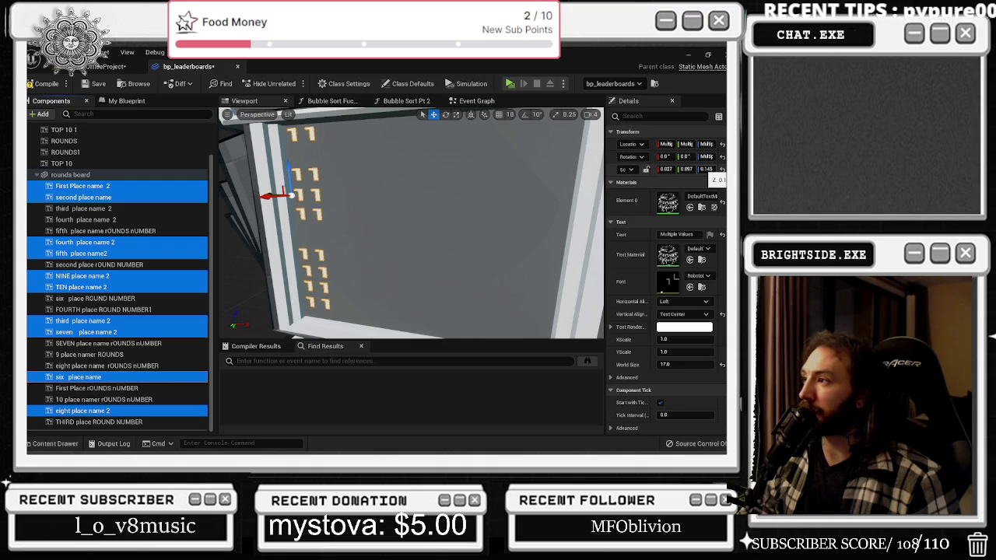
drag(357, 175, 420, 179)
key(e)
key(r)
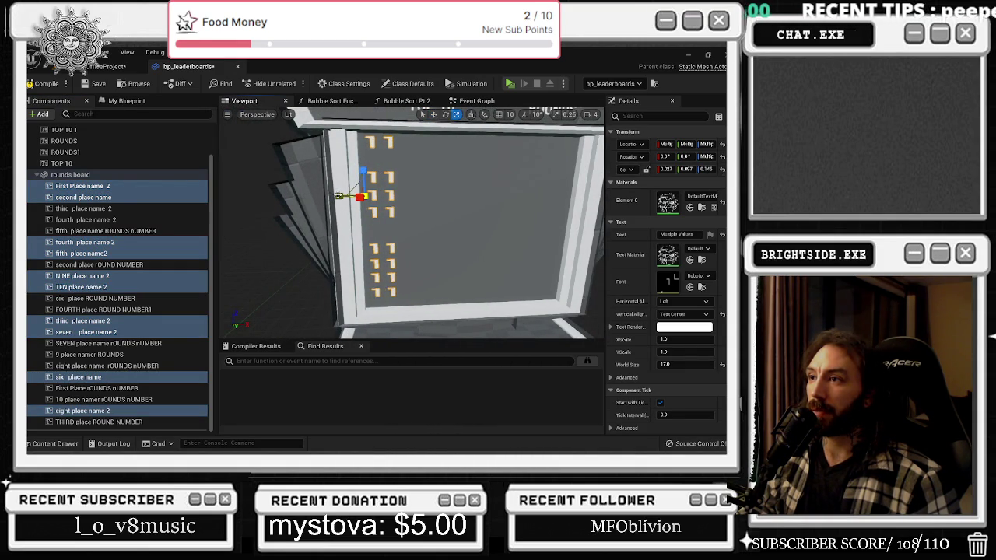
Delete the extra fourth place name 2 text, compile the blueprint, and return to the level
click(388, 180)
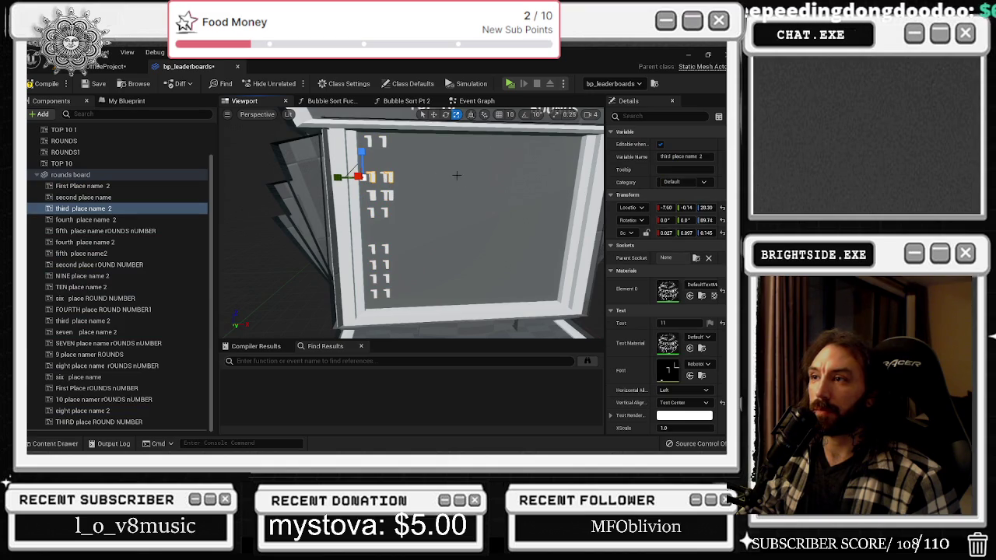
click(384, 177)
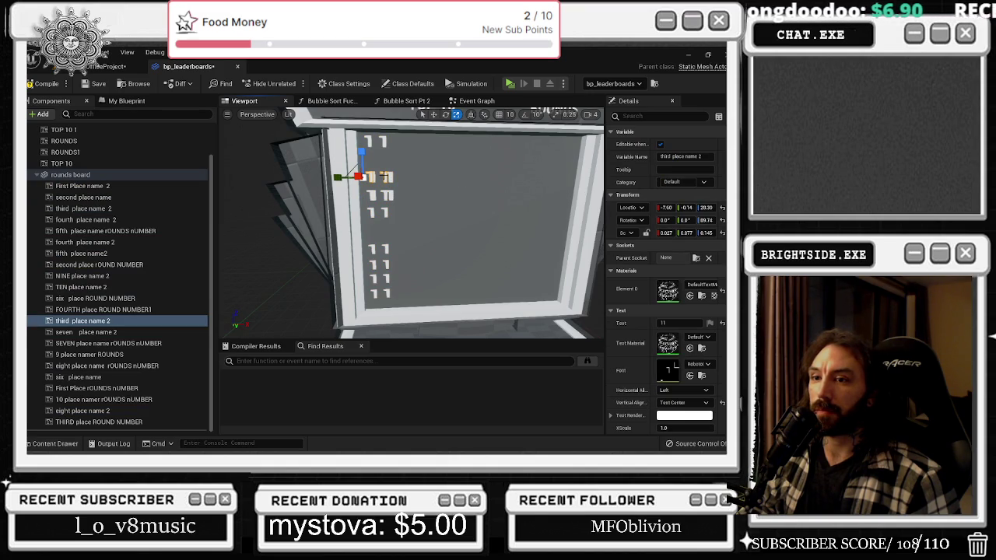
click(387, 178)
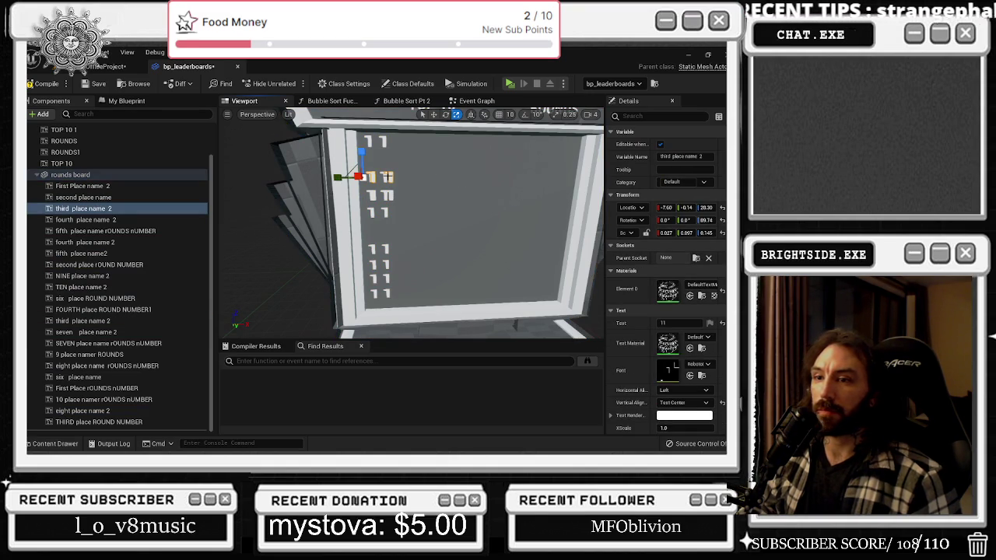
click(387, 178)
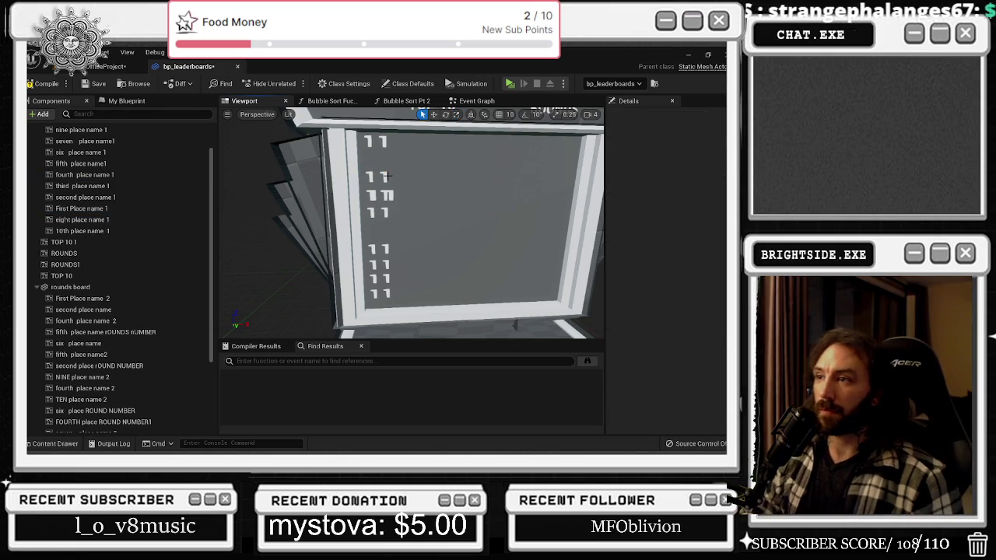
click(387, 194)
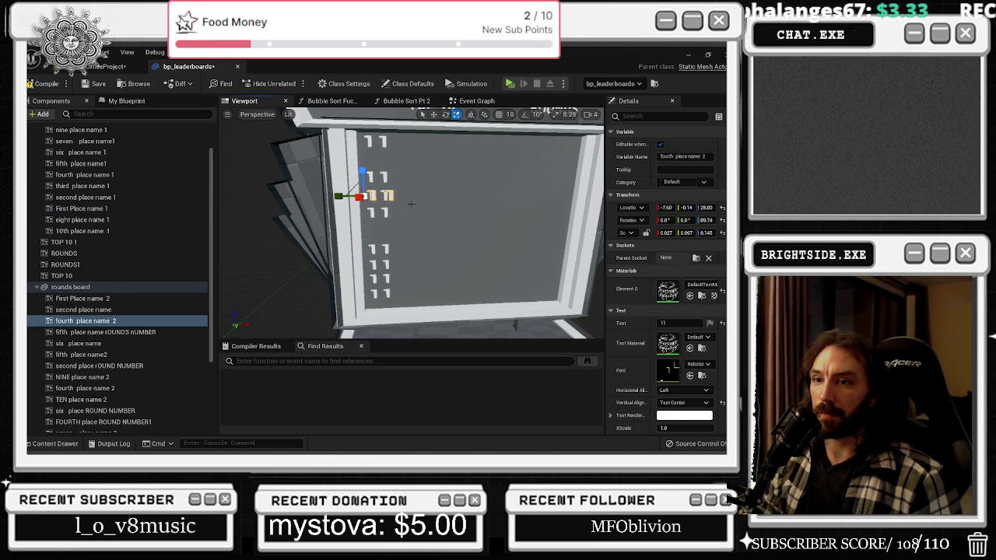
click(386, 196)
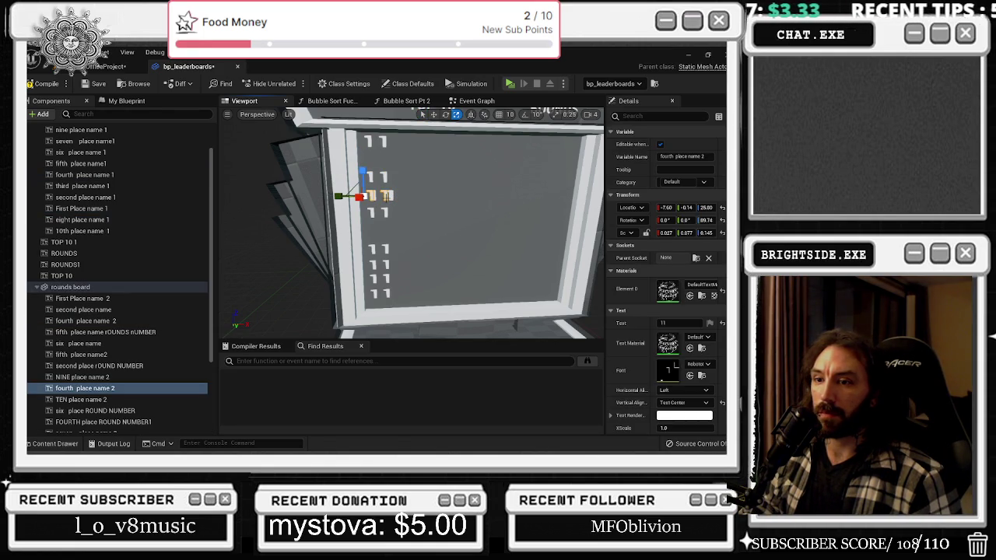
click(390, 196)
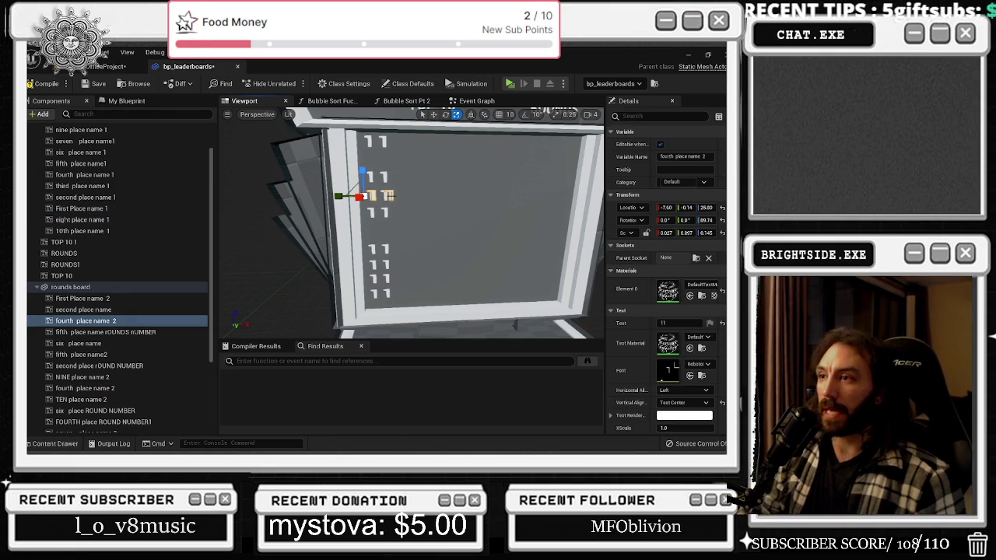
key(Delete)
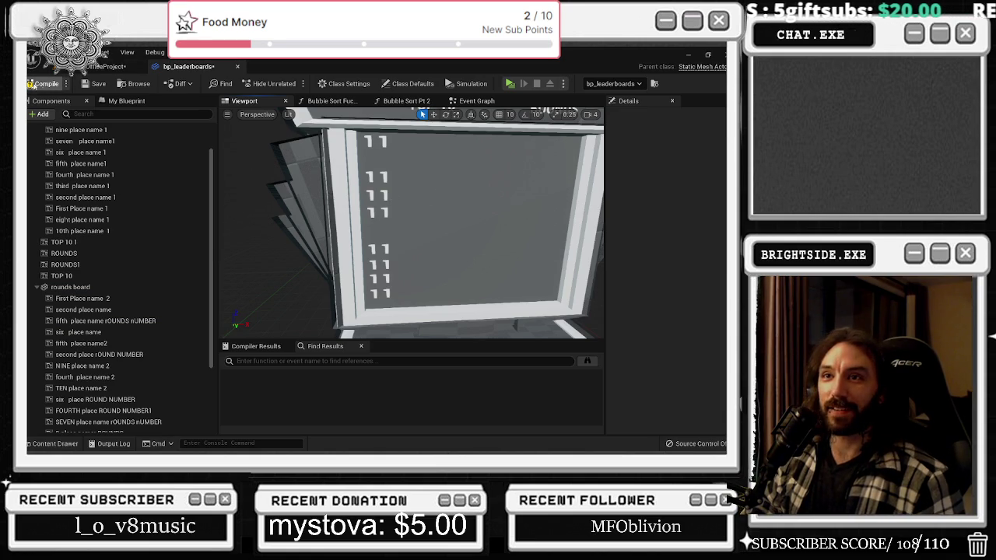
click(57, 85)
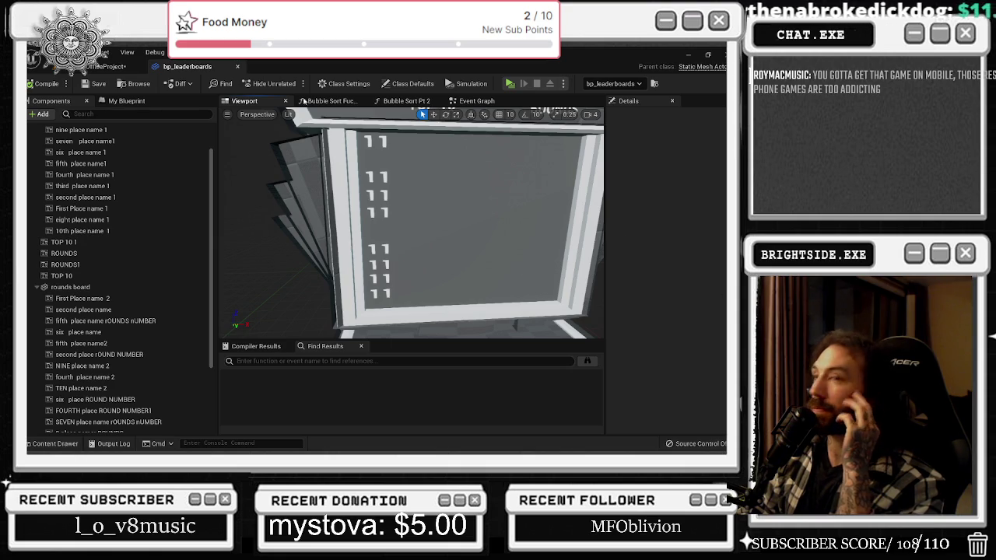
click(106, 66)
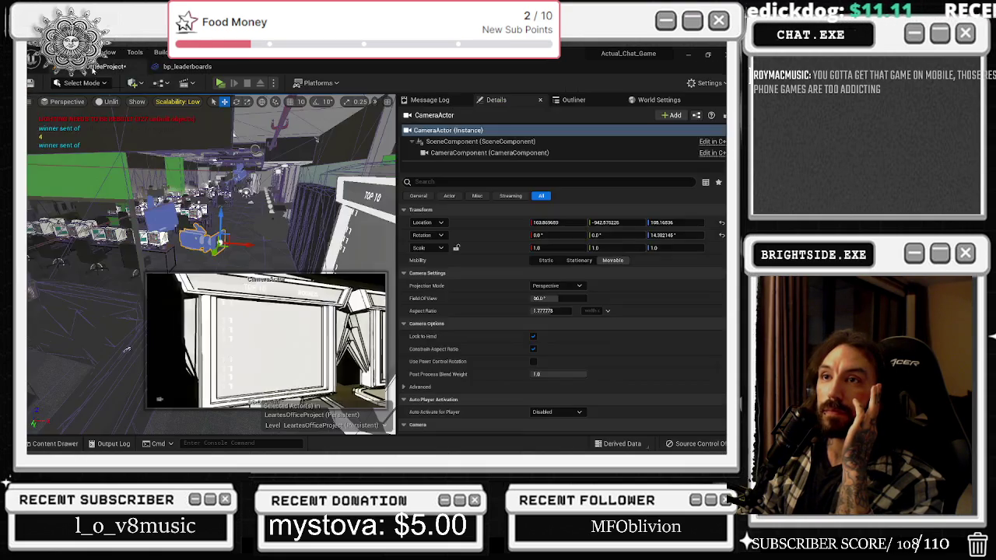
Play the level, show the Top 10 rounds leaderboard in game, then switch back to the editor
click(220, 82)
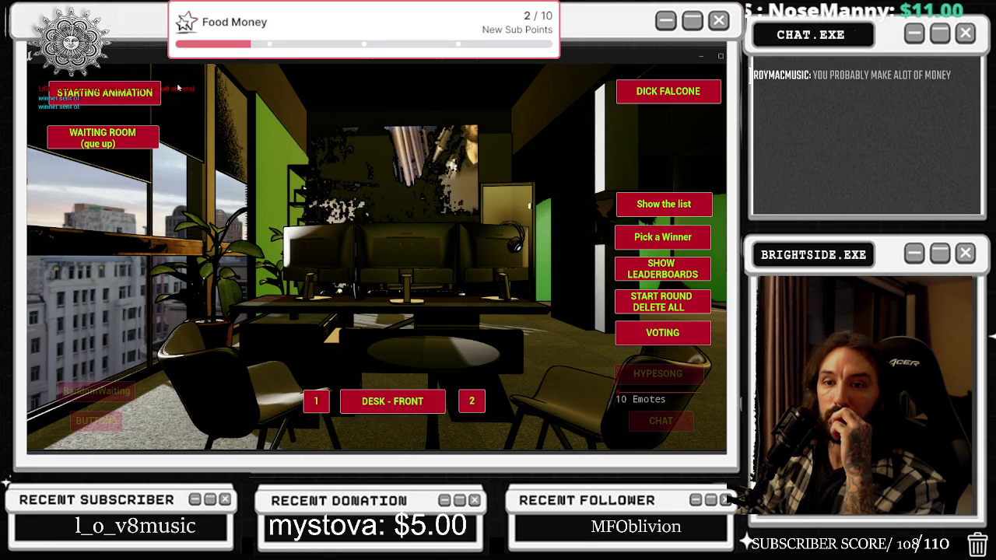
click(630, 208)
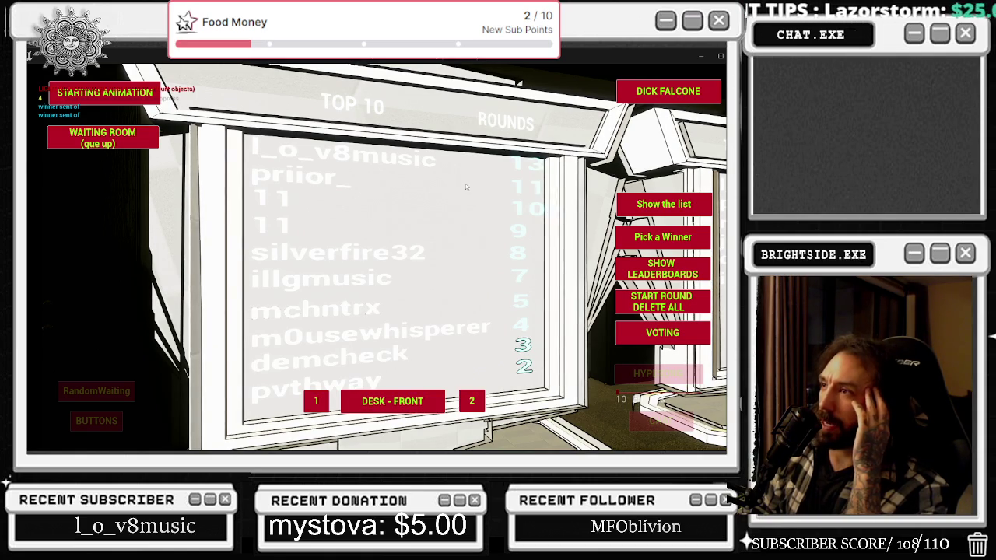
key(alt+Tab)
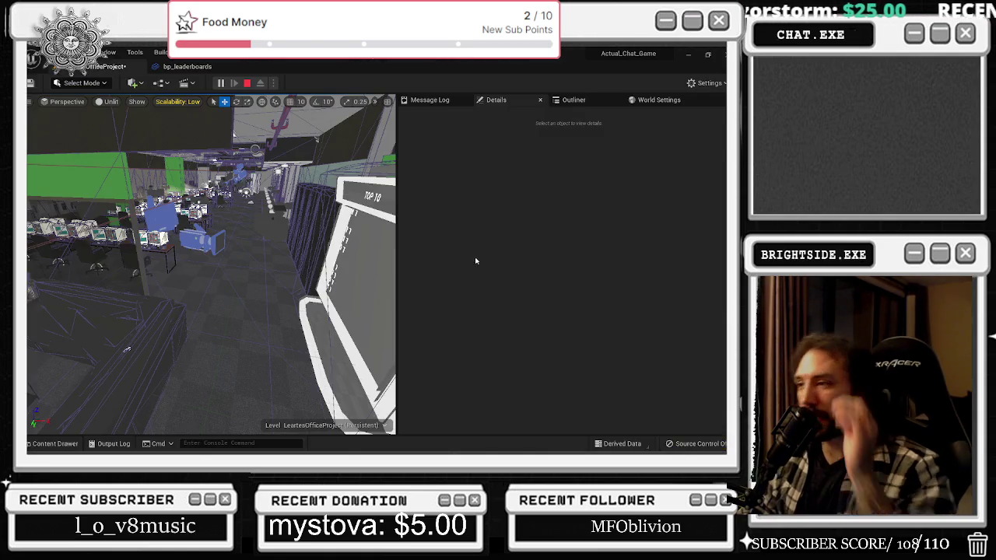
Stop the test, select the rounds board in Details, and browse to its Leaderboard static mesh
key(Escape)
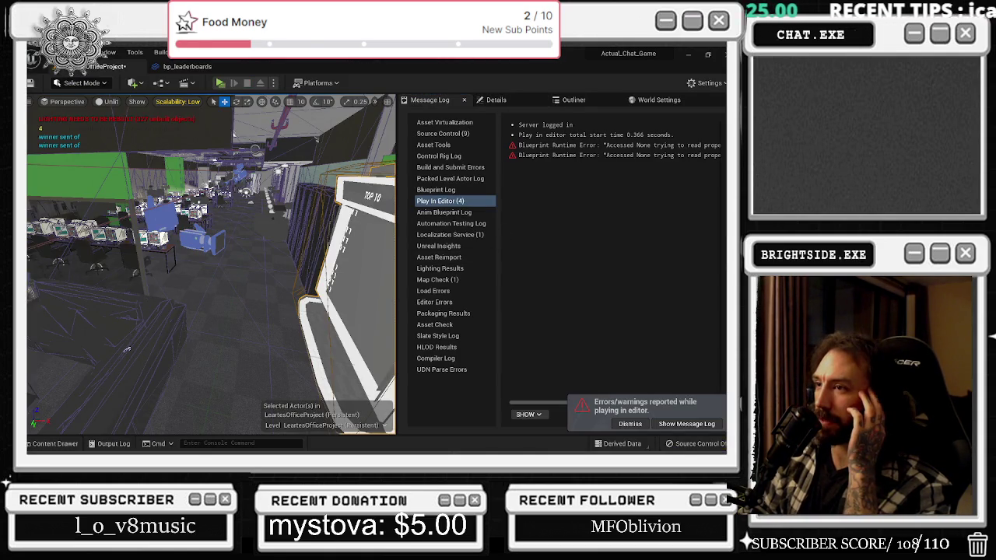
scroll(212, 265, up, 3)
click(498, 99)
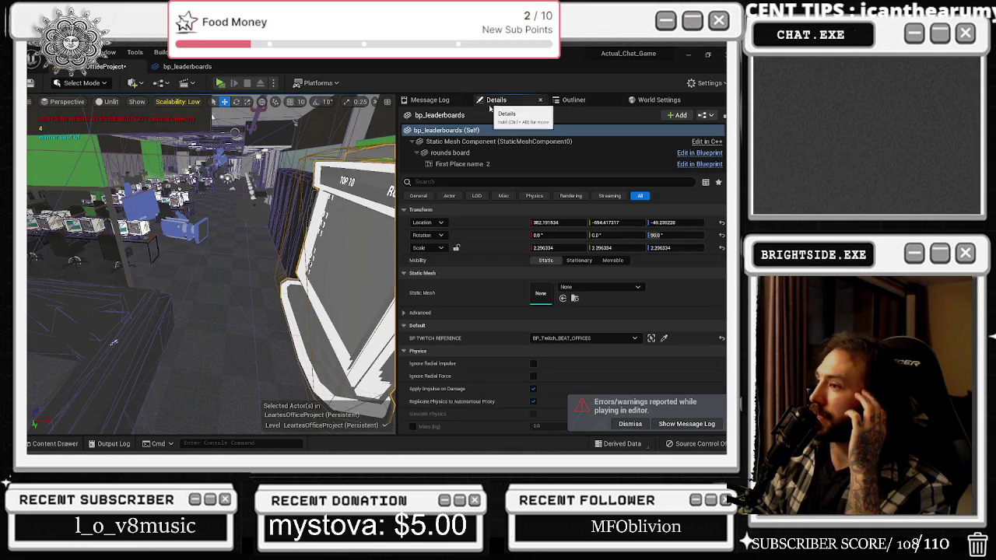
scroll(369, 264, down, 2)
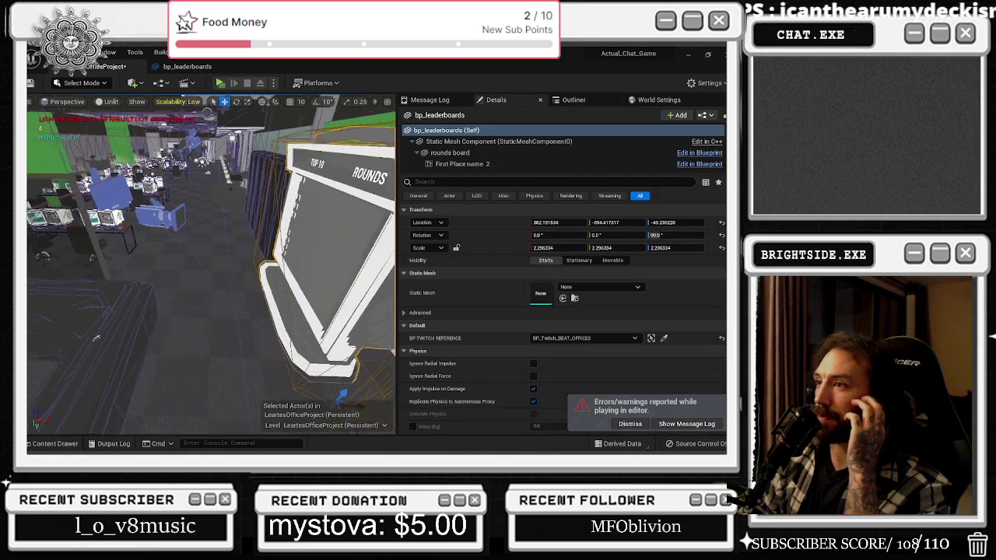
click(449, 152)
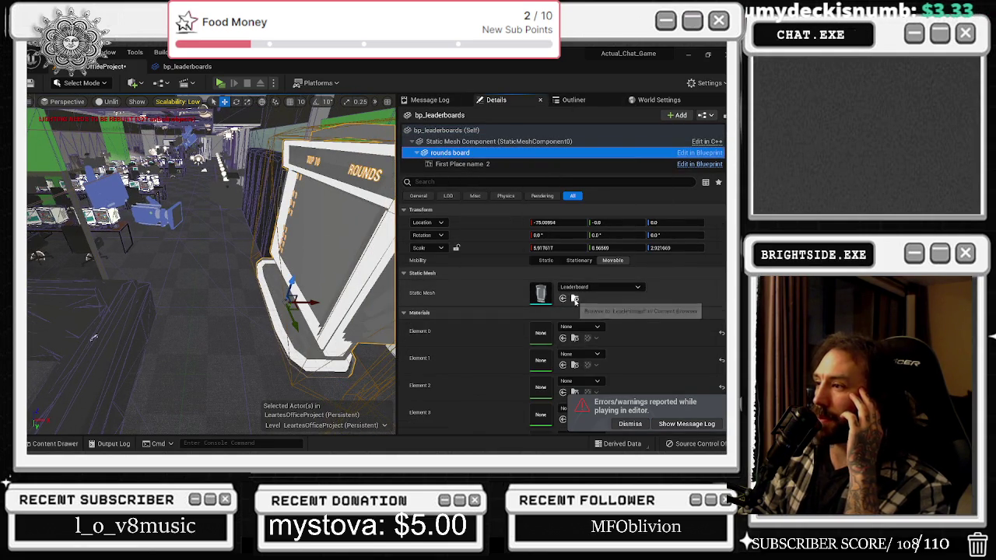
click(574, 298)
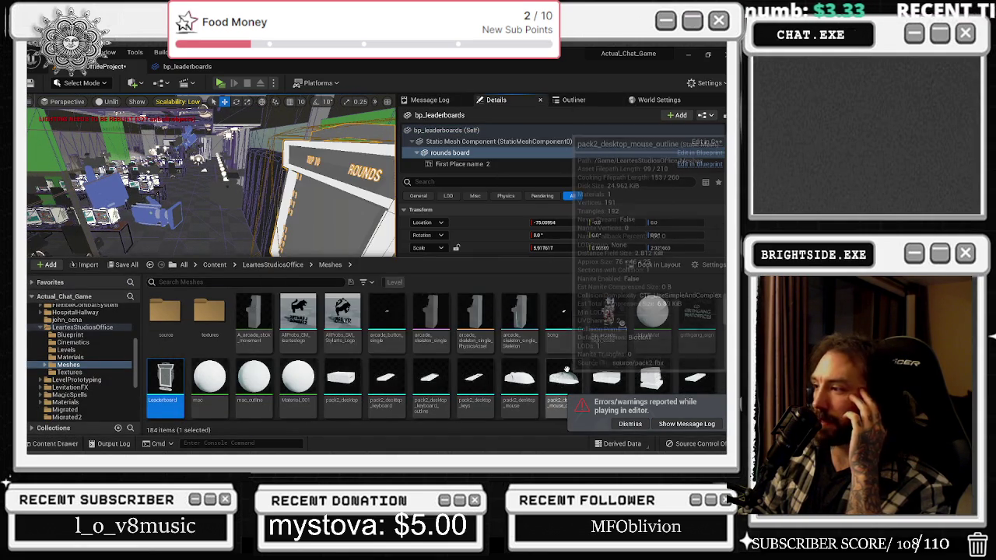
scroll(650, 338, down, 3)
scroll(650, 338, down, 5)
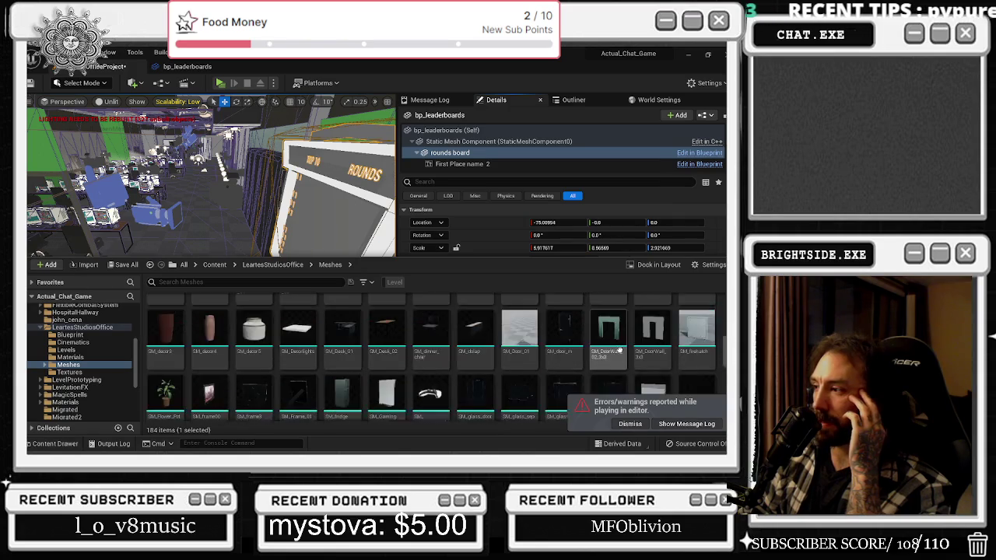
scroll(625, 346, up, 10)
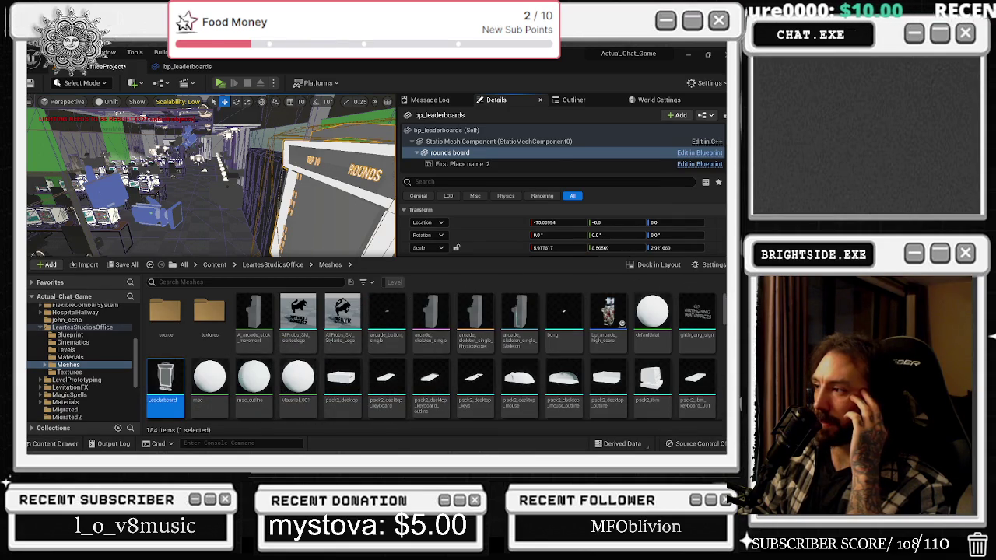
scroll(720, 325, down, 10)
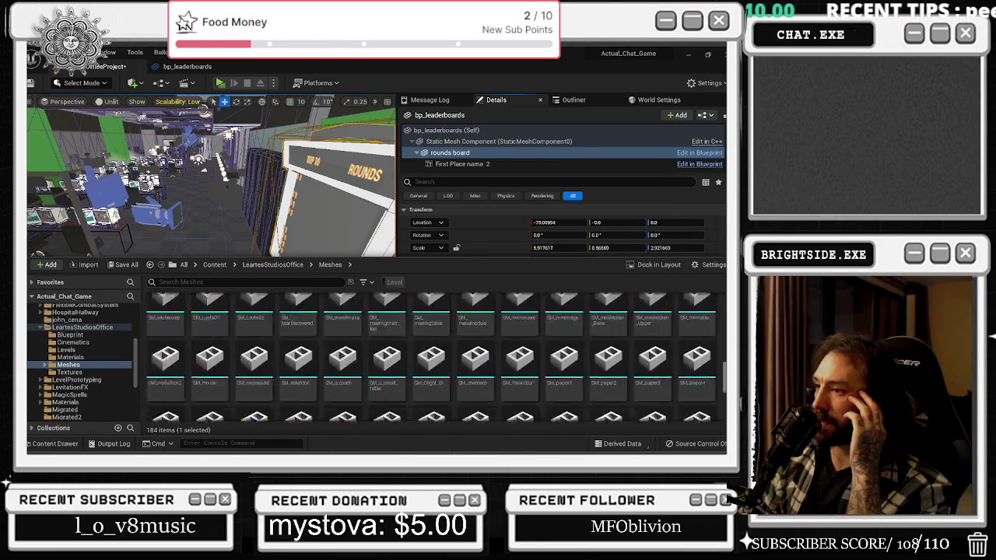
scroll(432, 357, down, 3)
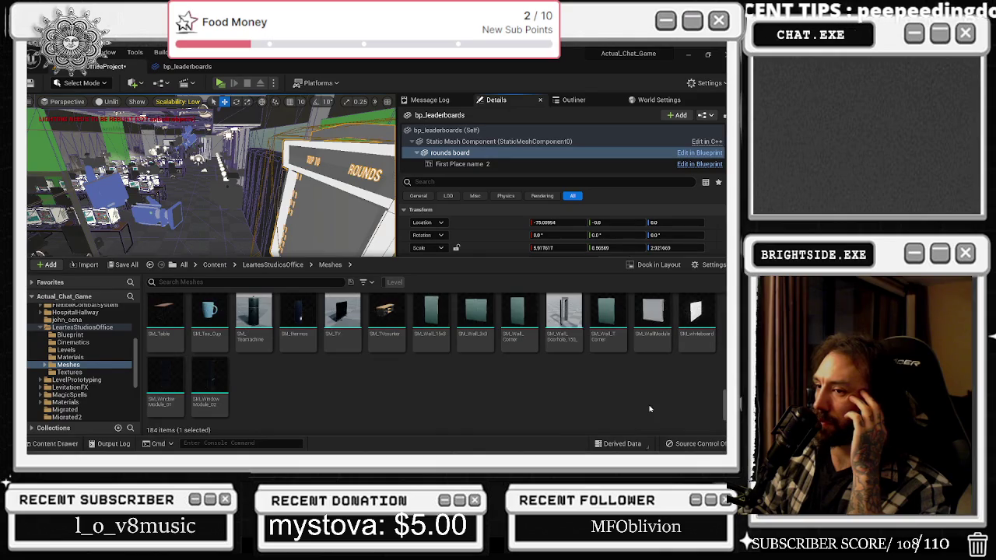
drag(724, 397, 724, 312)
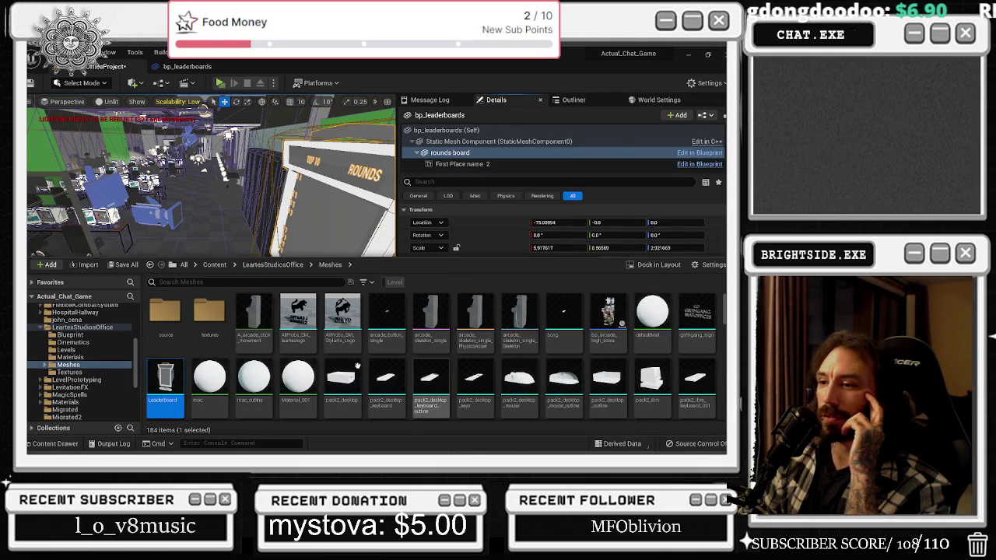
double_click(165, 381)
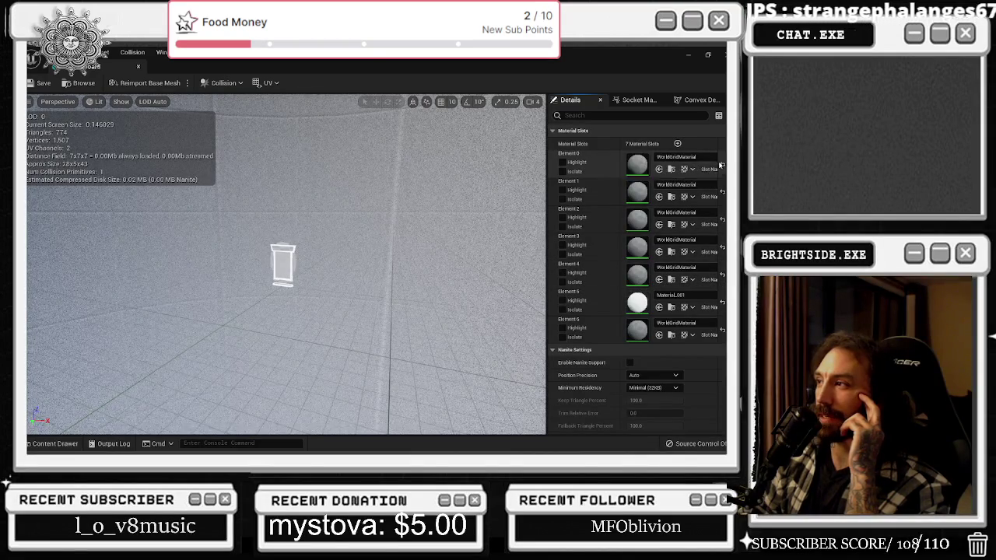
Open the mac material from the Content Drawer, select its Param node, and save it
key(ctrl+space)
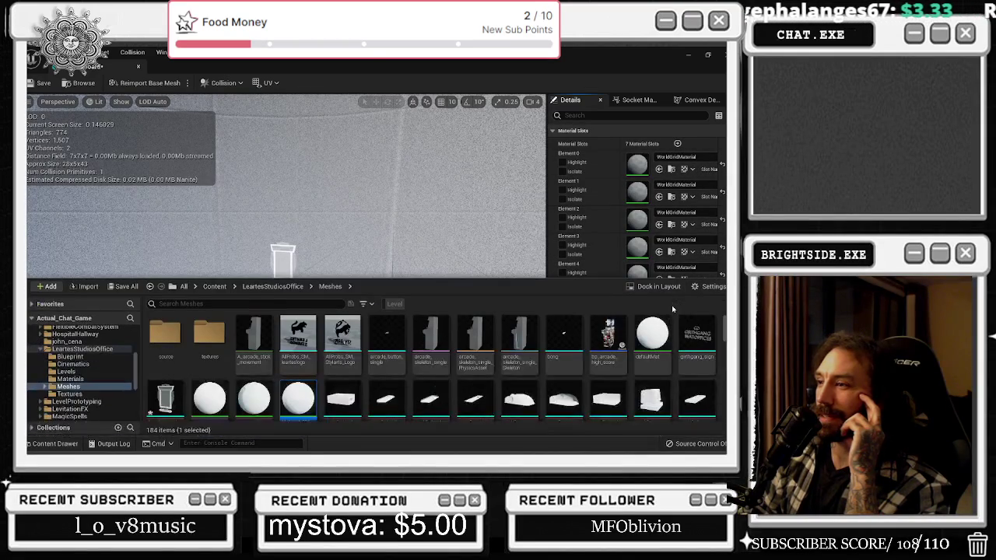
scroll(405, 366, down, 2)
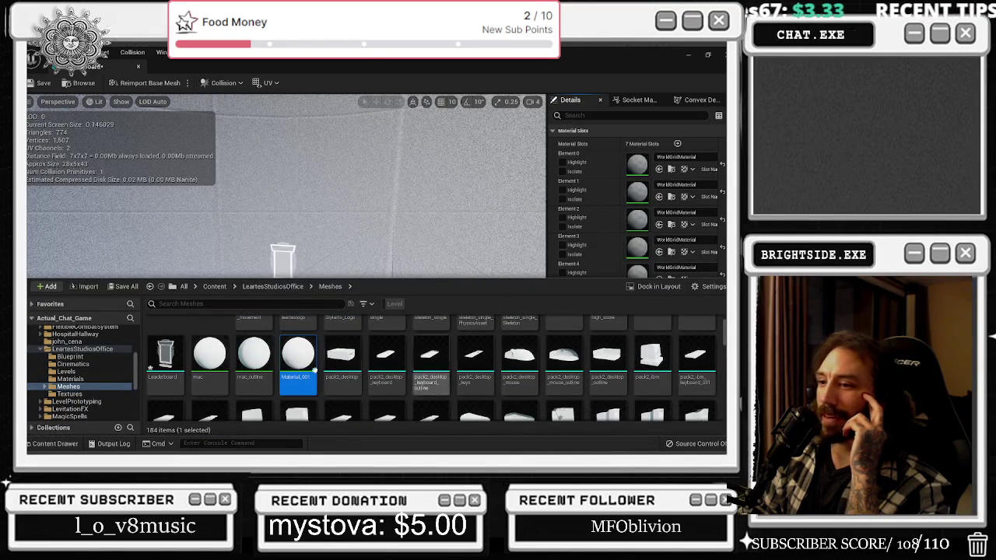
click(220, 356)
double_click(219, 354)
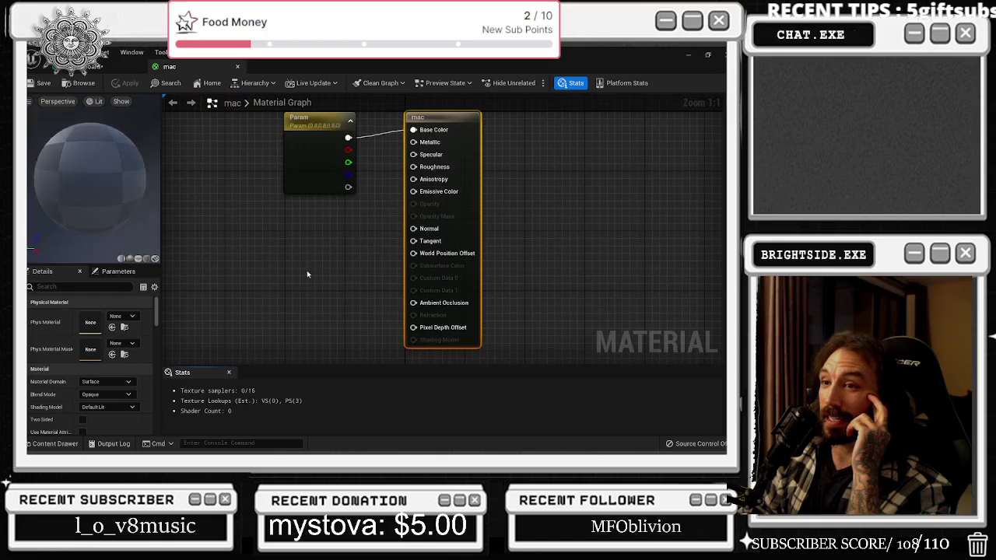
click(307, 193)
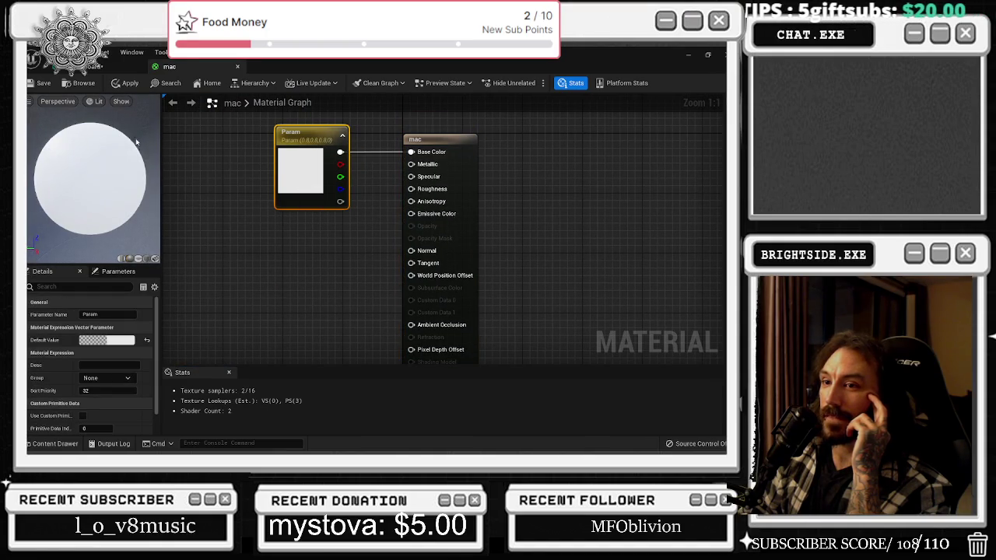
click(39, 82)
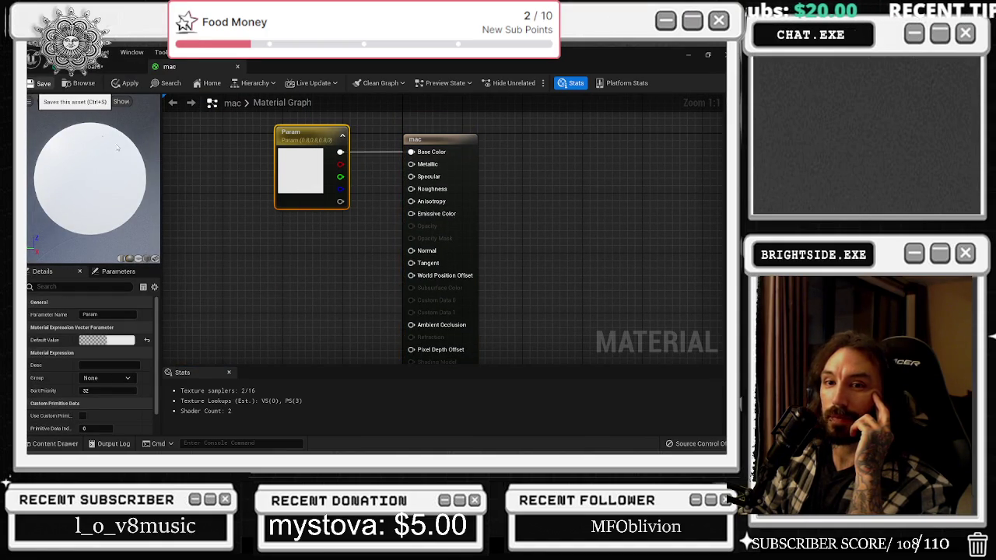
Close the mac material, inspect the gold Leaderboard mesh, and close the mesh editor
click(237, 66)
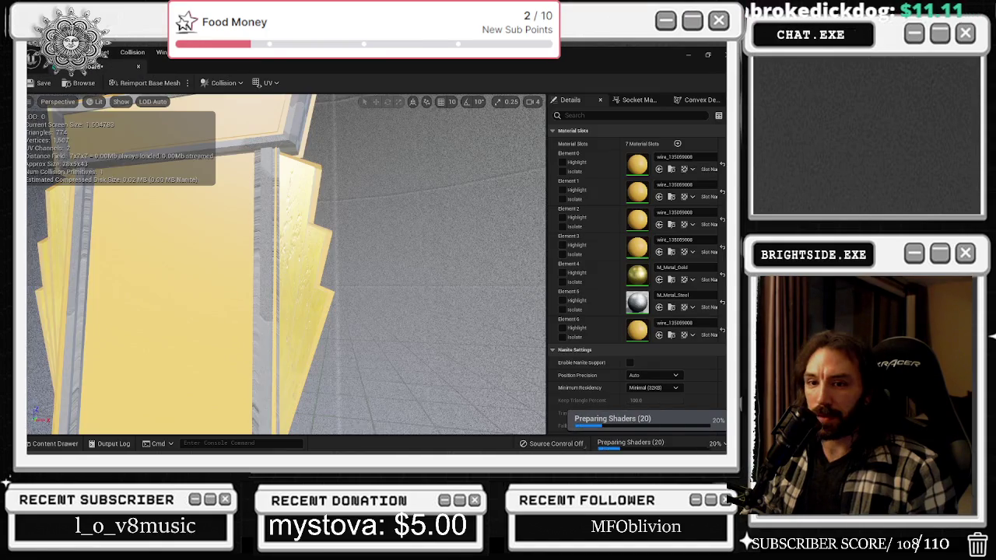
mouse_move(288, 264)
mouse_down()
mouse_move(475, 264)
mouse_move(474, 296)
mouse_move(474, 249)
mouse_move(477, 296)
mouse_move(129, 139)
mouse_up()
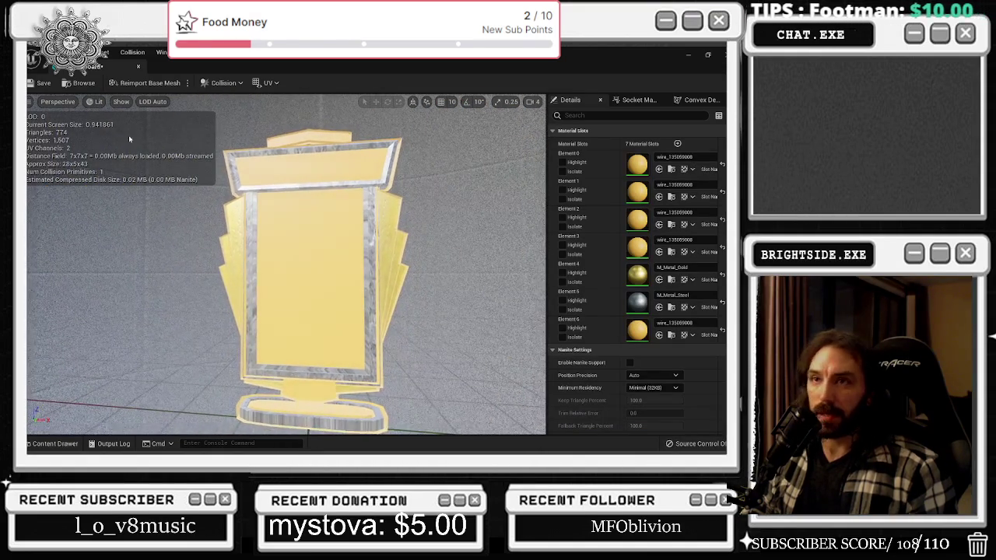
click(31, 83)
click(138, 66)
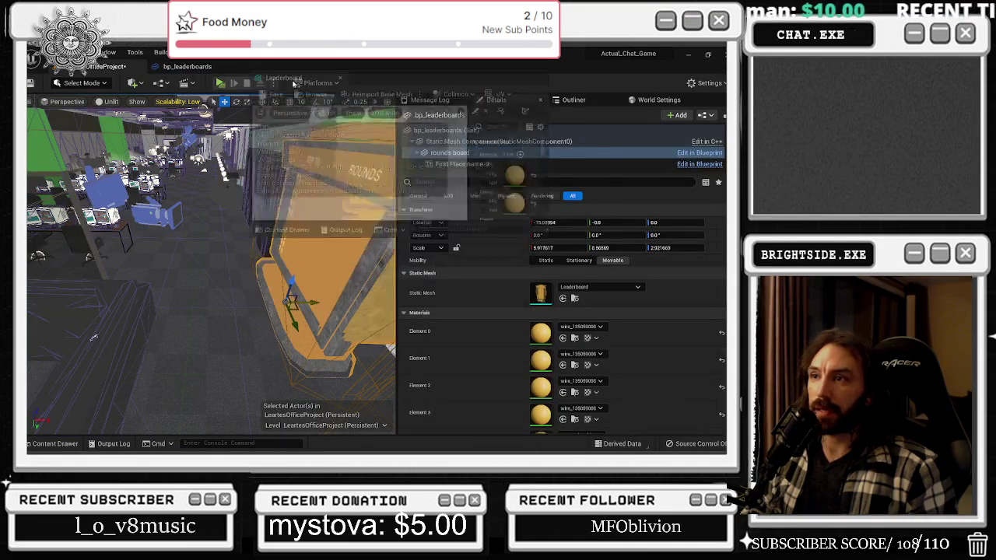
Dock the mesh editor, focus the level view on the leaderboard, and reopen bp_leaderboards
drag(358, 91, 253, 70)
click(105, 66)
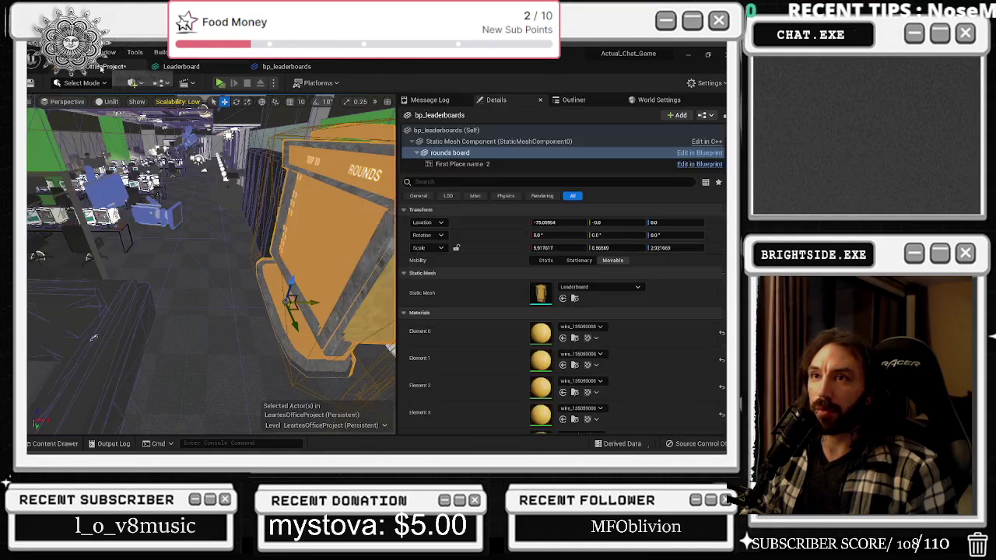
key(f)
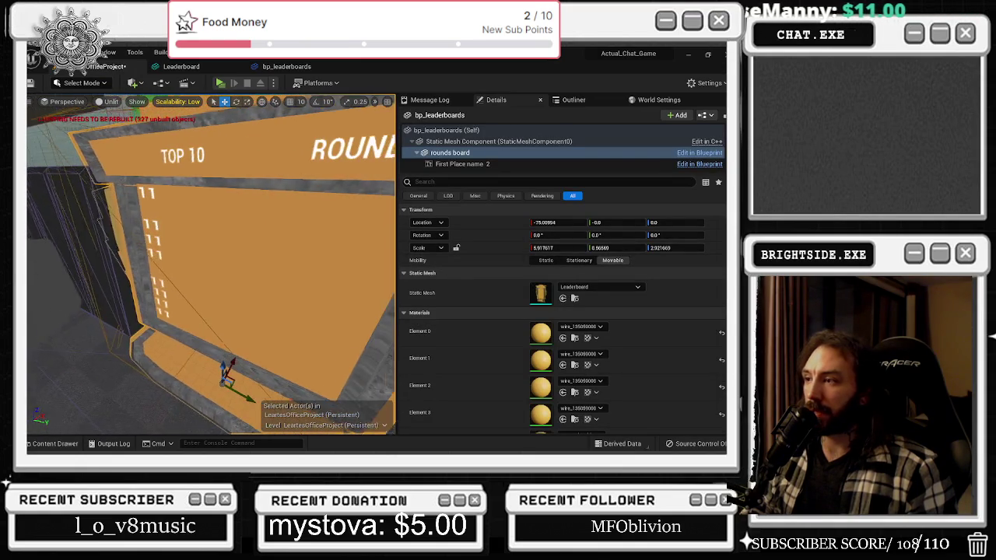
click(286, 66)
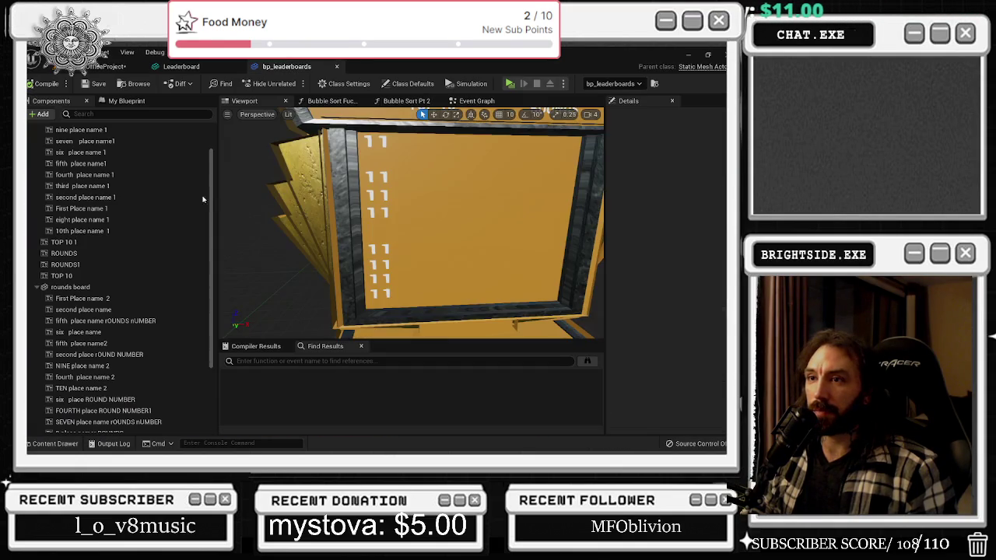
Blank the Text of all rounds board texts through third place name 2 and save the blueprint
click(129, 289)
click(128, 298)
scroll(117, 327, down, 5)
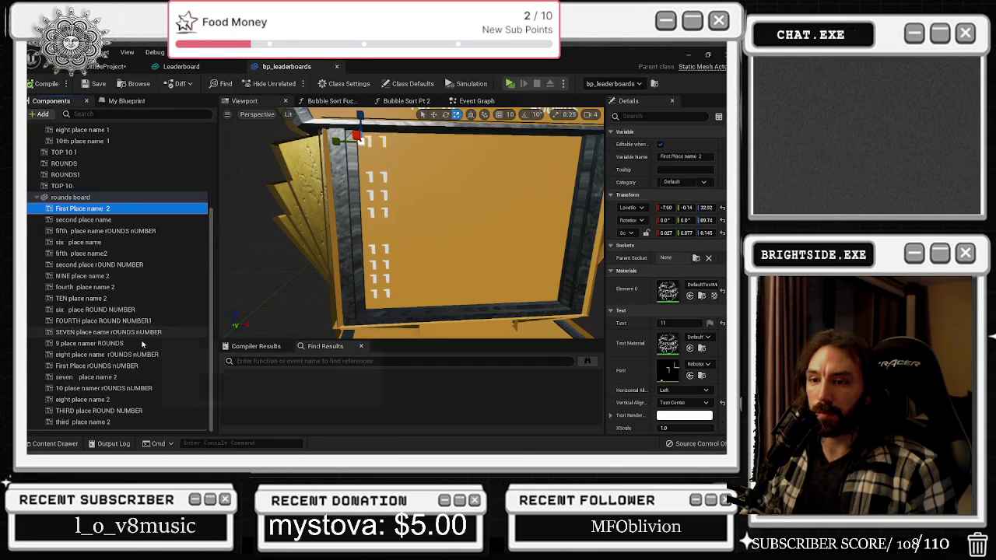
shift+click(92, 422)
click(671, 234)
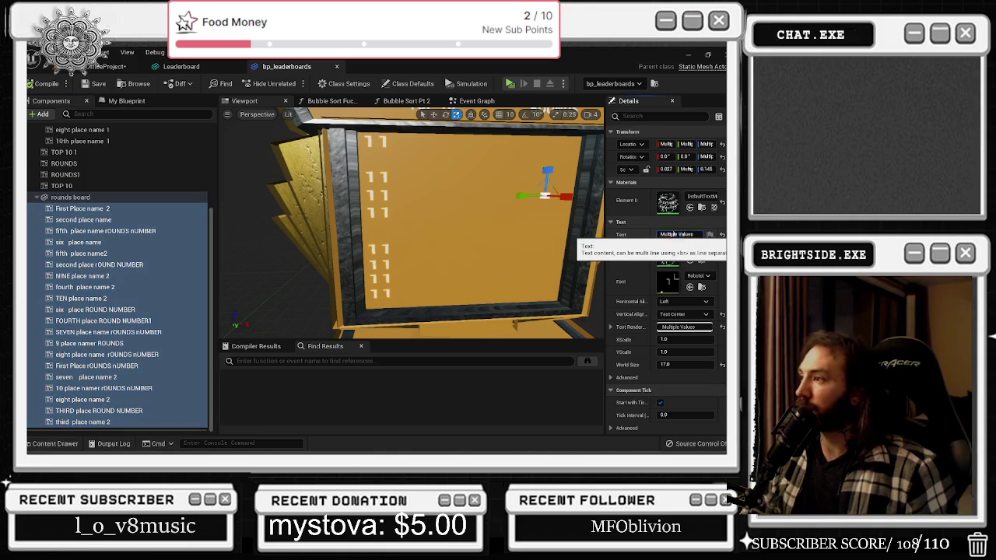
text(E)
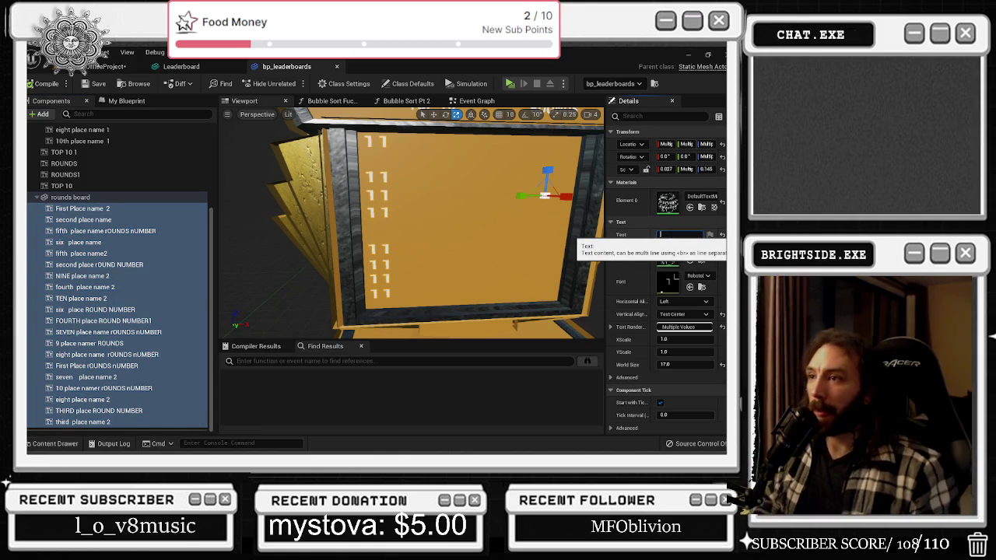
key(BackSpace)
key(ctrl+s)
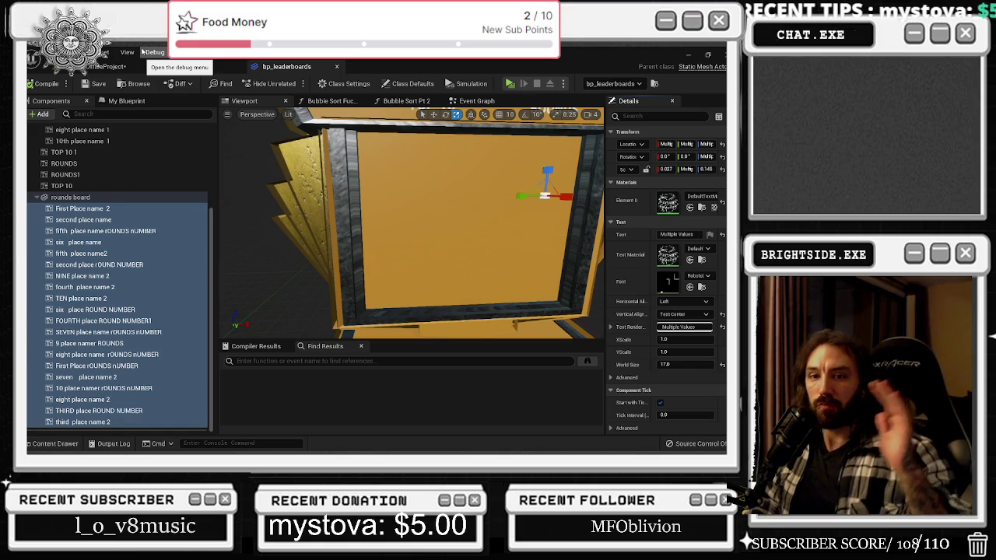
click(105, 66)
Play the level, show the TOP 10 rounds list in game, then stop the session
click(33, 83)
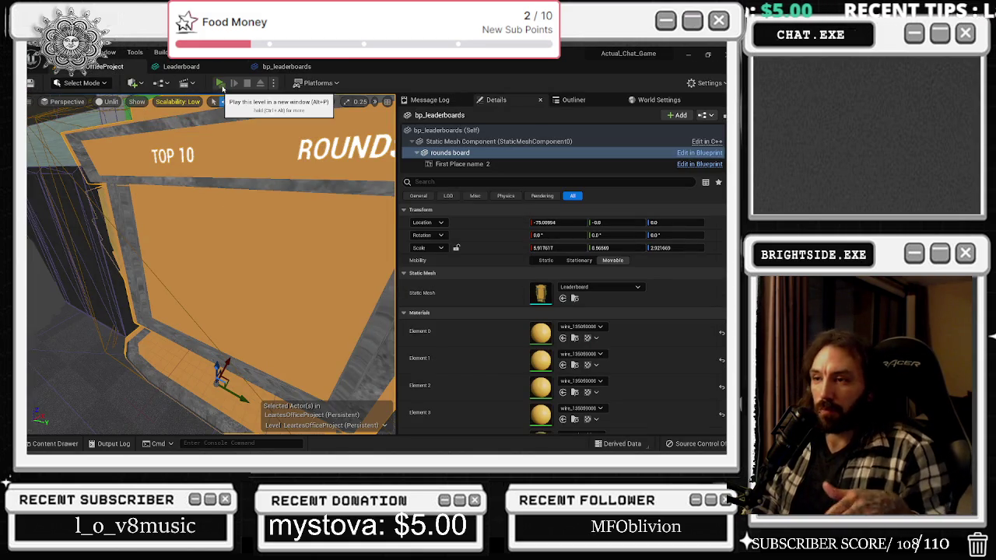
click(220, 82)
click(704, 199)
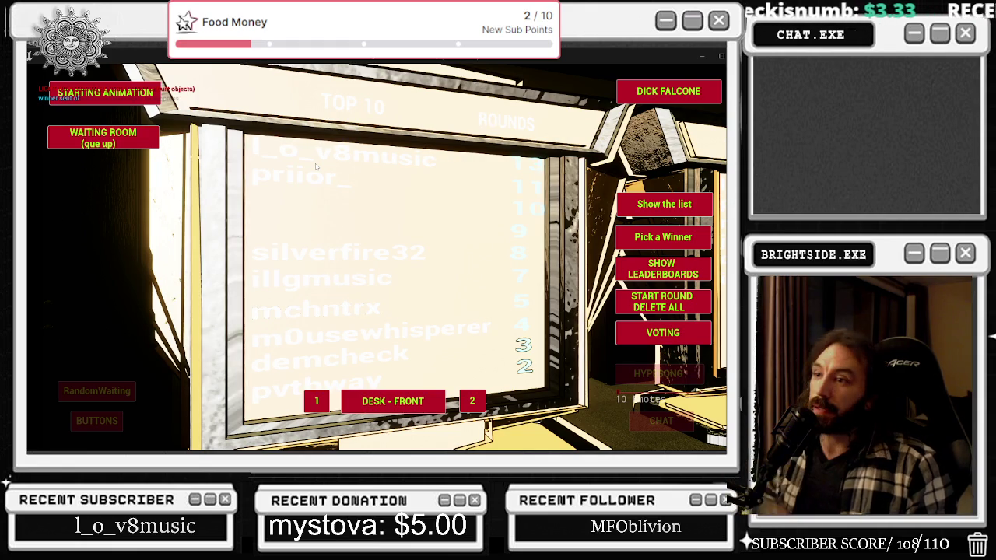
key(alt+Tab)
key(Escape)
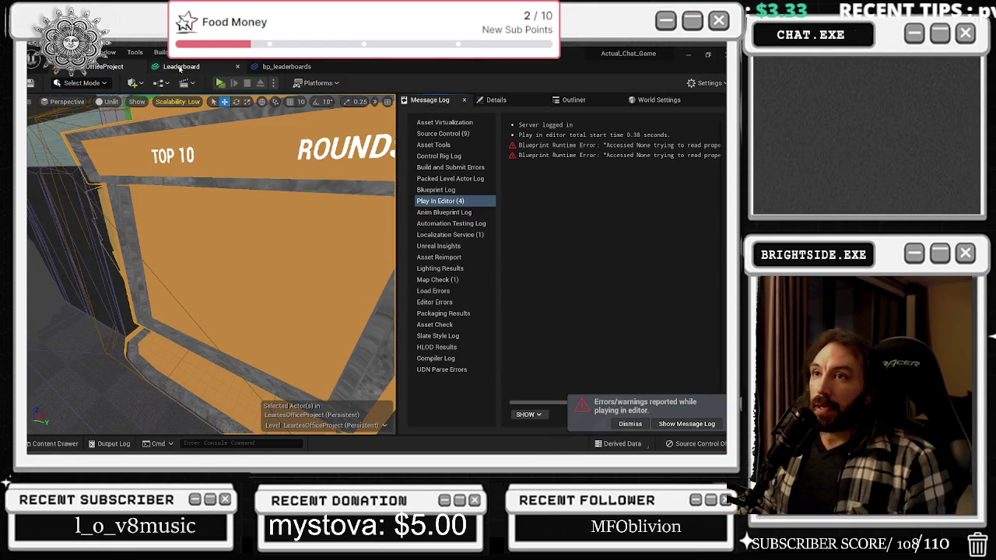
Open the bp_leaderboards Event Graph at the Select node and select the SEVEN place name rOUNDS nUMBER component
click(181, 66)
click(269, 67)
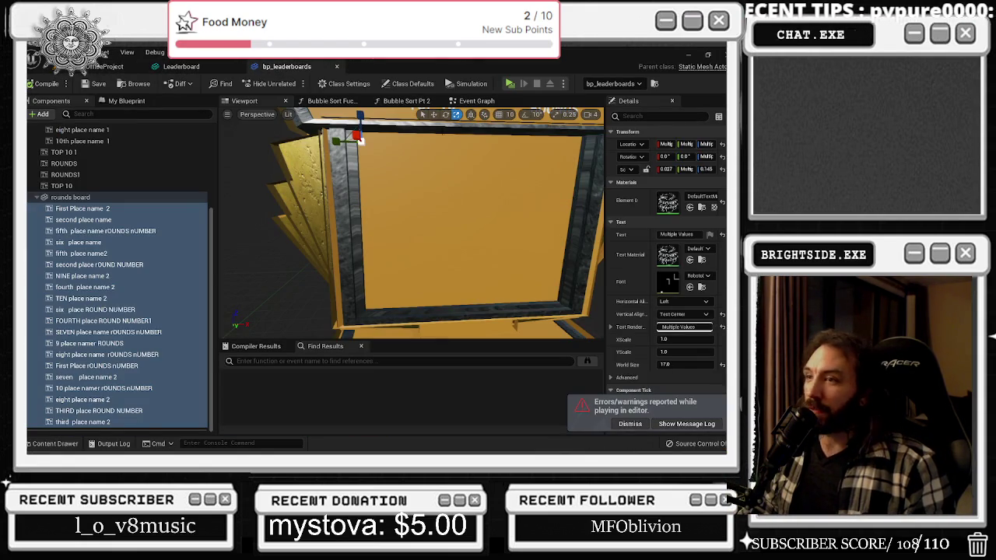
click(476, 100)
scroll(416, 238, down, 3)
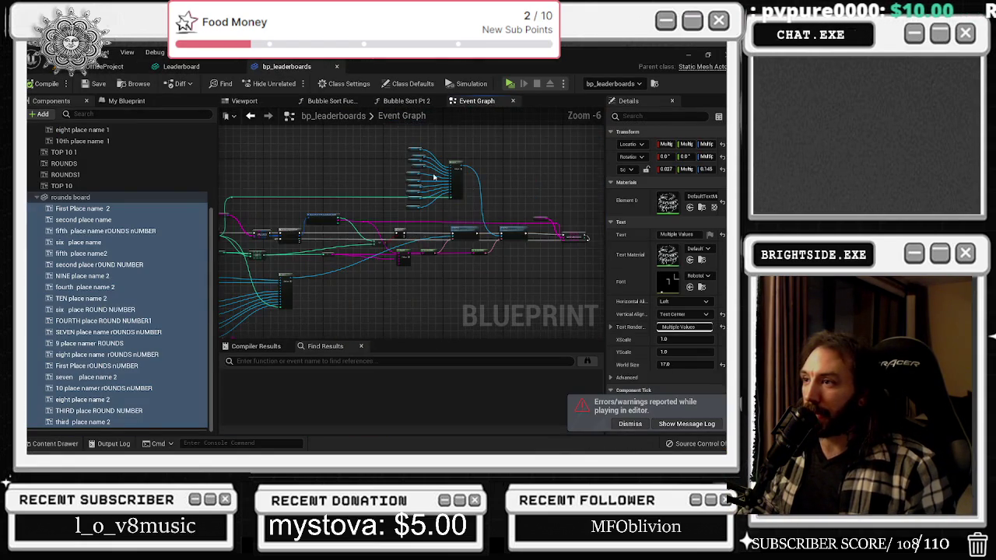
scroll(434, 177, up, 7)
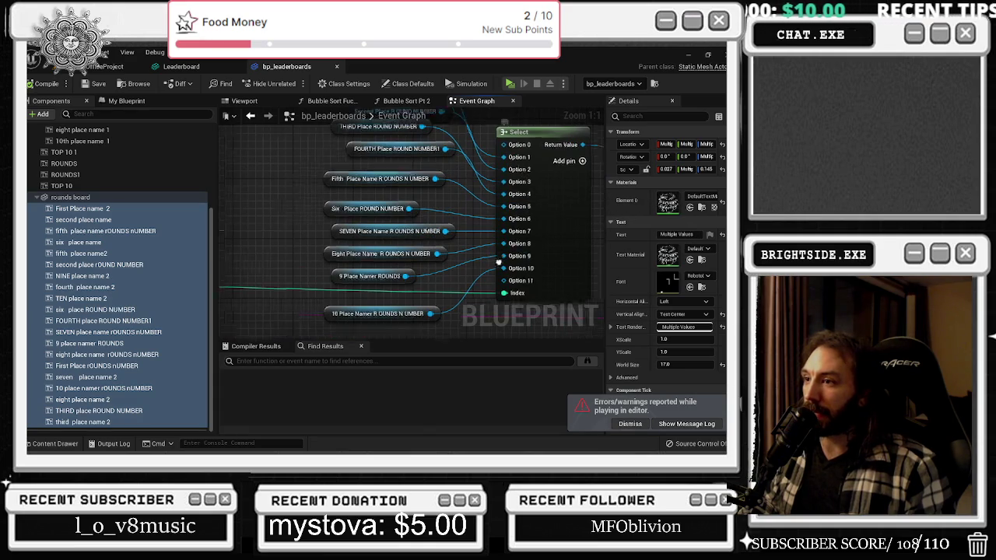
scroll(499, 263, down, 3)
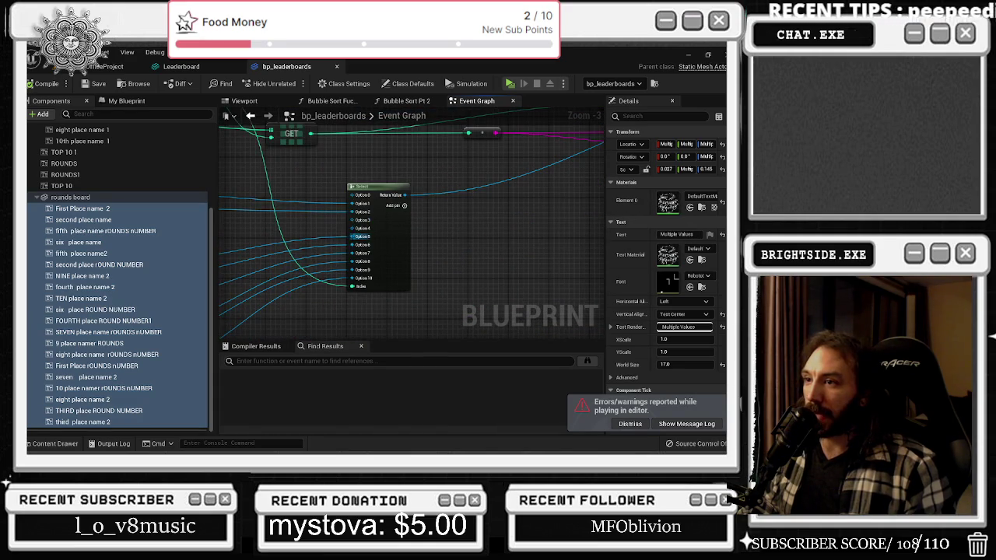
drag(347, 233, 530, 236)
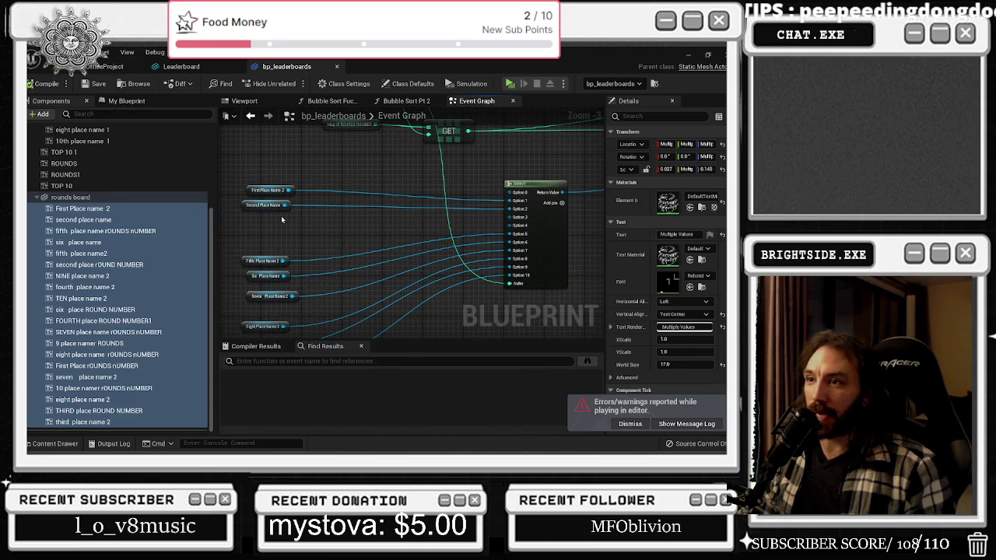
scroll(268, 223, up, 1)
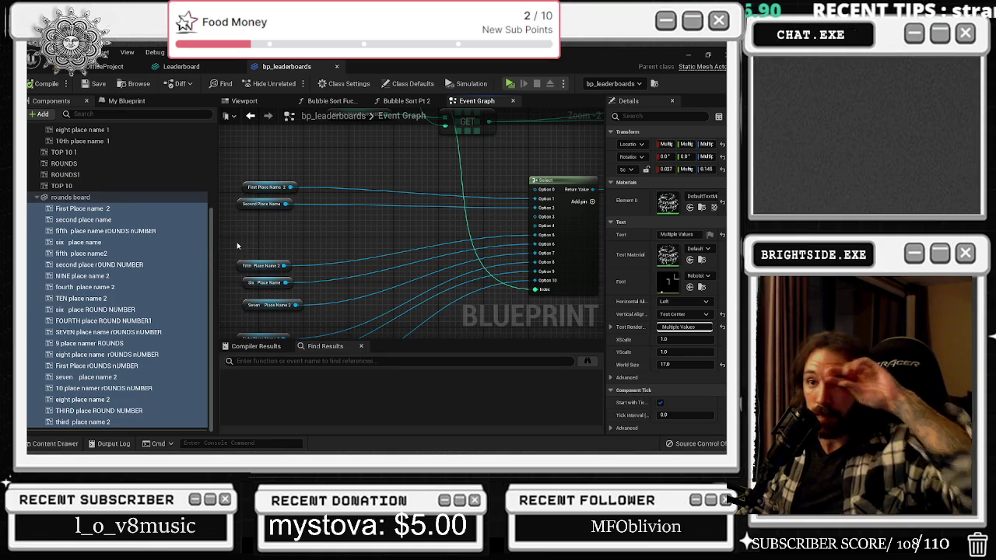
click(152, 332)
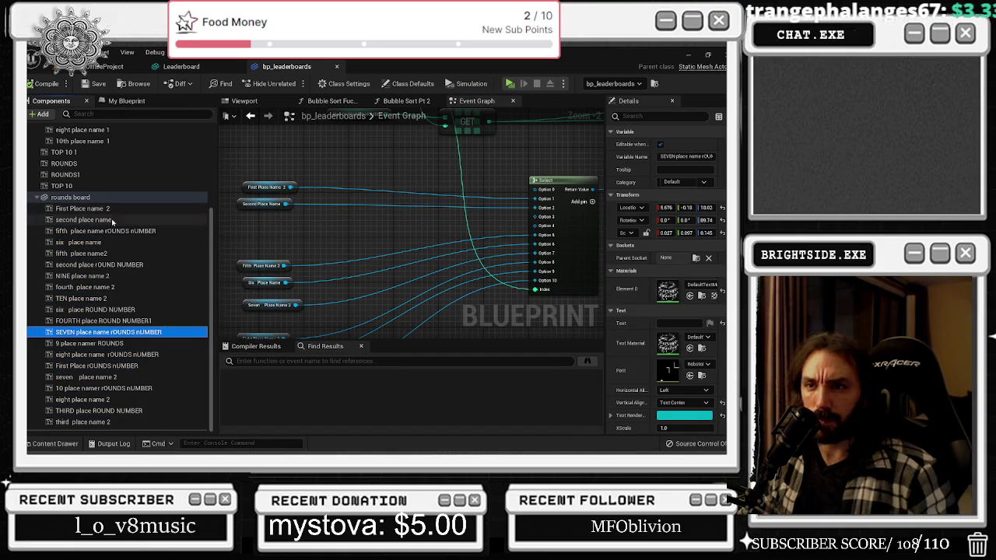
Drag fourth place name 2 into the graph using a '2' filter and wire it to Select Option 4
click(117, 114)
text(2)
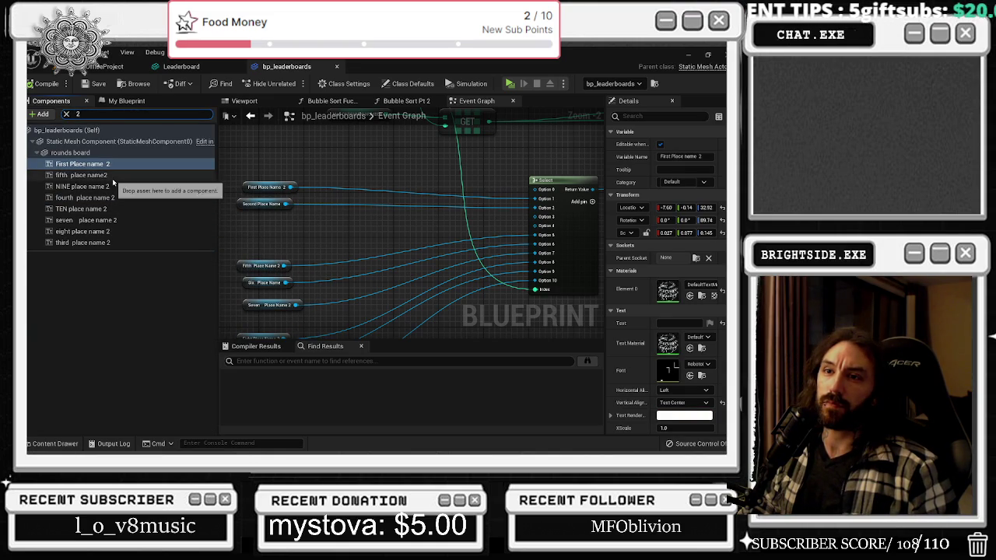
mouse_move(110, 197)
mouse_down()
mouse_move(233, 226)
mouse_move(261, 245)
mouse_up()
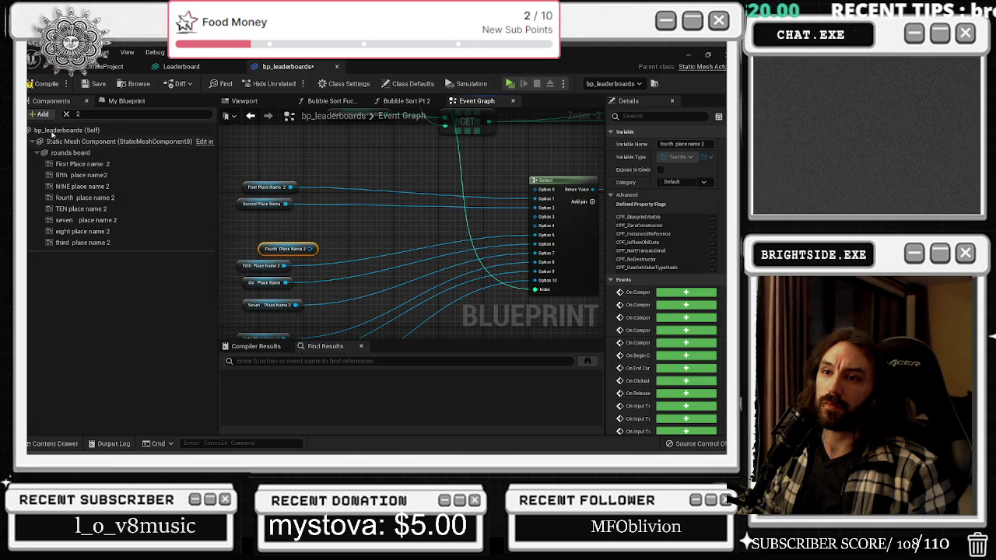
click(68, 115)
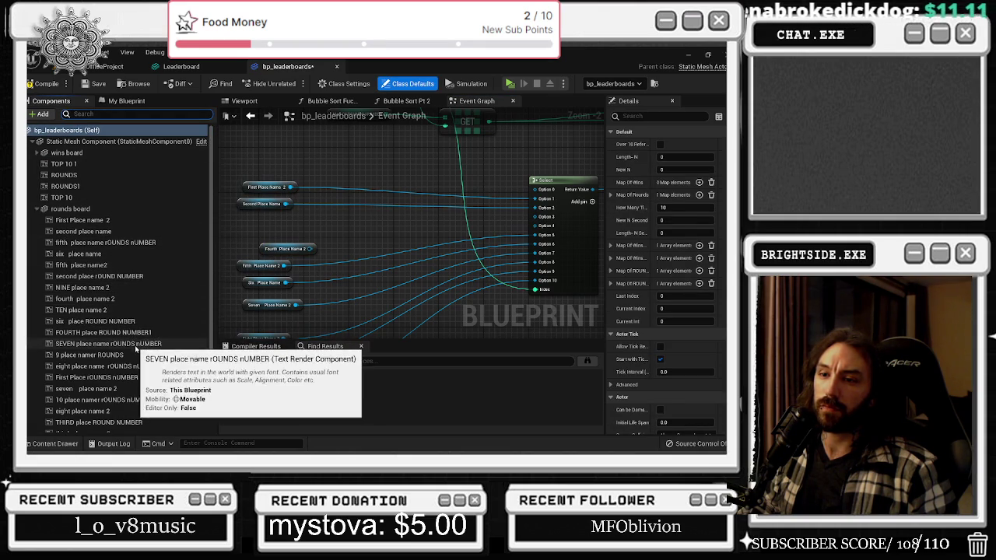
mouse_move(313, 246)
mouse_down()
mouse_move(503, 245)
mouse_move(535, 226)
mouse_up()
click(244, 101)
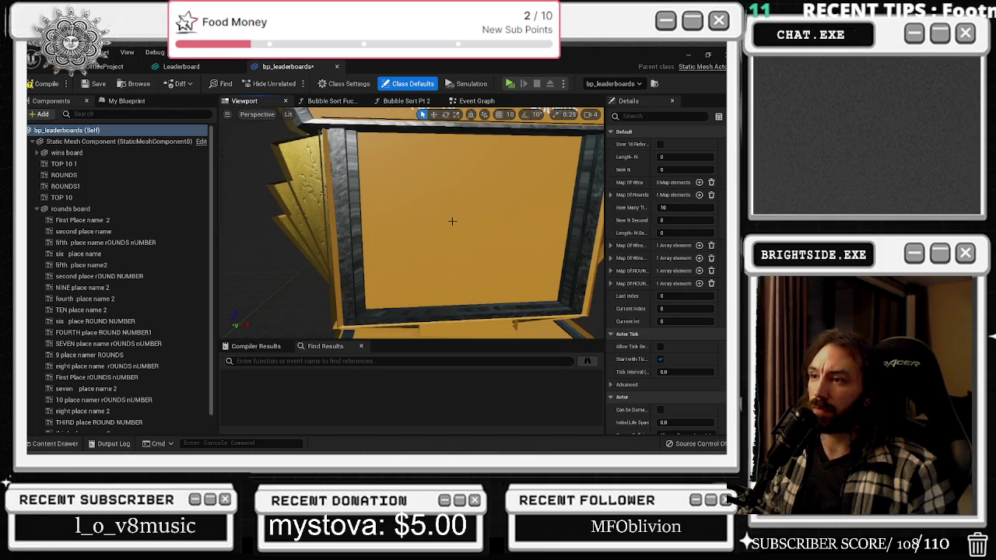
Set the Text of every selected rounds board text back to the 11 placeholder and frame the board
click(100, 220)
scroll(117, 312, down, 1)
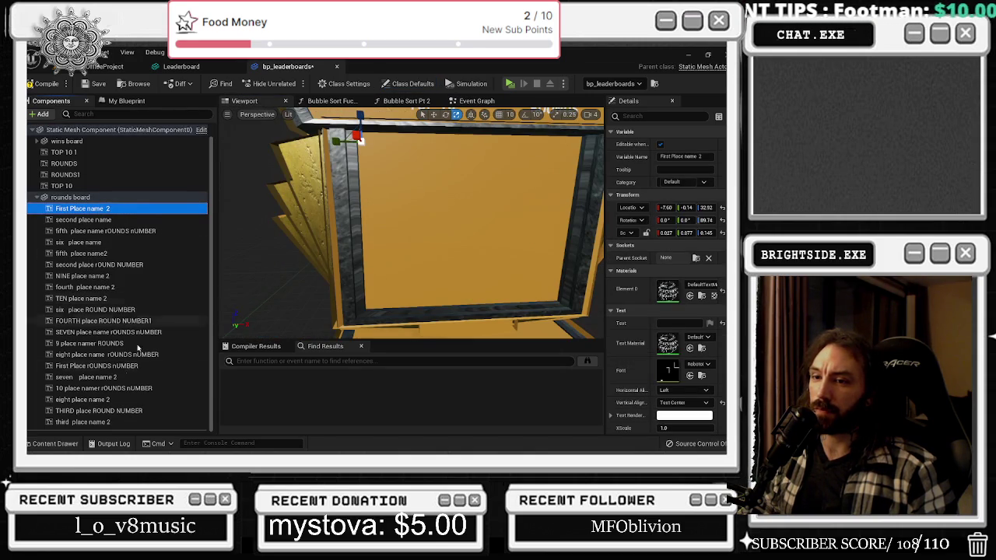
shift+click(113, 421)
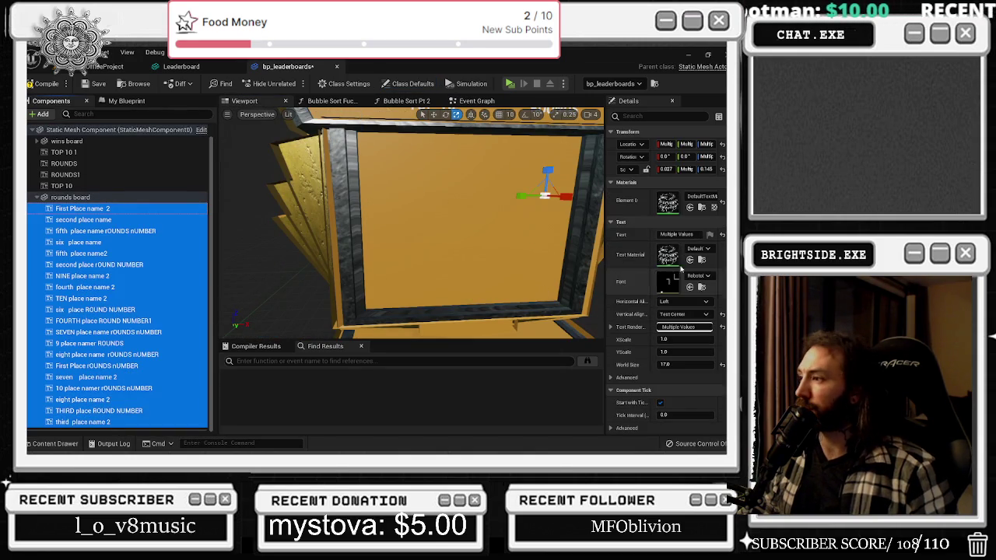
click(669, 234)
key(alt+Tab)
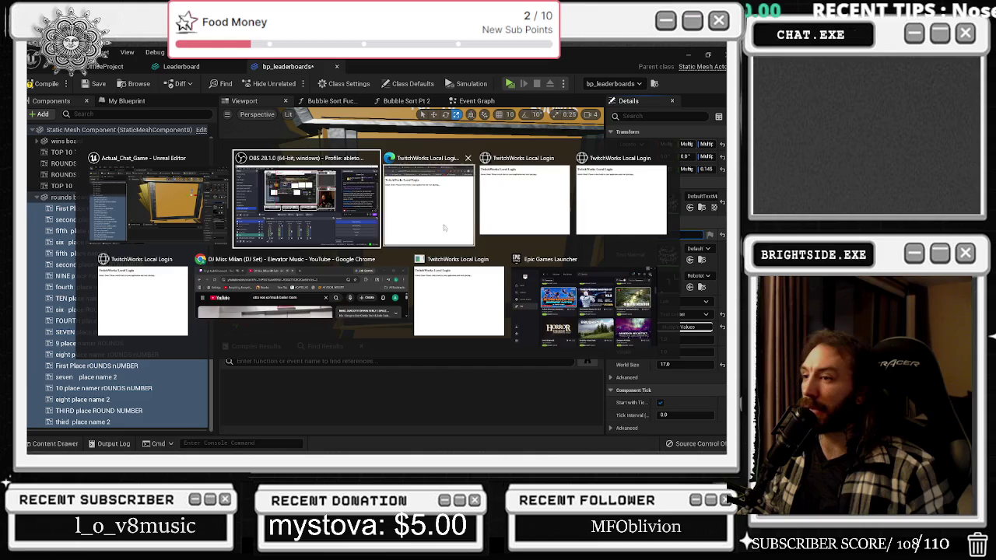
key(Return)
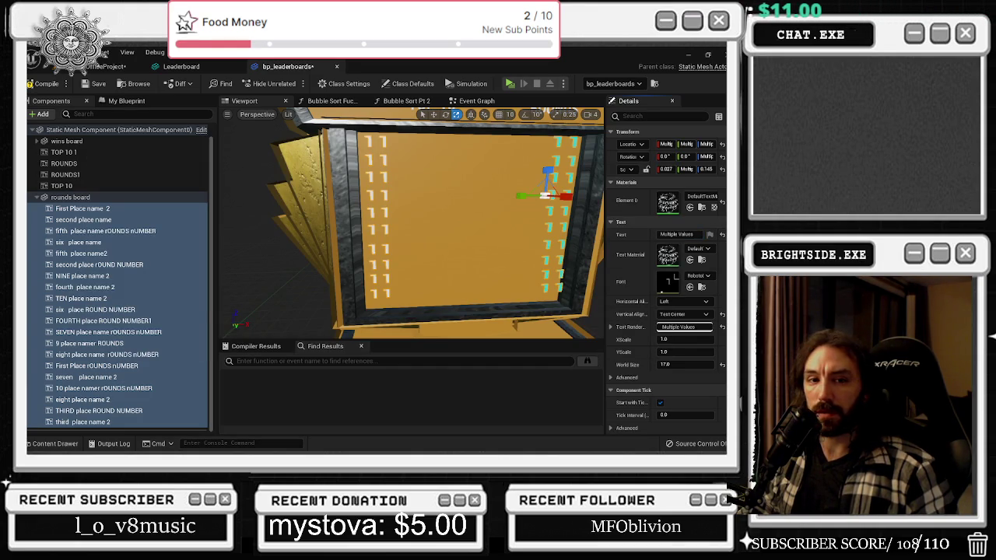
mouse_move(500, 236)
mouse_down()
mouse_move(500, 280)
mouse_move(525, 224)
mouse_up()
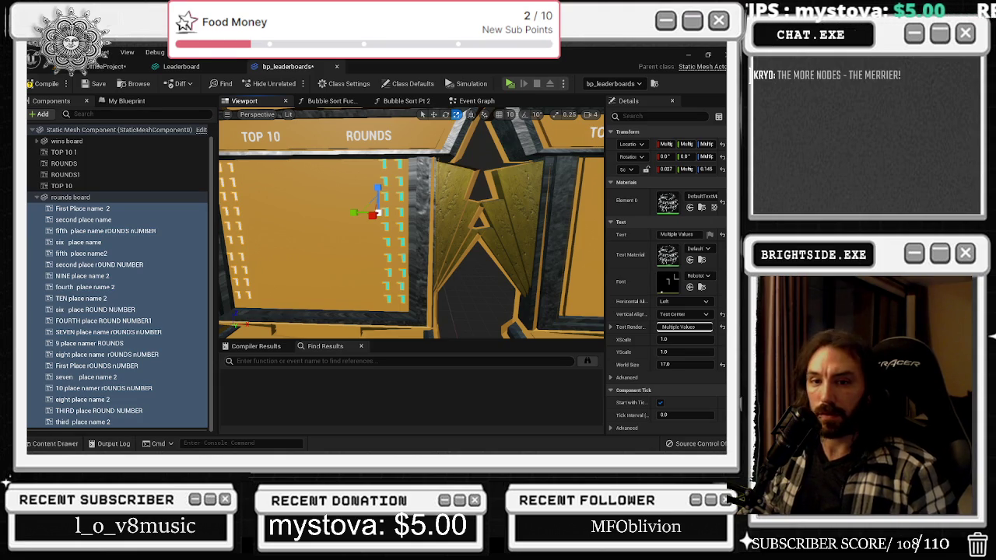
drag(359, 233, 315, 237)
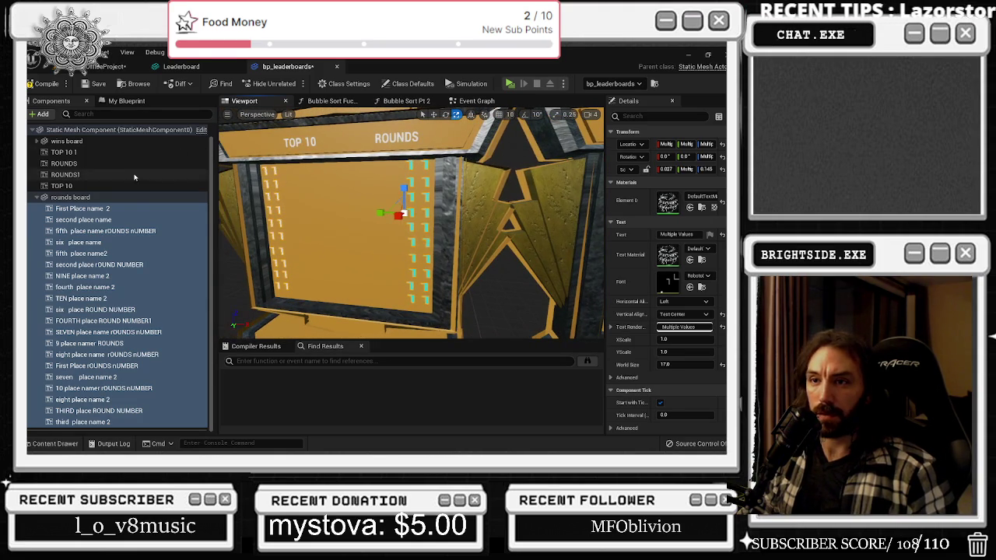
key(f)
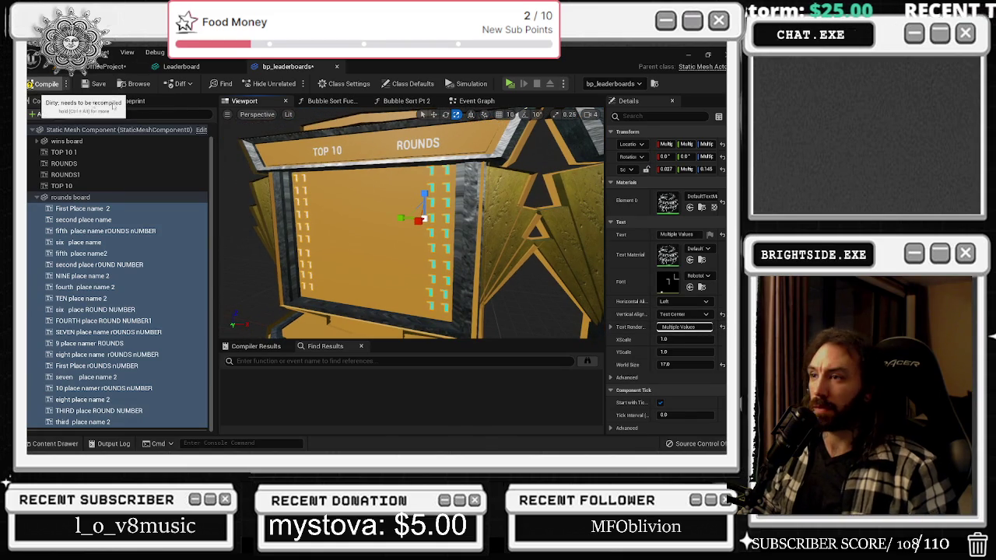
Drag the Third Place Name 2 component into the bp_leaderboards event graph as a reference node
click(36, 141)
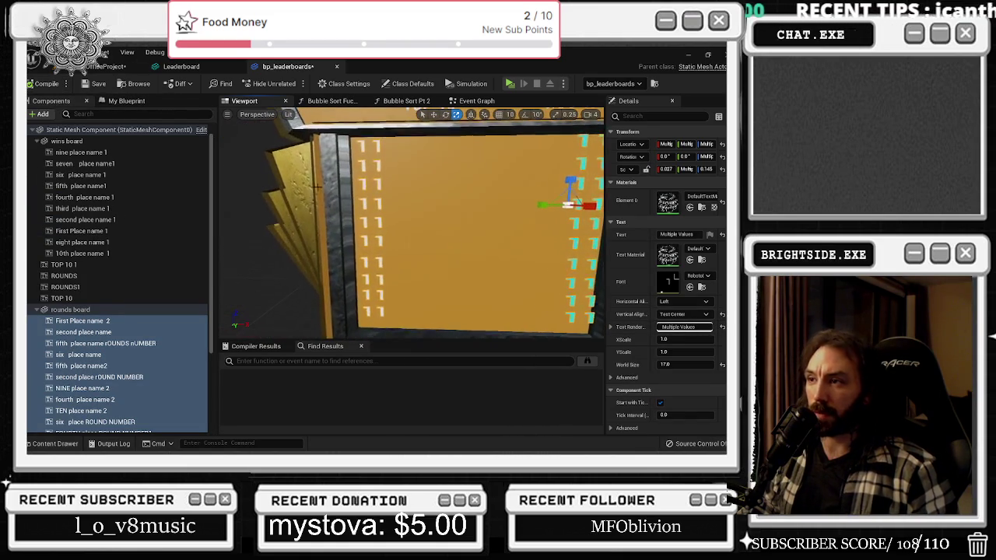
click(362, 182)
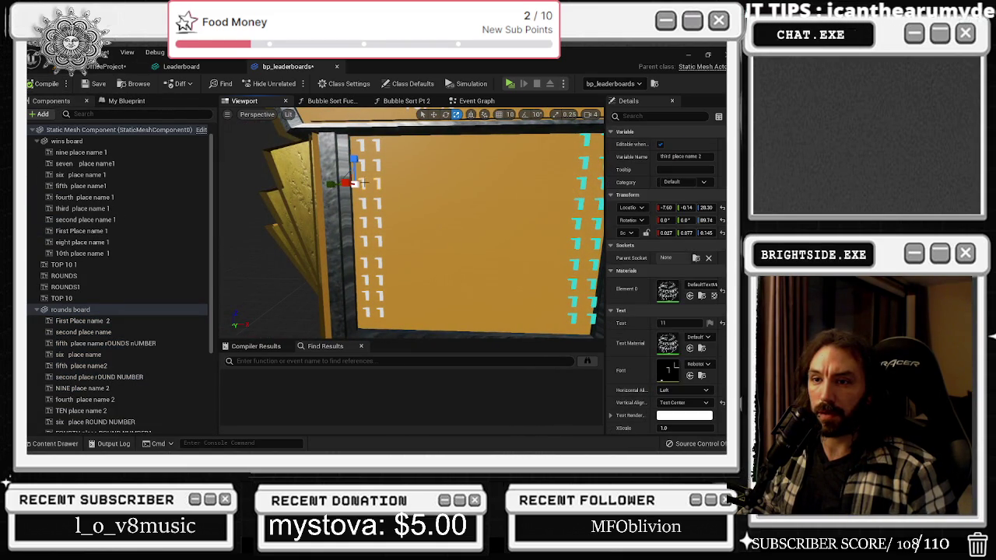
scroll(195, 345, down, 5)
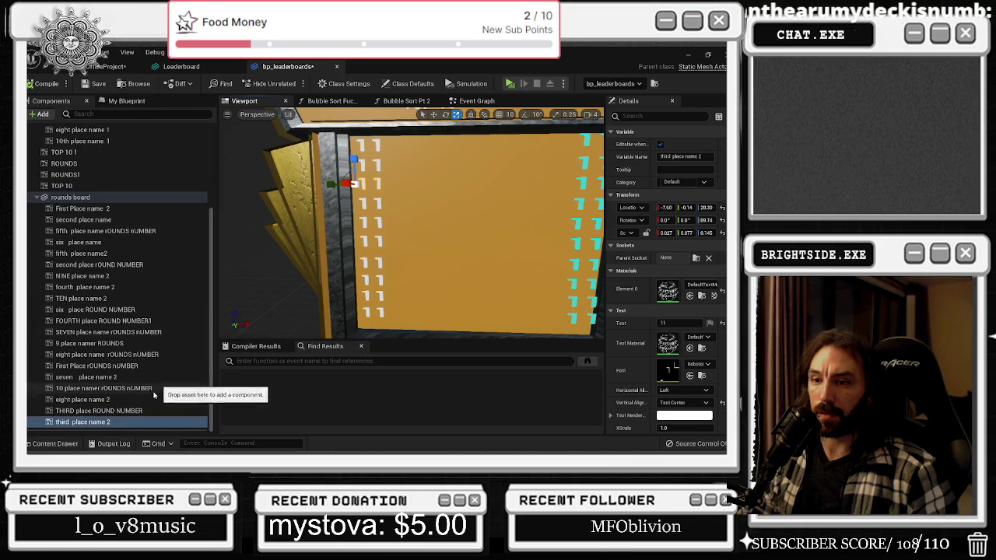
click(476, 101)
mouse_move(83, 421)
mouse_down()
mouse_move(300, 248)
mouse_move(268, 223)
mouse_move(535, 208)
mouse_up()
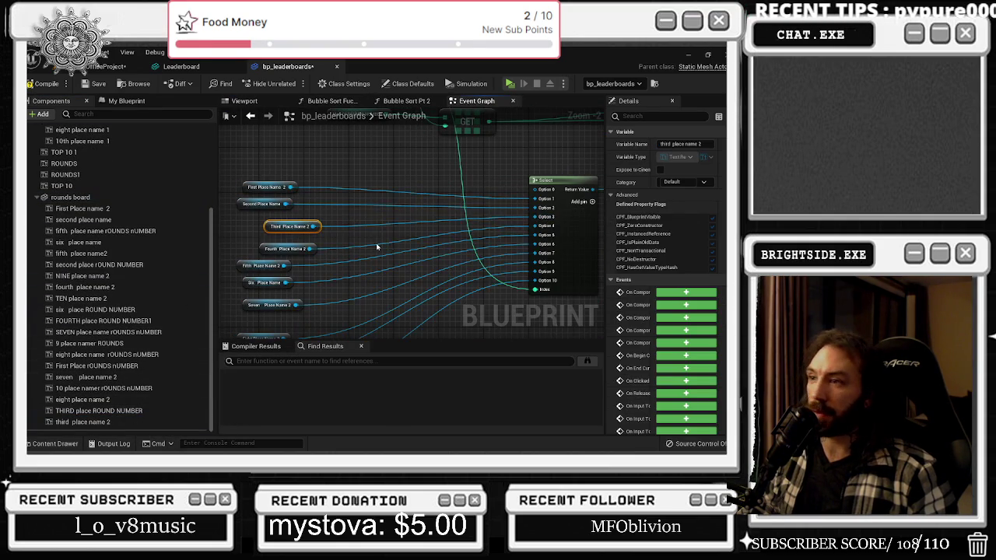
Connect Third Place Name 2 to a Select node option, then compile and save the blueprint
click(376, 242)
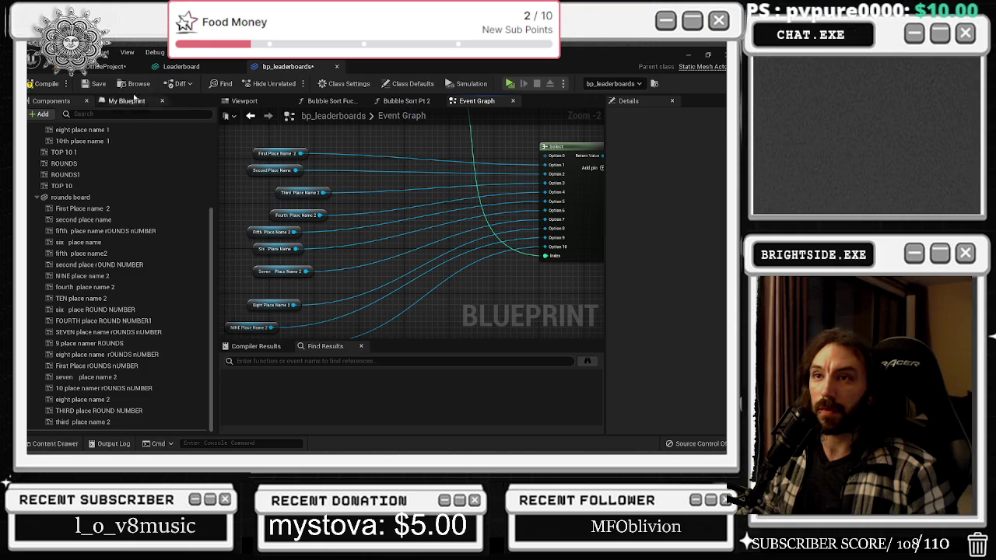
click(43, 84)
click(95, 83)
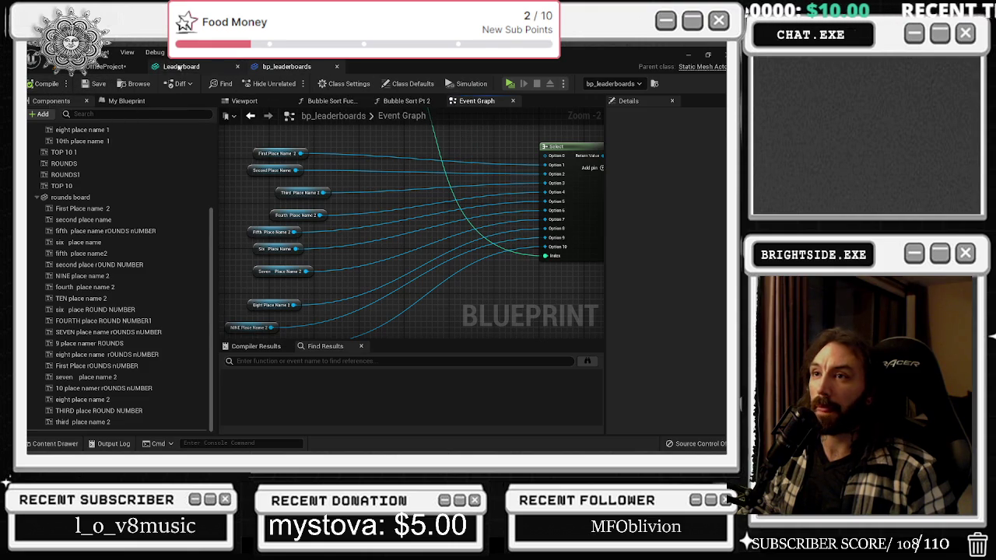
Save the level, briefly test-play it, and return to the leaderboard blueprint's graph
click(179, 67)
click(103, 66)
key(ctrl+s)
click(221, 82)
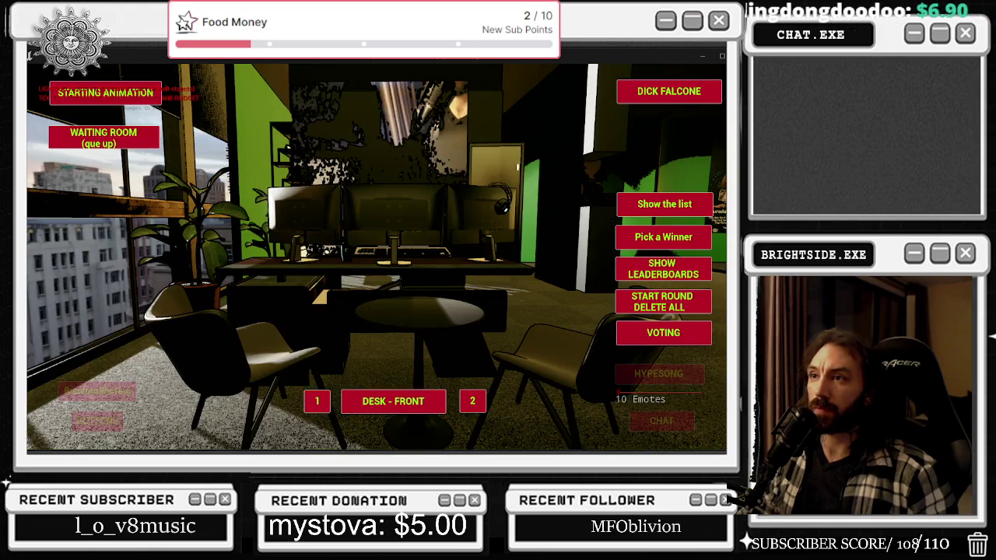
key(Escape)
click(286, 66)
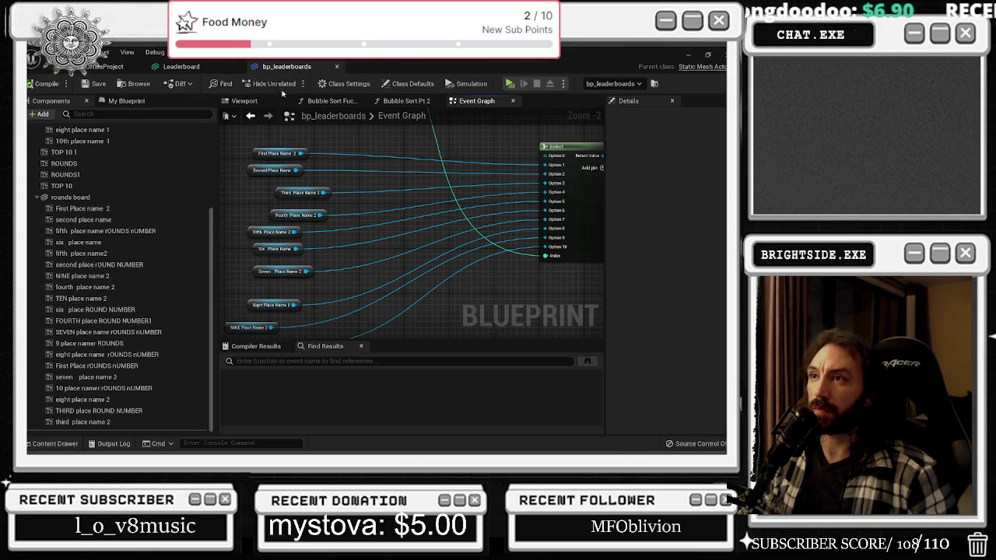
drag(399, 187, 261, 180)
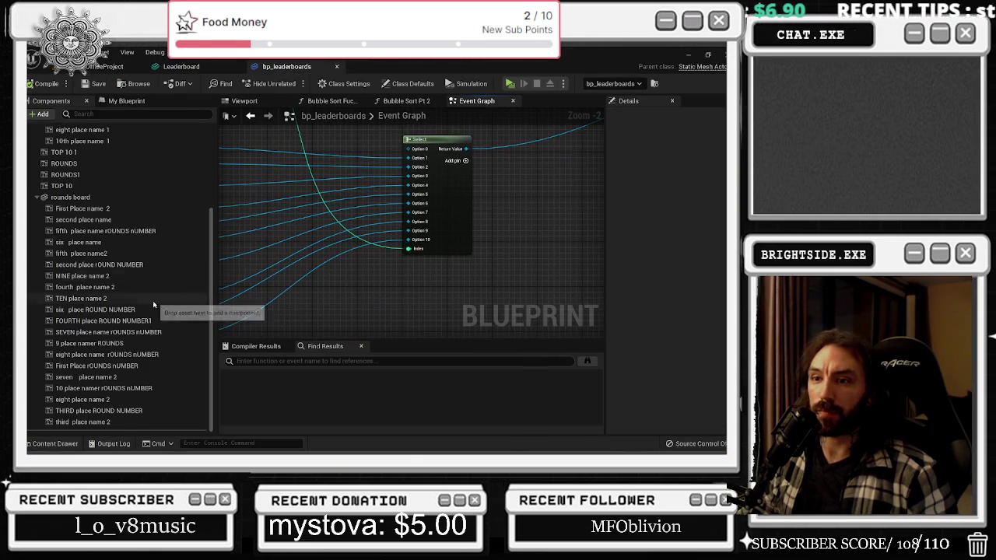
Filter components by '2', make the selected player-name texts render black, and save the blueprint
click(117, 114)
text(2)
click(81, 164)
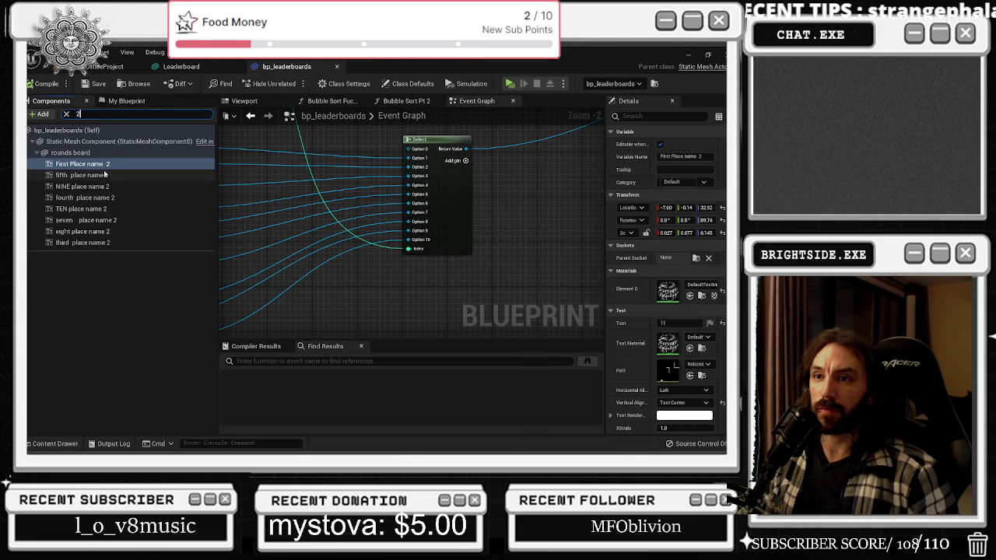
key(ctrl+a)
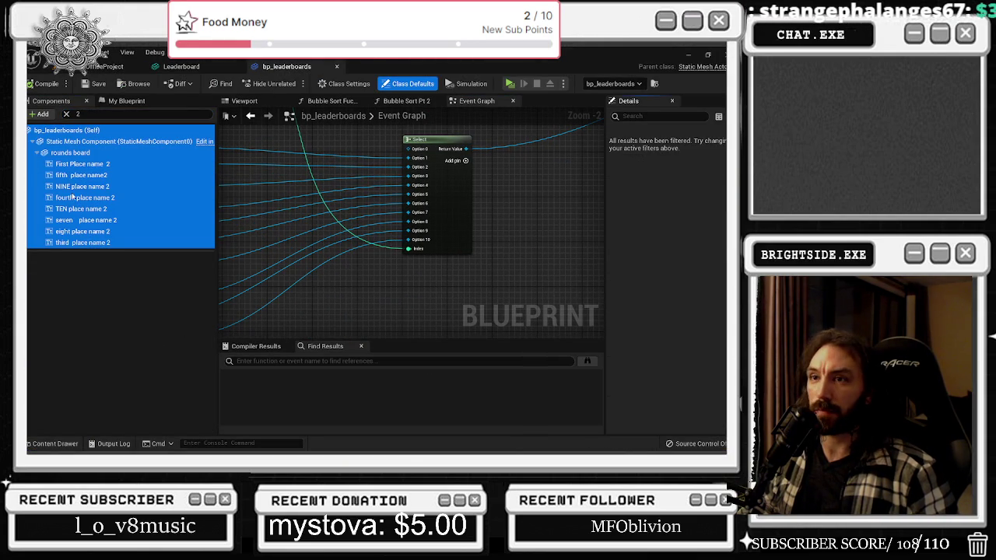
click(77, 164)
shift+click(77, 243)
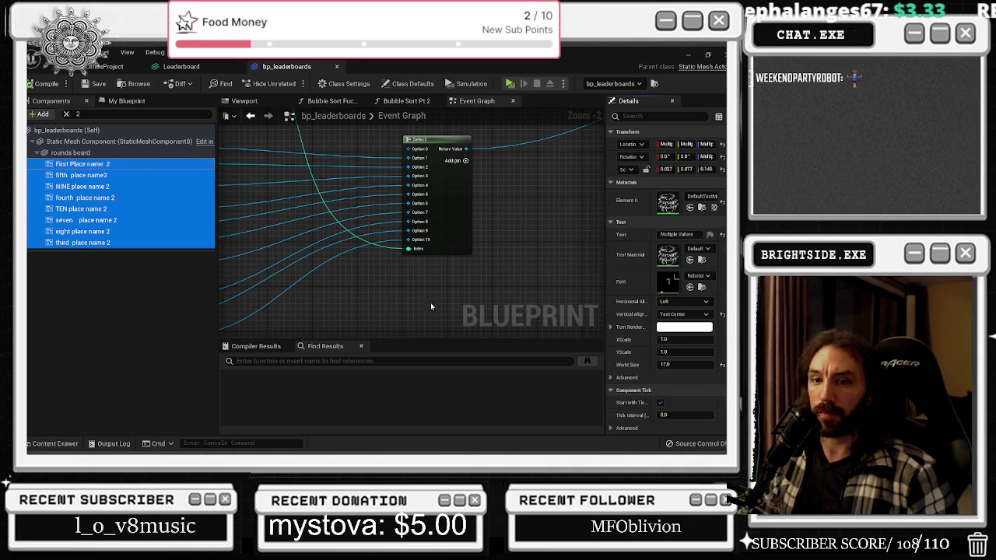
click(684, 328)
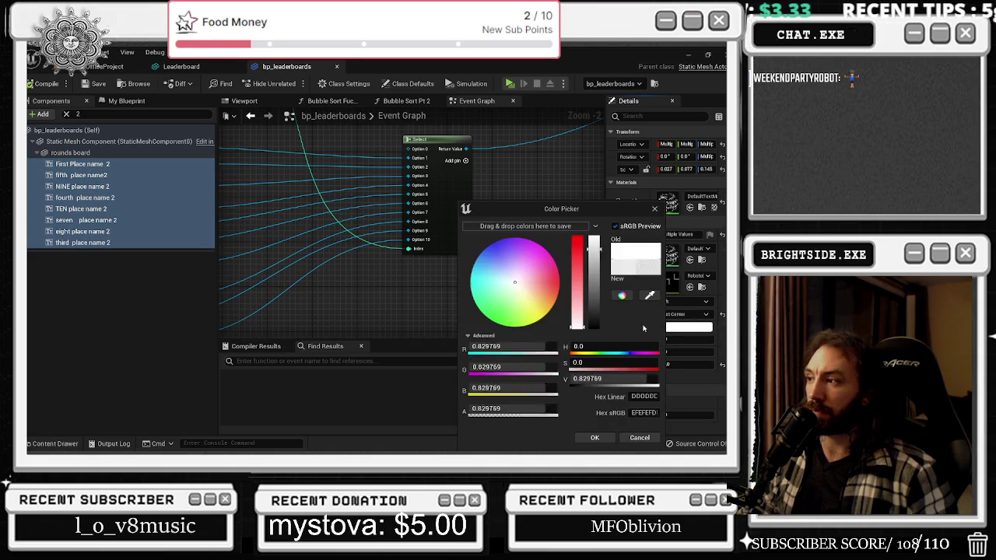
drag(589, 304, 593, 341)
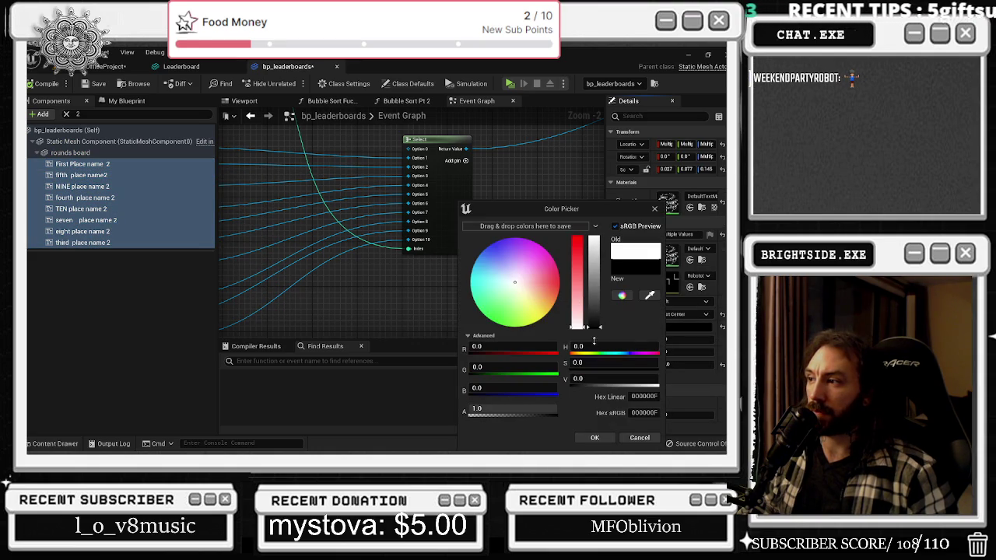
click(596, 438)
click(88, 85)
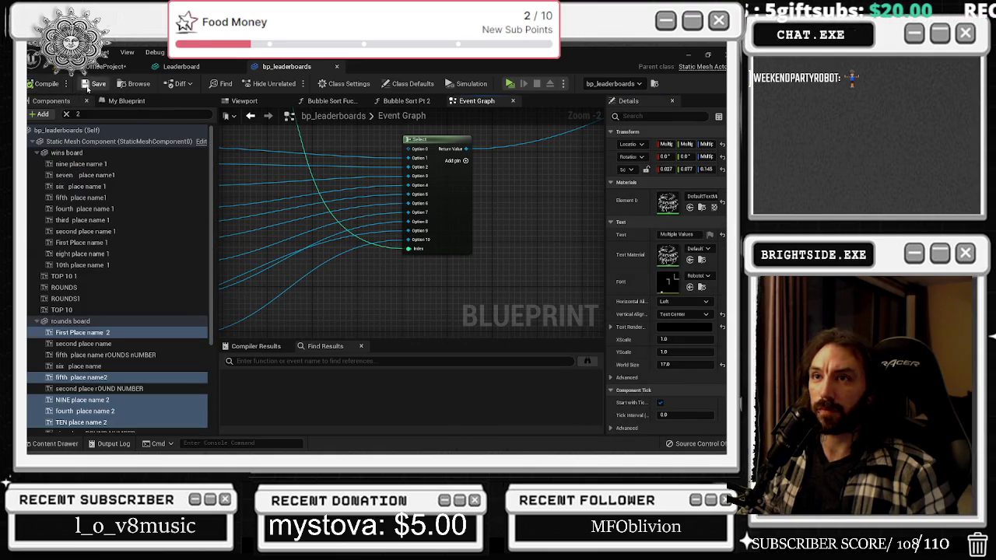
Give the Six Place Name and Second Place Name texts black Text Render Color too
click(406, 100)
click(331, 100)
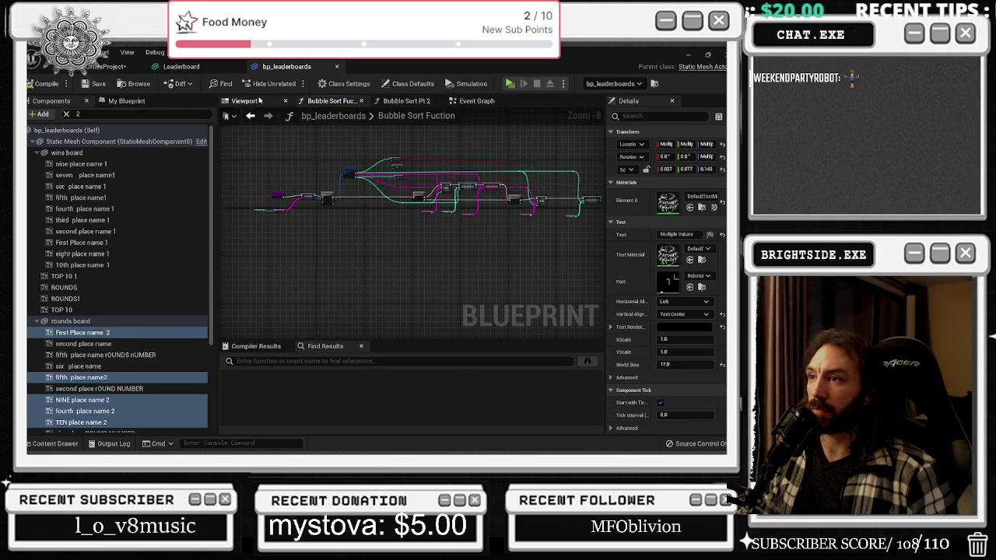
click(260, 100)
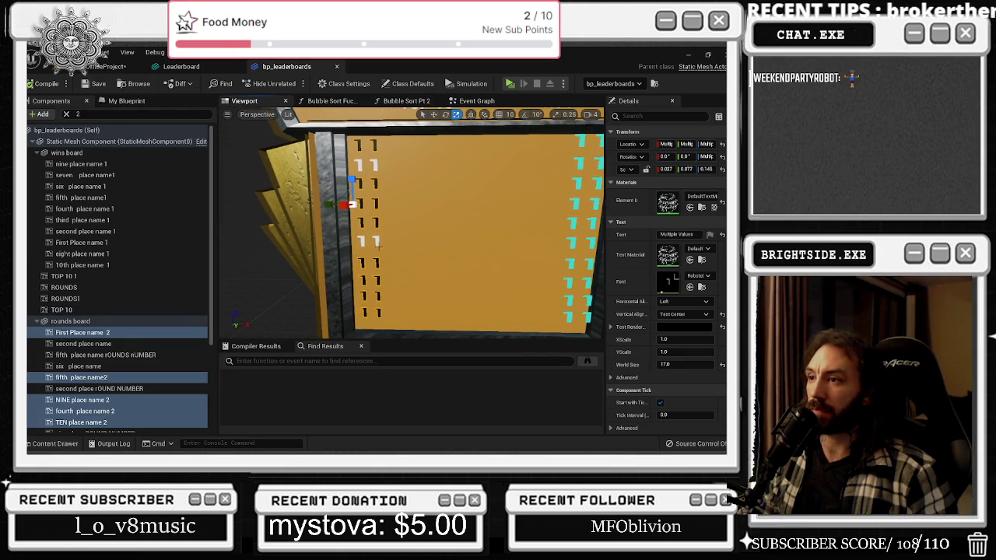
click(379, 245)
click(685, 415)
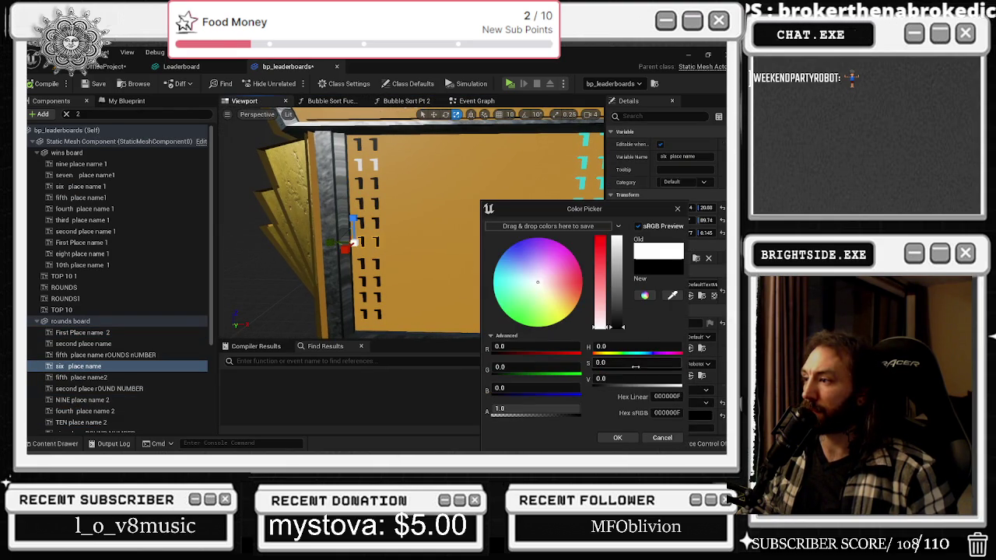
click(617, 437)
click(380, 173)
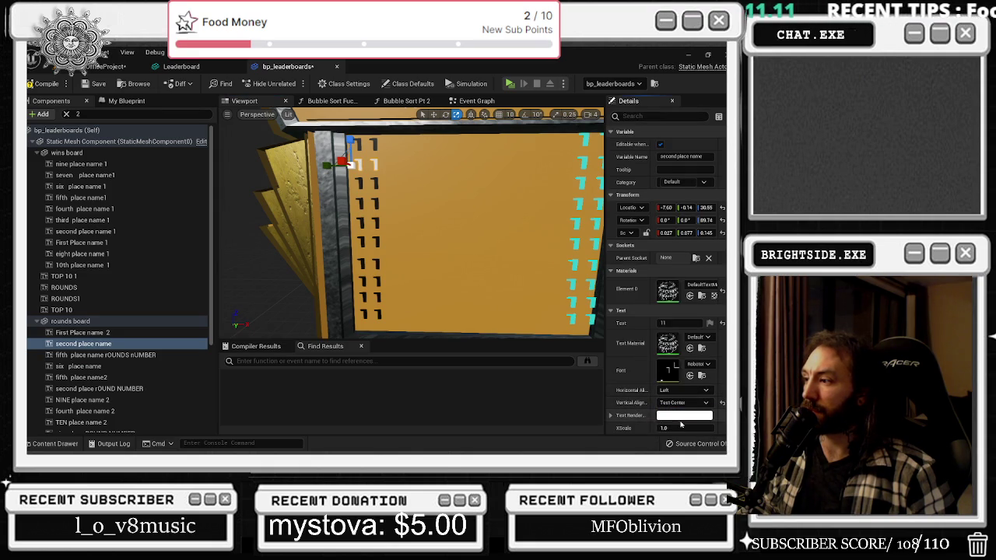
click(683, 416)
click(617, 437)
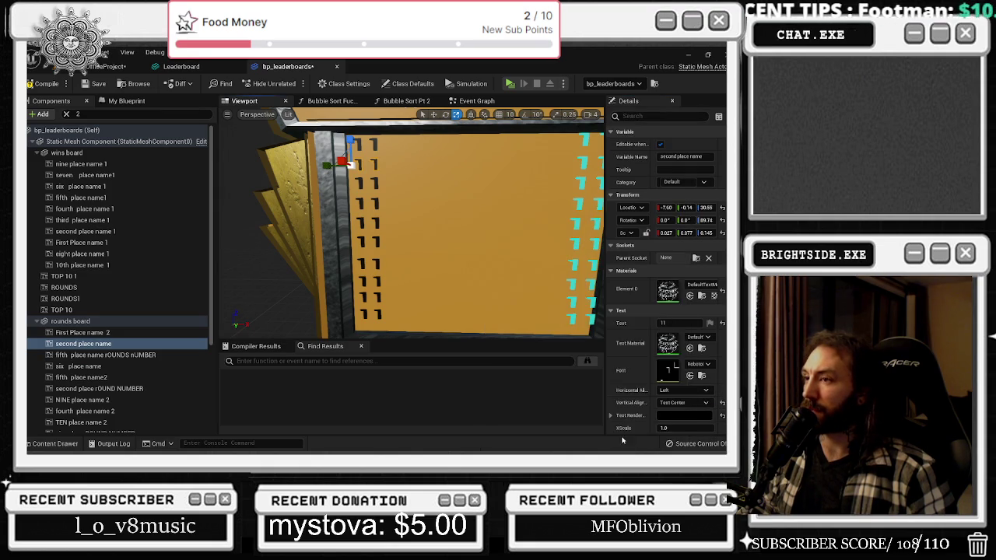
click(110, 67)
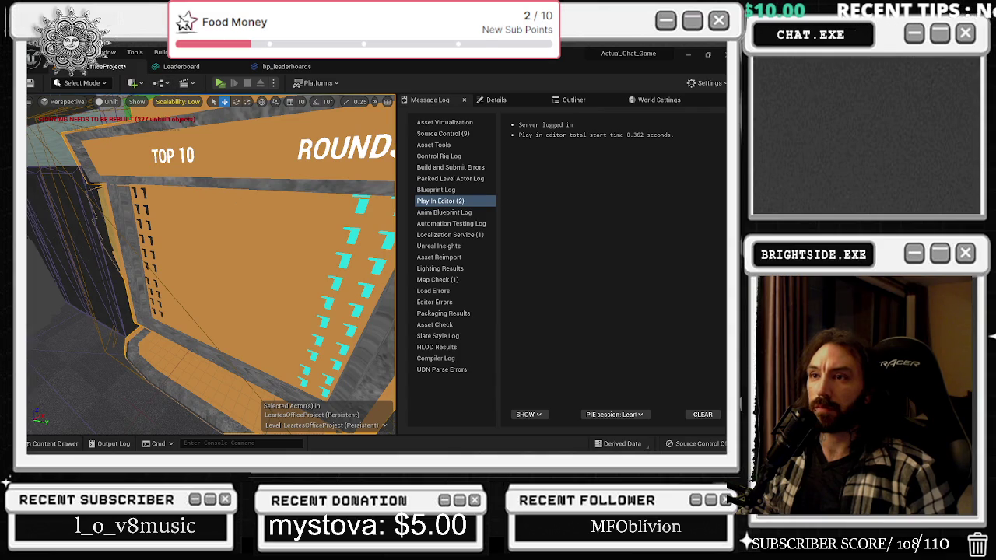
Clear the placeholder text from the first batch of rounds board labels
click(286, 66)
scroll(109, 373, down, 1)
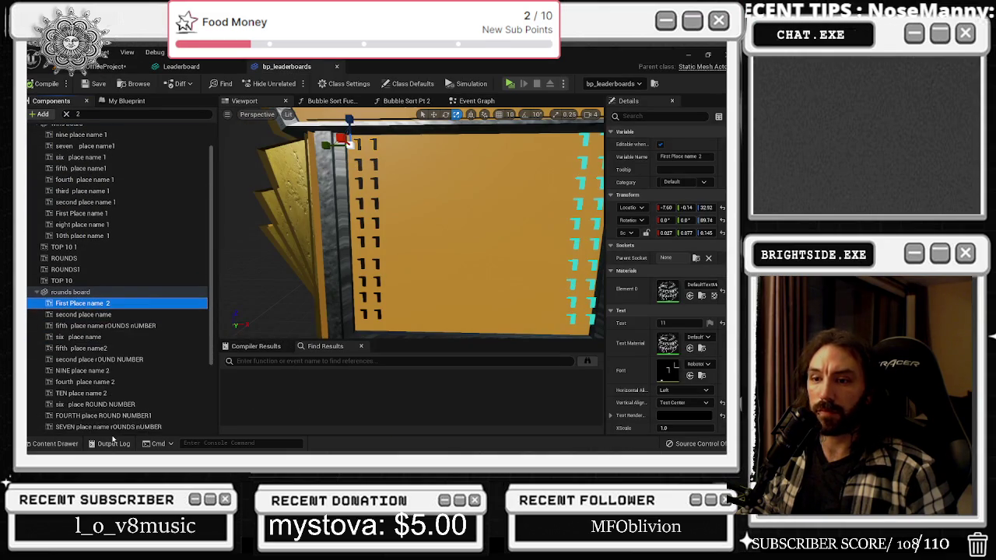
shift+click(109, 426)
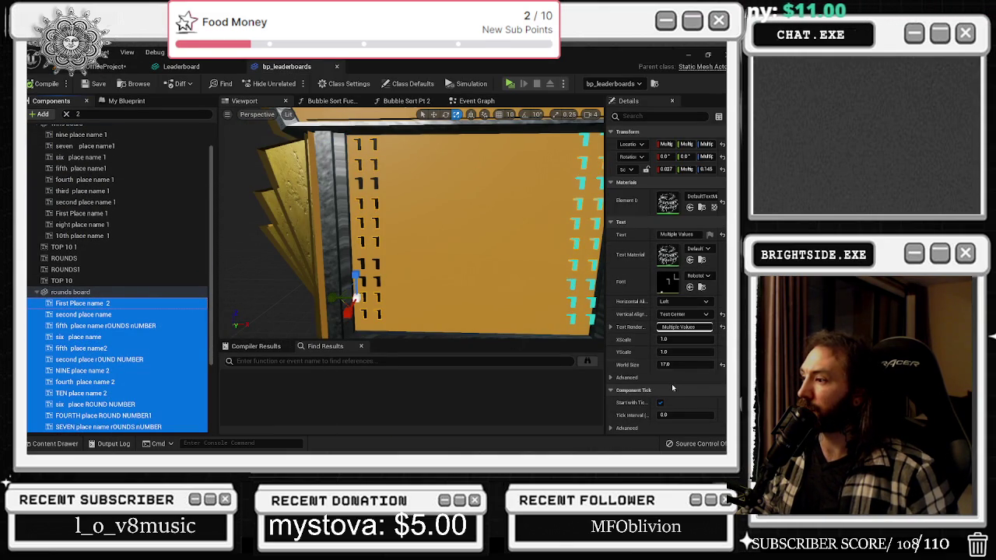
click(676, 234)
key(BackSpace)
key(Return)
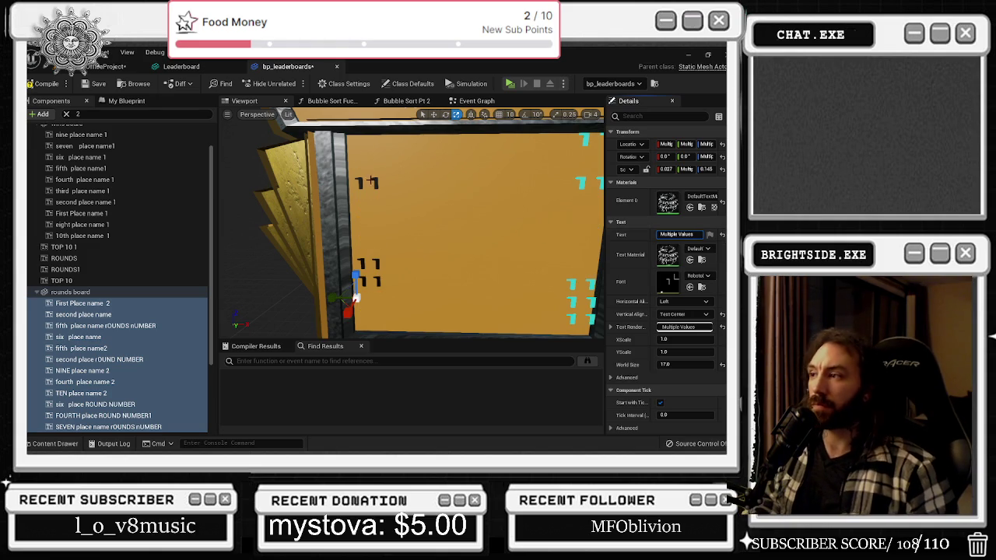
Clear the placeholder text from the remaining labels, from 9 place namer ROUNDS onward
scroll(117, 311, down, 3)
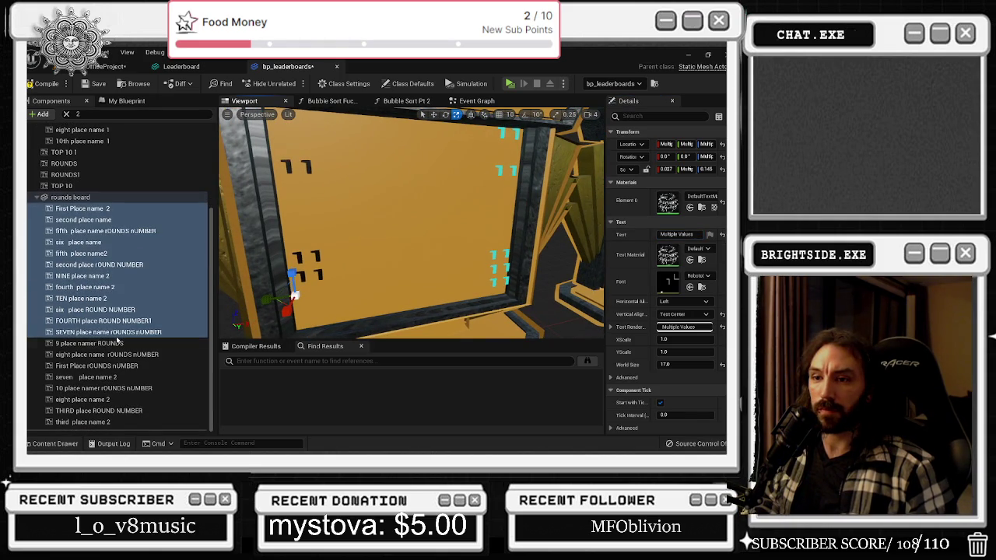
click(90, 343)
shift+click(107, 421)
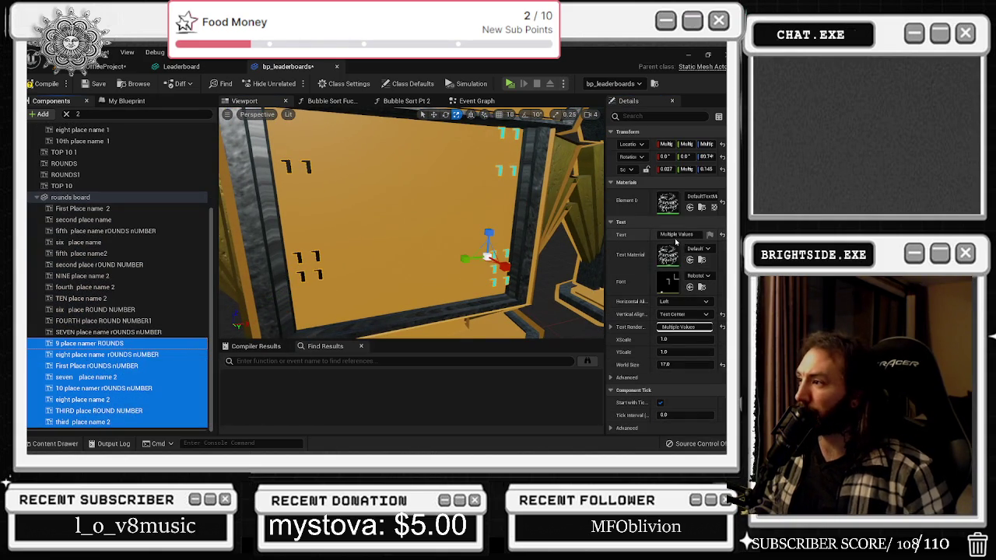
key(BackSpace)
key(Return)
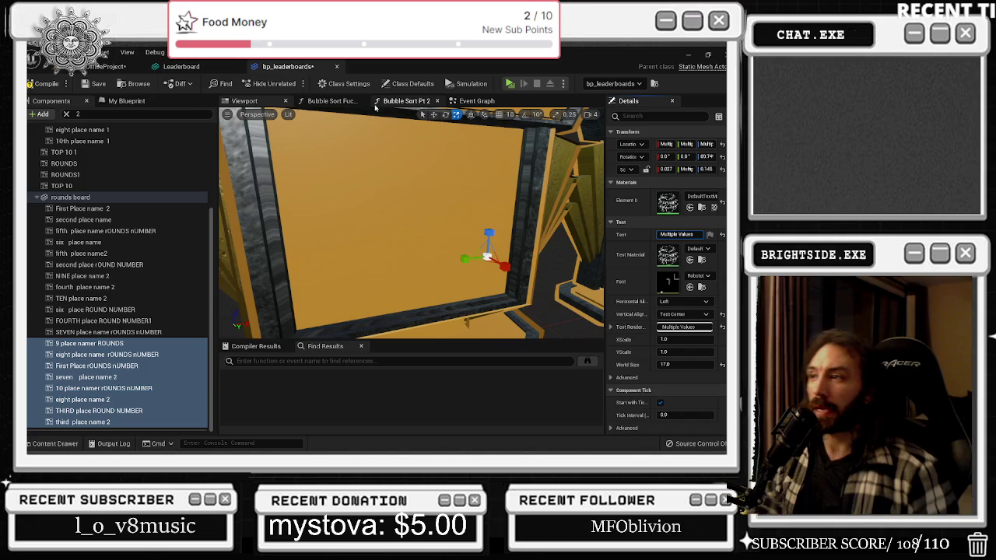
Compile and save the blueprint, then save the level
click(44, 83)
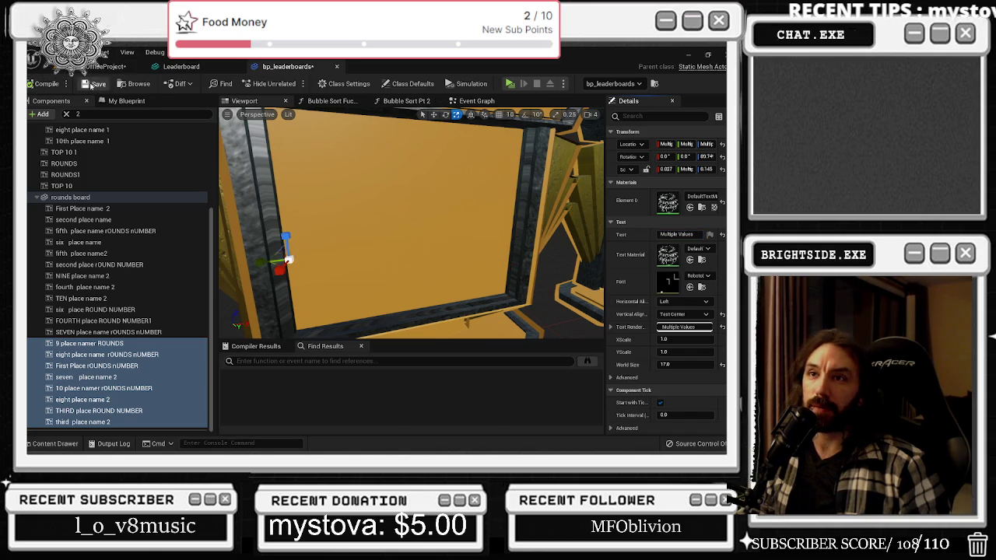
click(94, 83)
click(105, 66)
click(30, 83)
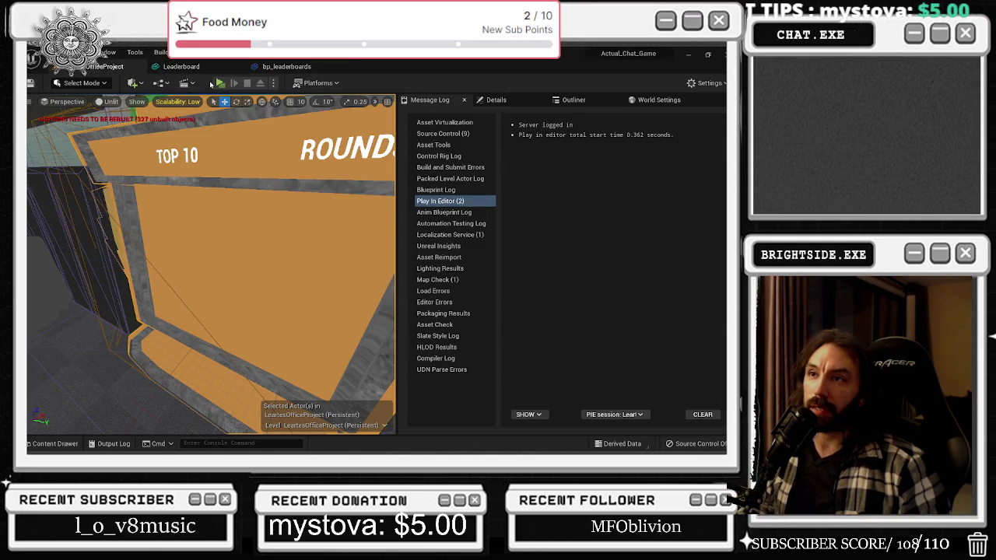
Play the game and show the leaderboards filled with the player list
click(220, 84)
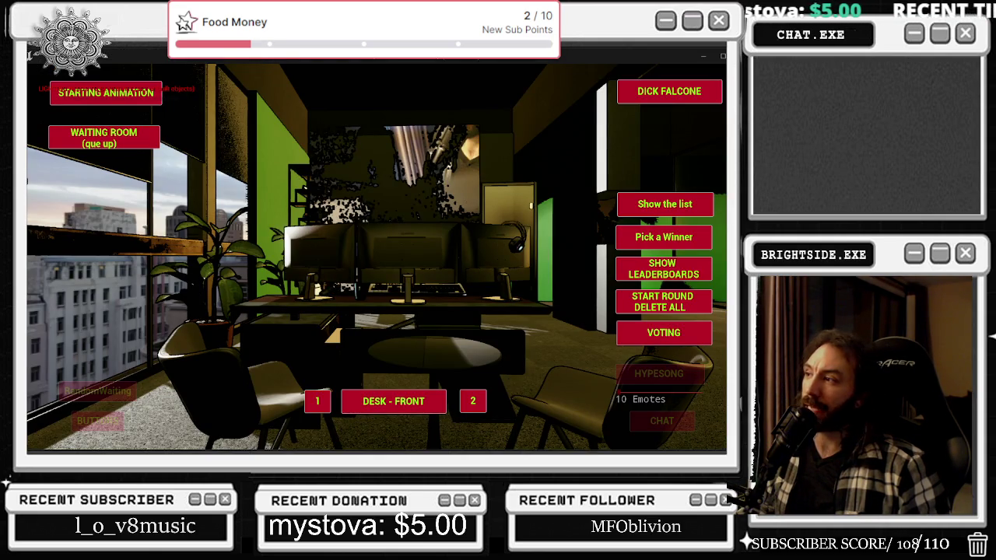
click(661, 265)
click(638, 202)
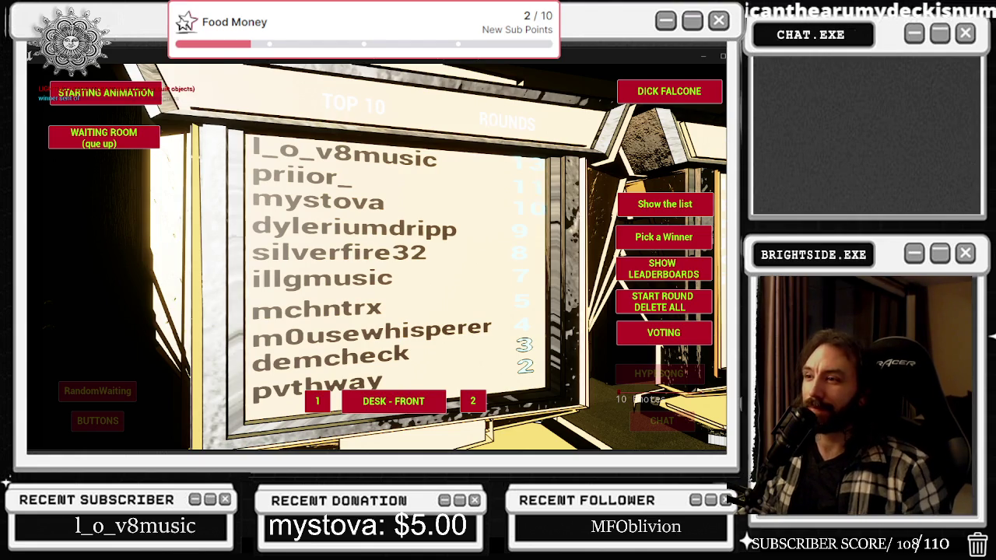
key(alt+Tab)
Raise engine scalability to Medium, maximize the game preview, then stop and save the level
click(705, 83)
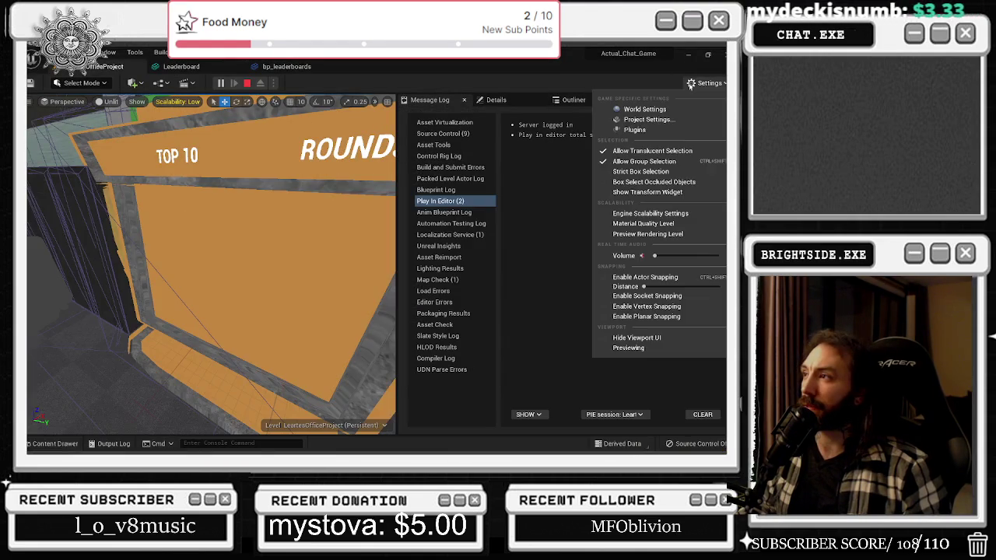
mouse_move(651, 214)
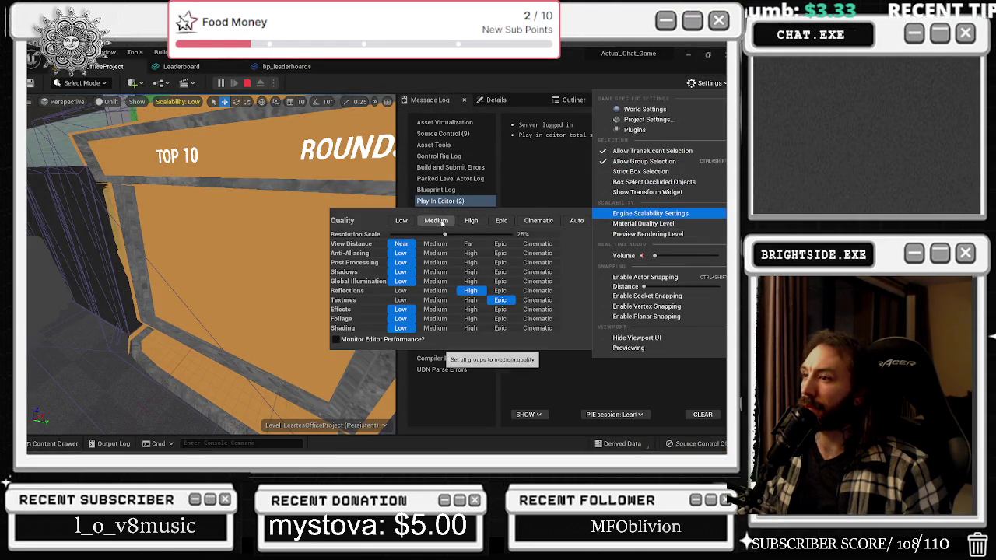
click(435, 220)
key(alt+Tab)
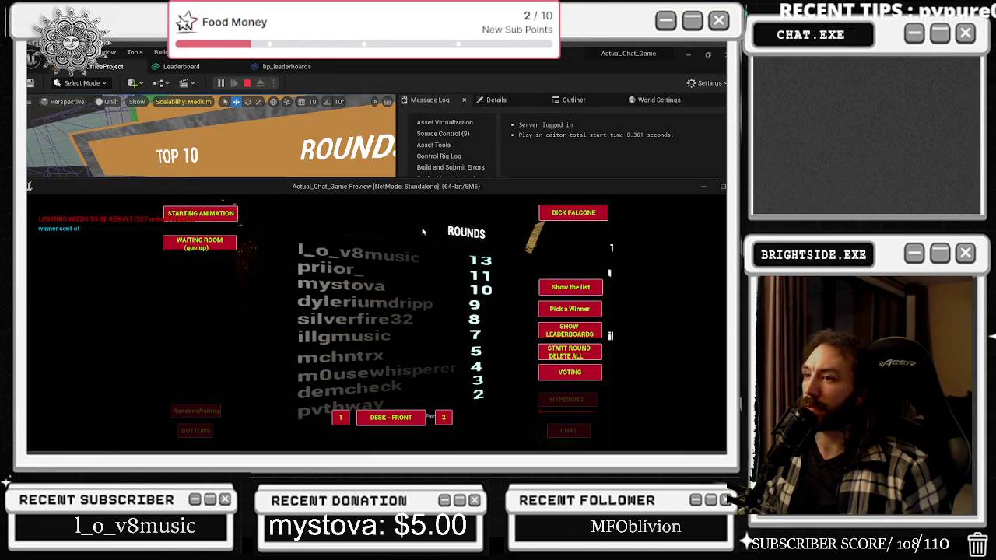
click(724, 186)
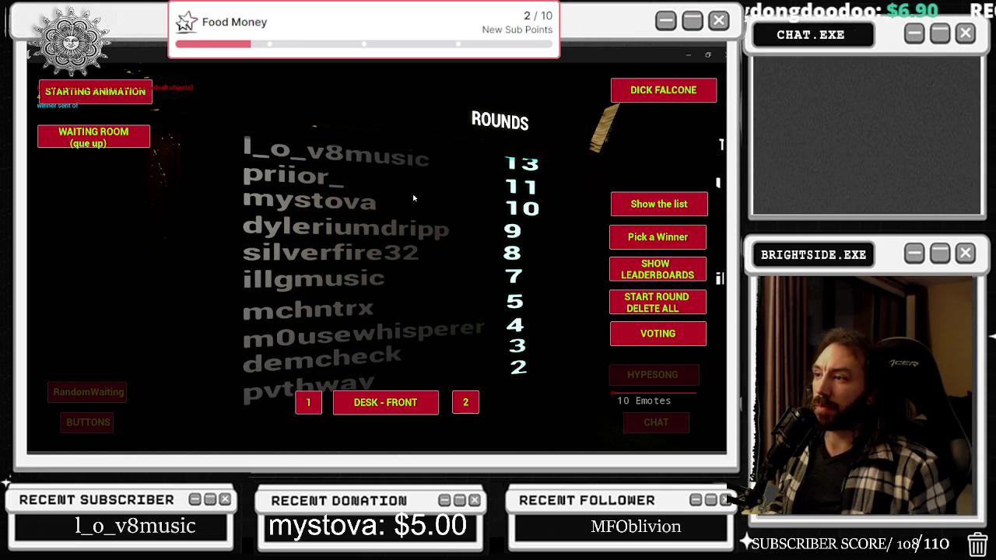
key(alt+Tab)
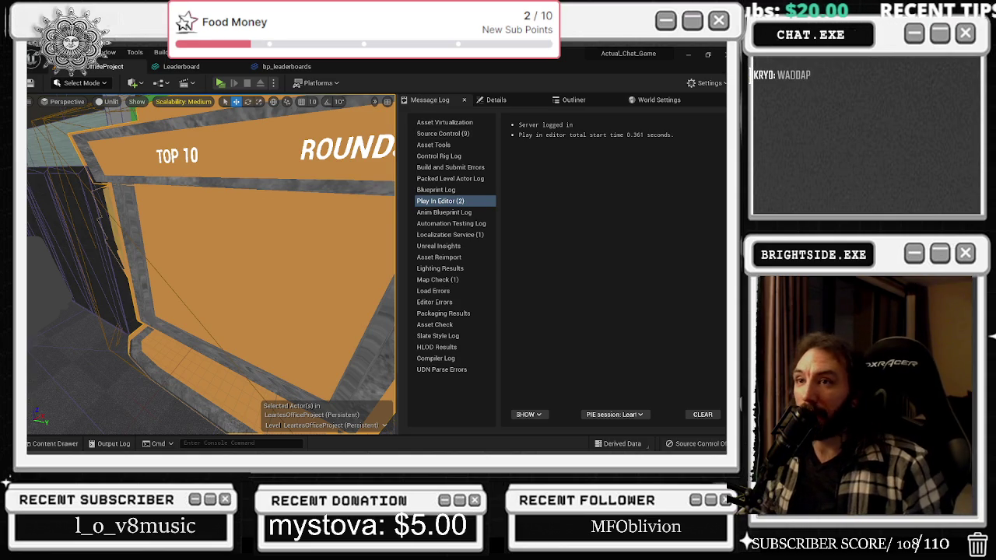
key(ctrl+s)
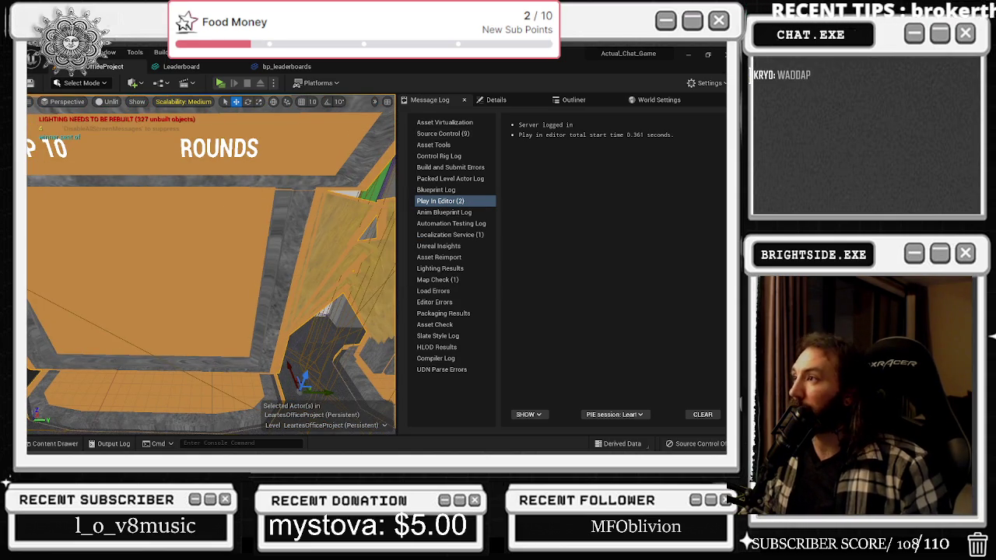
Minimize the Unreal editor with Win+D to reveal the Windows desktop and taskbar
key(super+d)
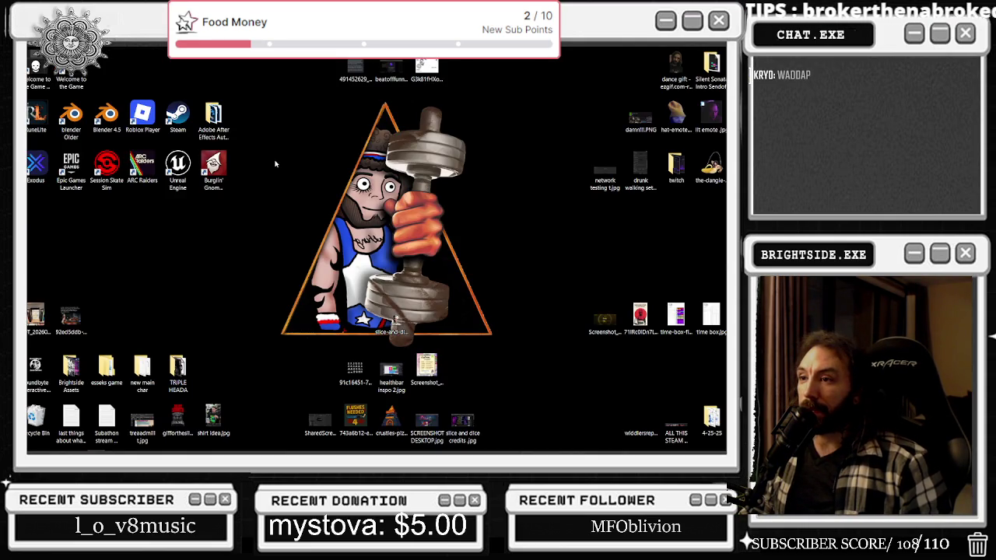
mouse_move(352, 452)
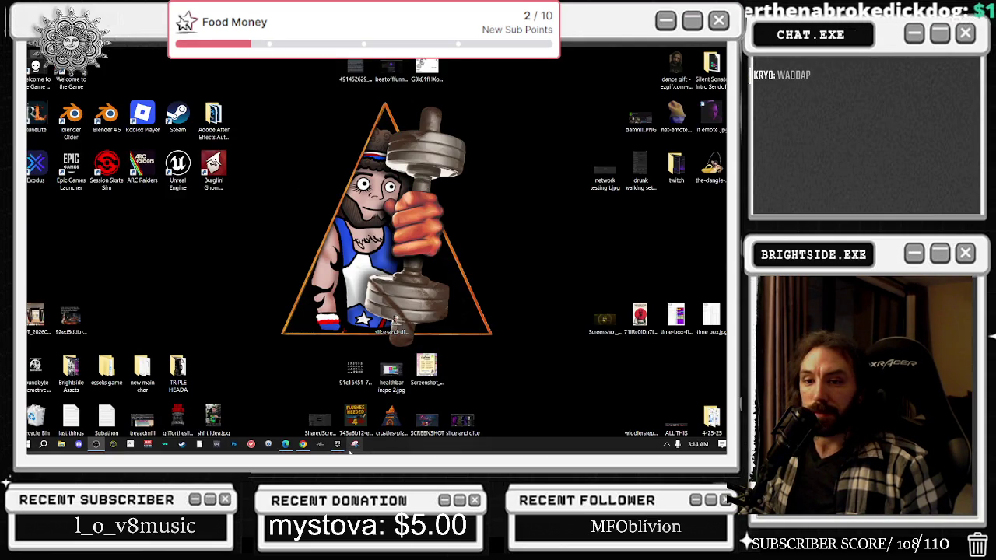